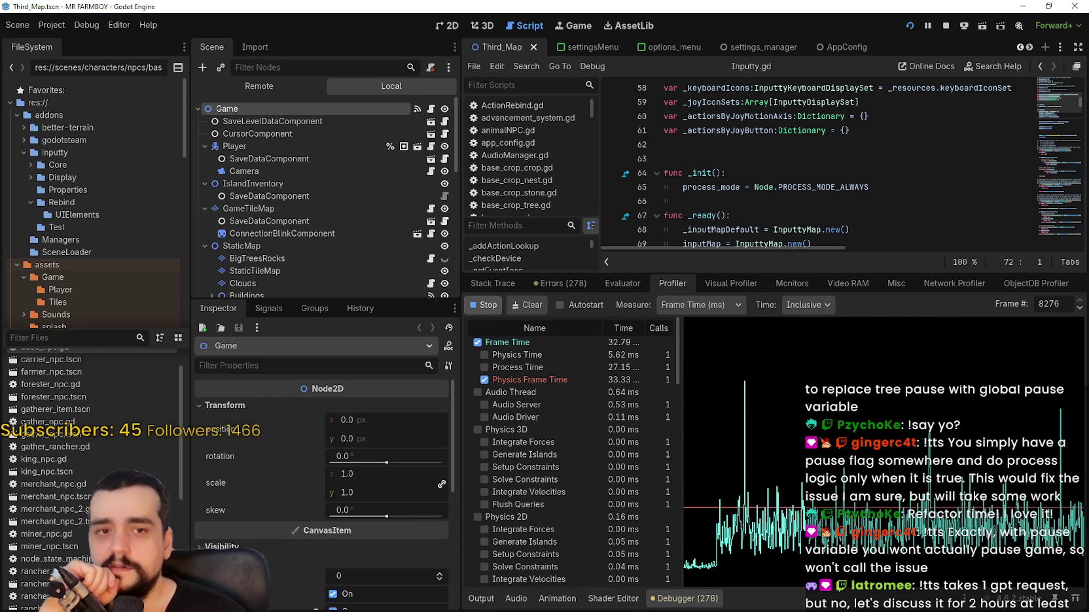
- Compare Task Manager's usage, then stop the profiler and the running game
{"action": "key", "text": "ctrl+shift+Escape"}
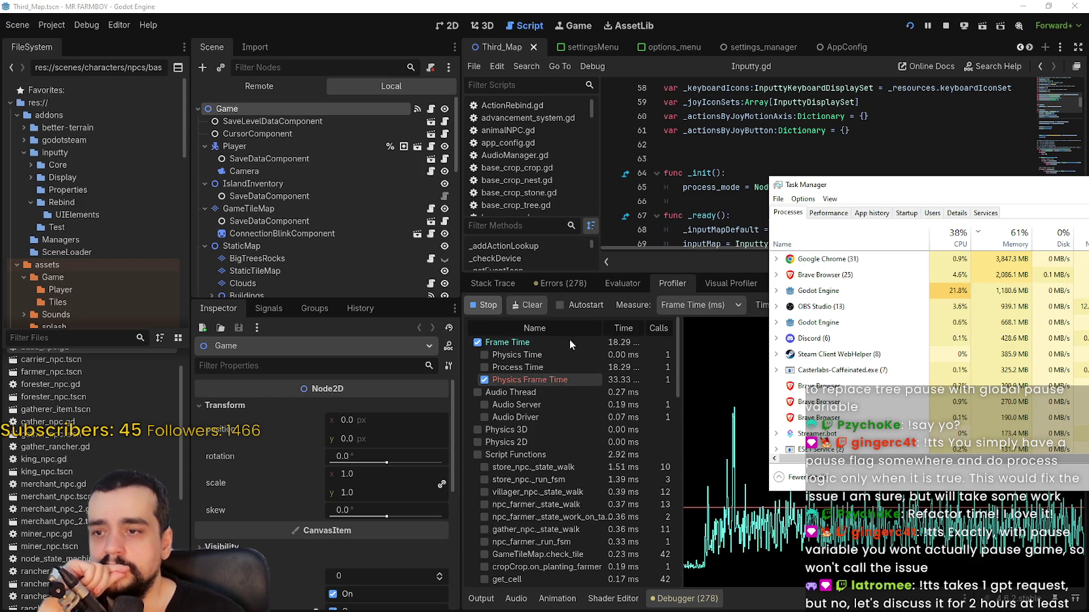
{"action": "left_click", "coordinate": [496, 307]}
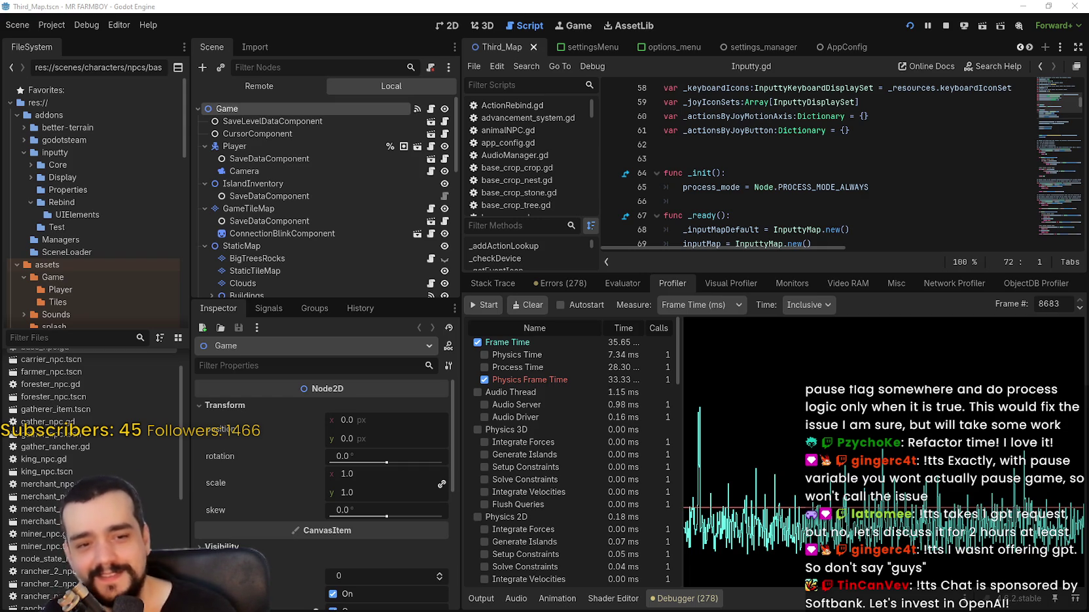
{"action": "left_click", "coordinate": [945, 25]}
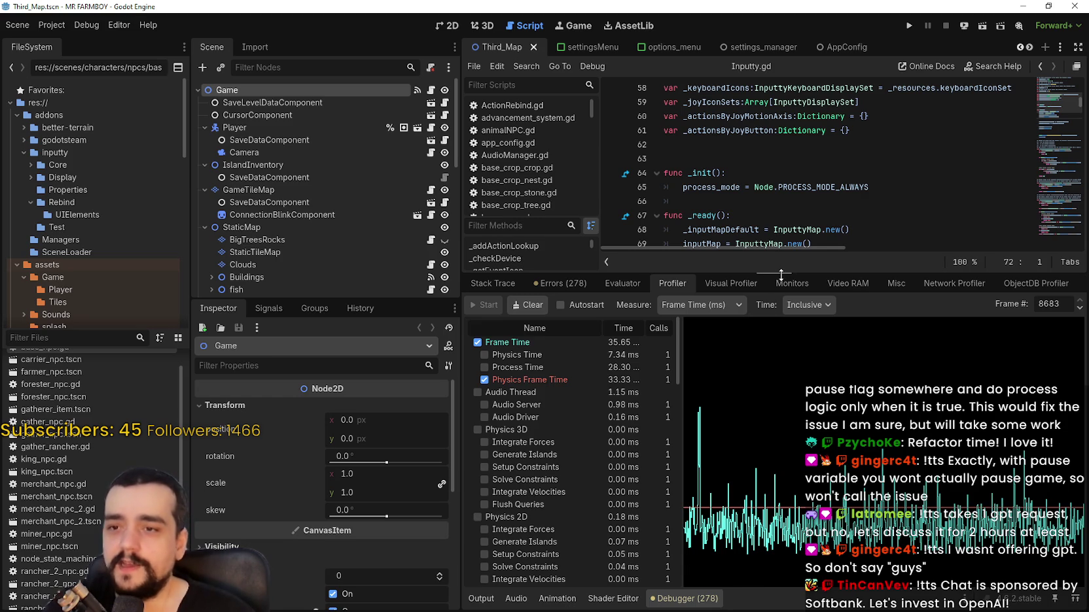
- Search the whole project for 'create_timer' and open the match in animalNPC.gd
{"action": "left_click_drag", "start_coordinate": [780, 274], "coordinate": [781, 447]}
{"action": "left_click", "coordinate": [839, 328]}
{"action": "key", "text": "ctrl+shift+f"}
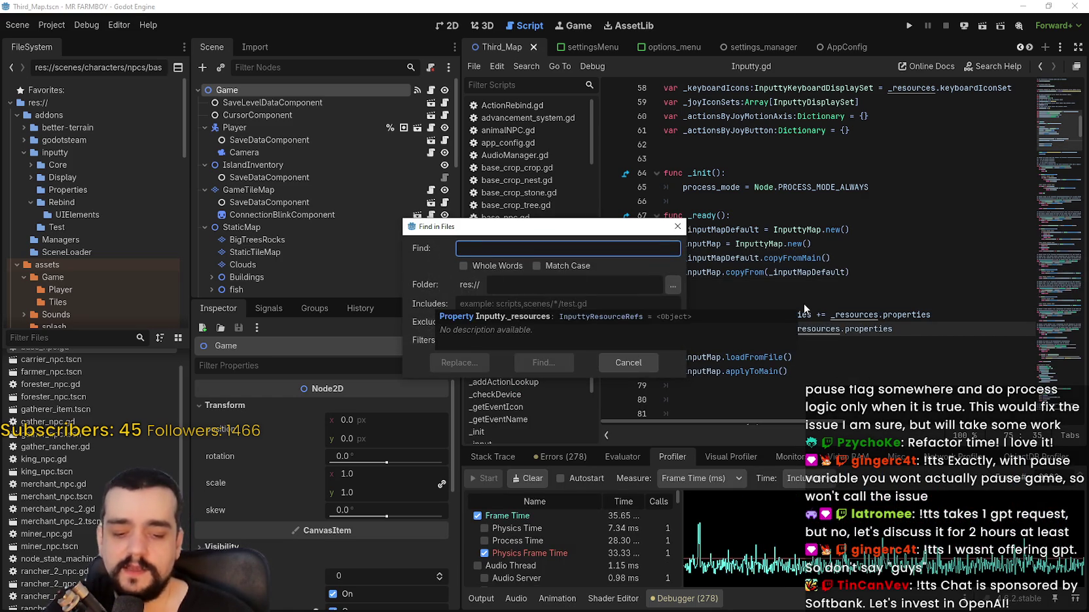
{"action": "type", "text": "create_timer"}
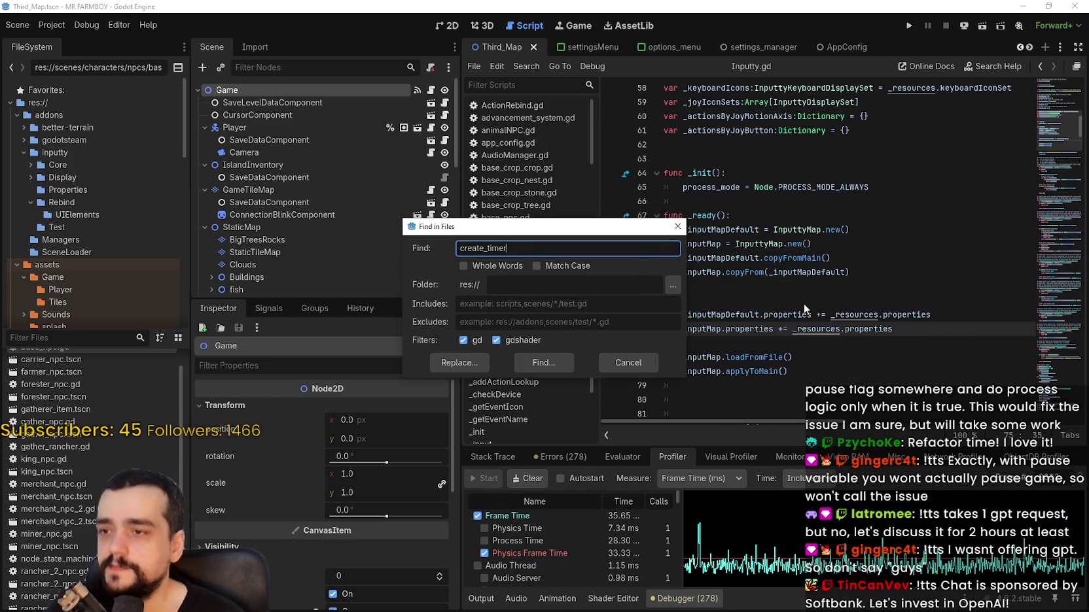
{"action": "key", "text": "Return"}
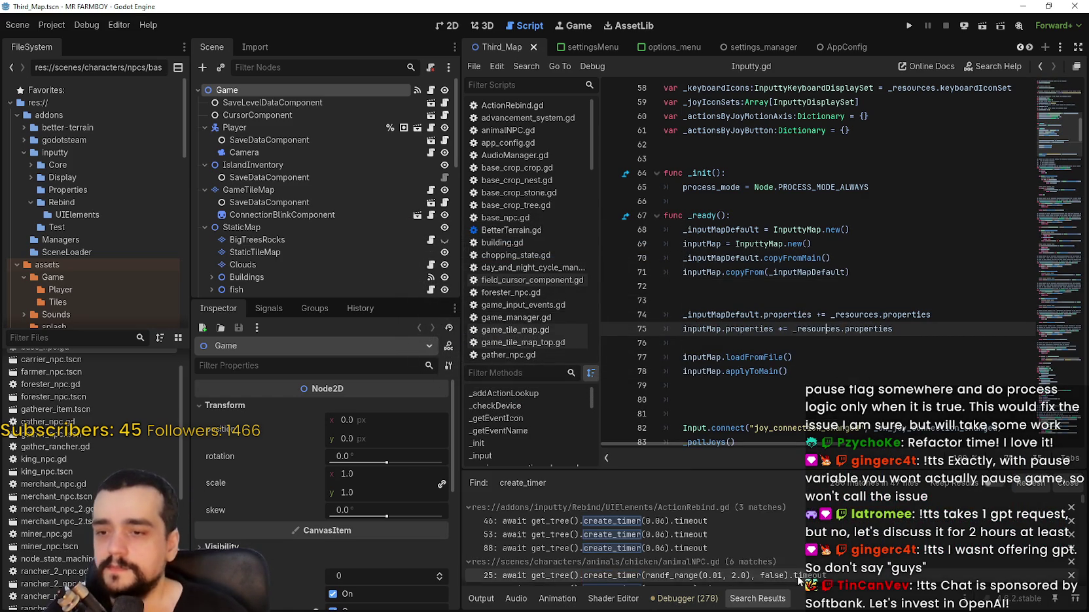
{"action": "left_click", "coordinate": [749, 540]}
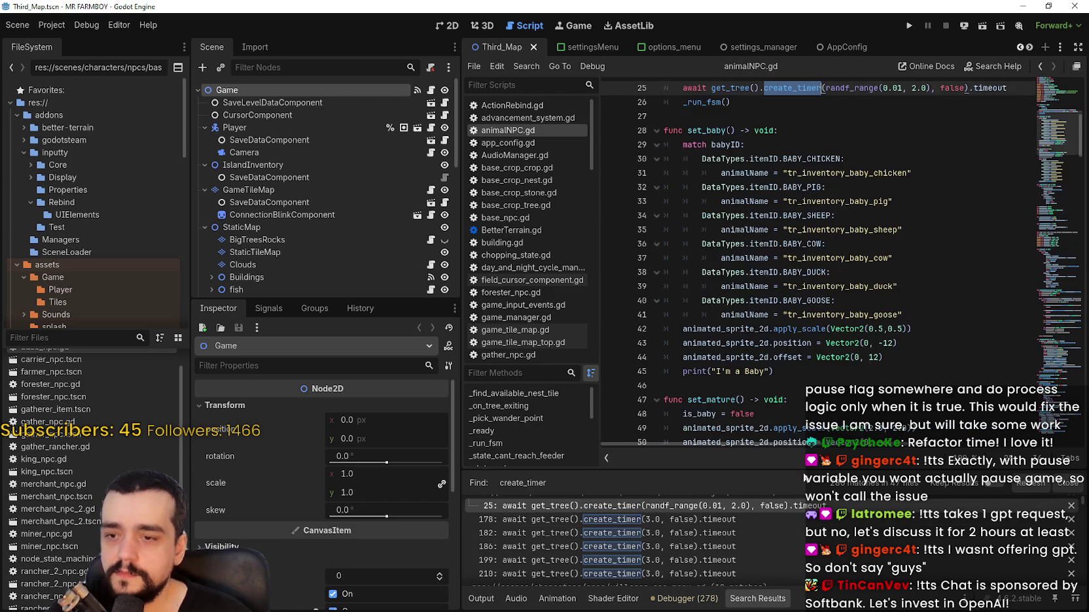
- Check the create_timer documentation, then open the task_request_panel.gd line 89 match
{"action": "left_click", "coordinate": [802, 287]}
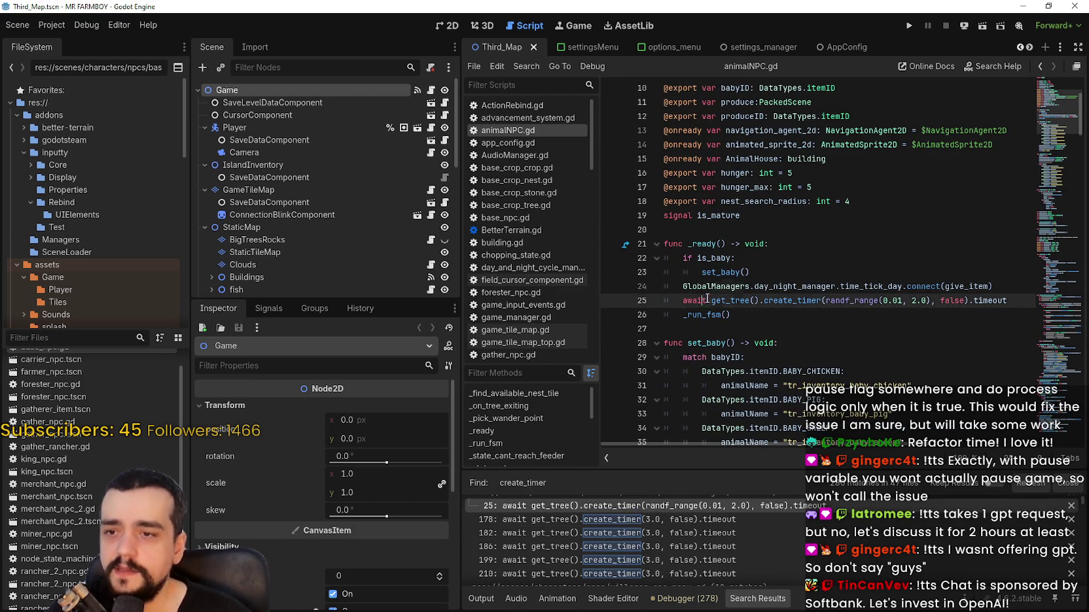
{"action": "left_click", "coordinate": [906, 300]}
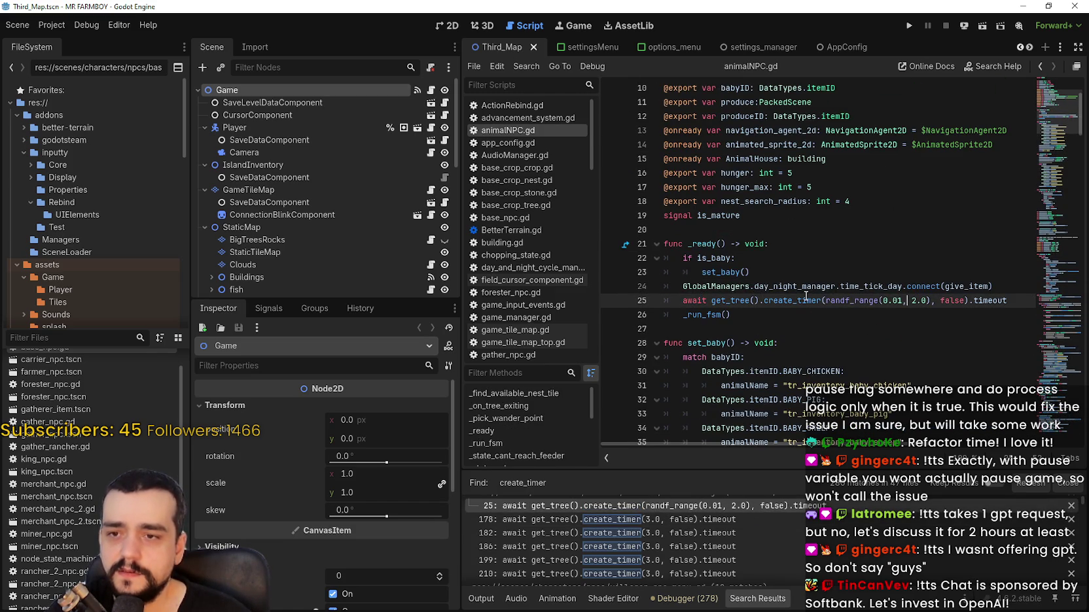
{"action": "mouse_move", "coordinate": [806, 296]}
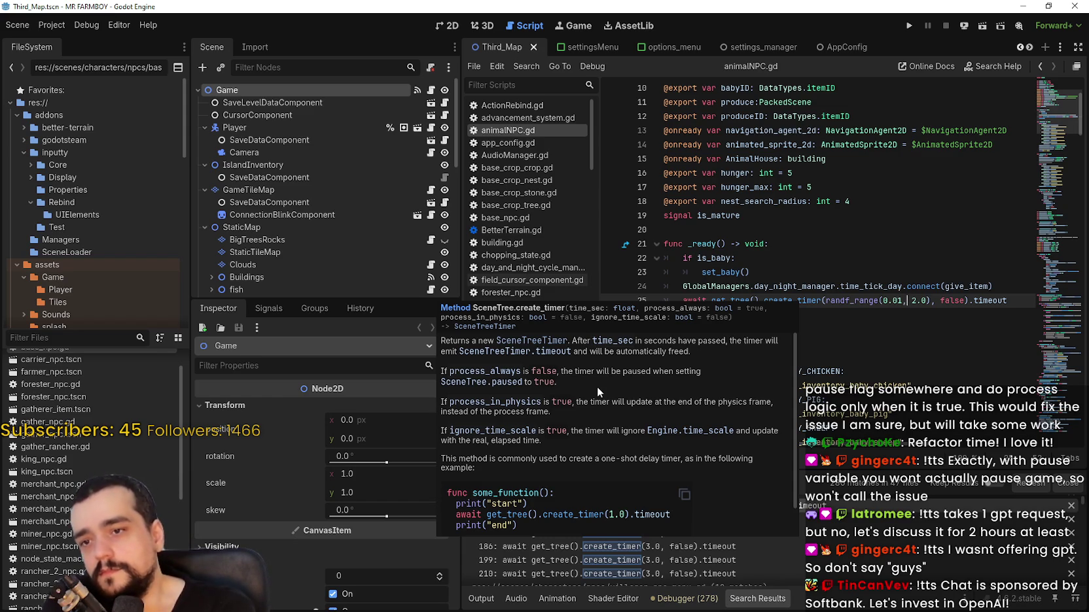
{"action": "left_click", "coordinate": [805, 210]}
{"action": "scroll", "coordinate": [654, 563], "scroll_direction": "down", "scroll_amount": 2}
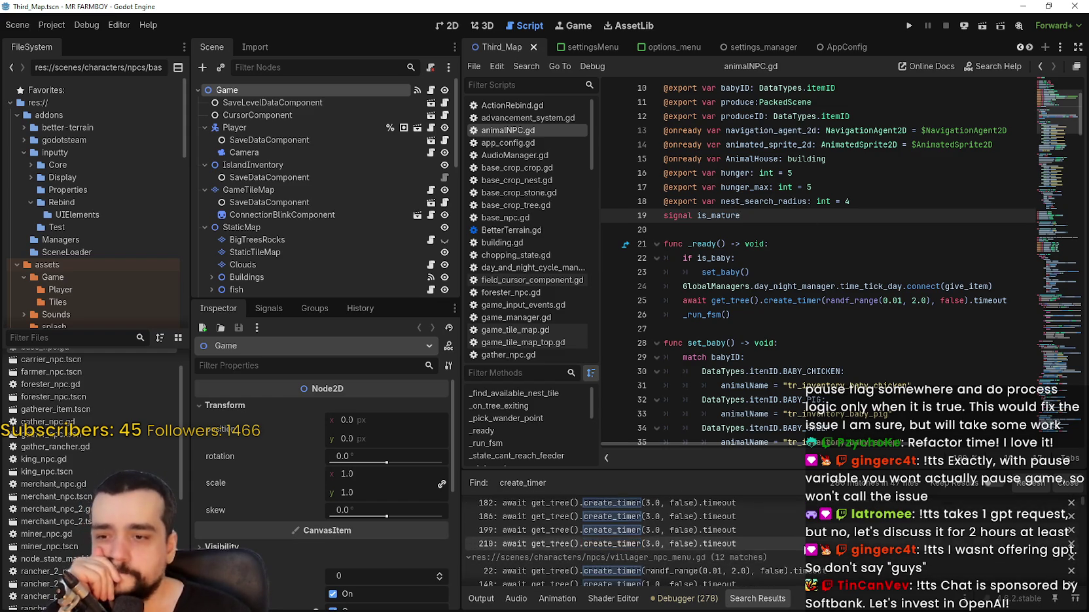
{"action": "scroll", "coordinate": [924, 515], "scroll_direction": "down", "scroll_amount": 10}
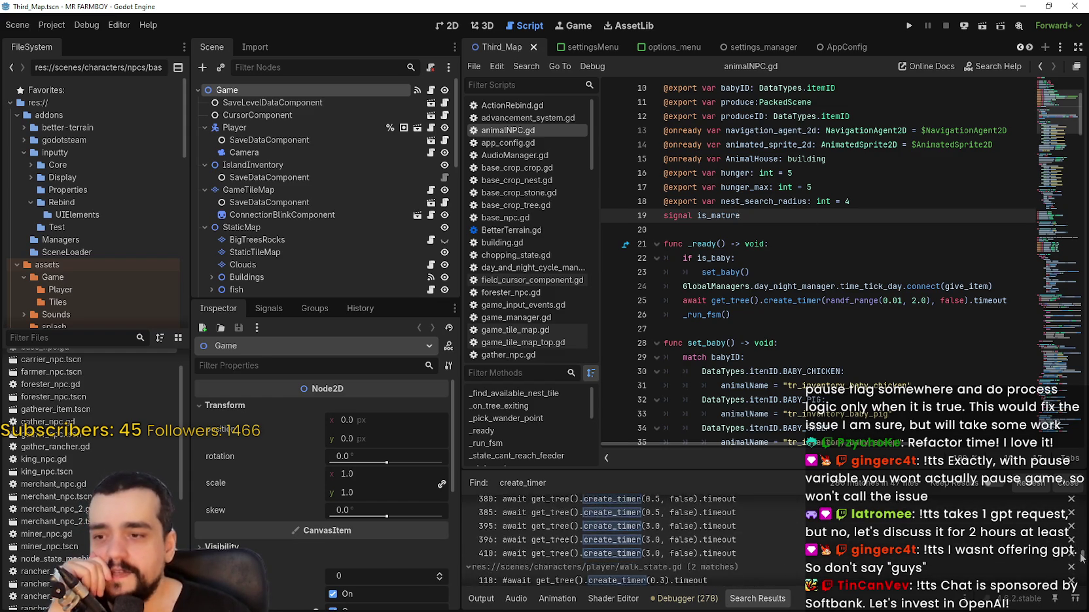
{"action": "left_click", "coordinate": [924, 512]}
{"action": "left_click", "coordinate": [875, 244]}
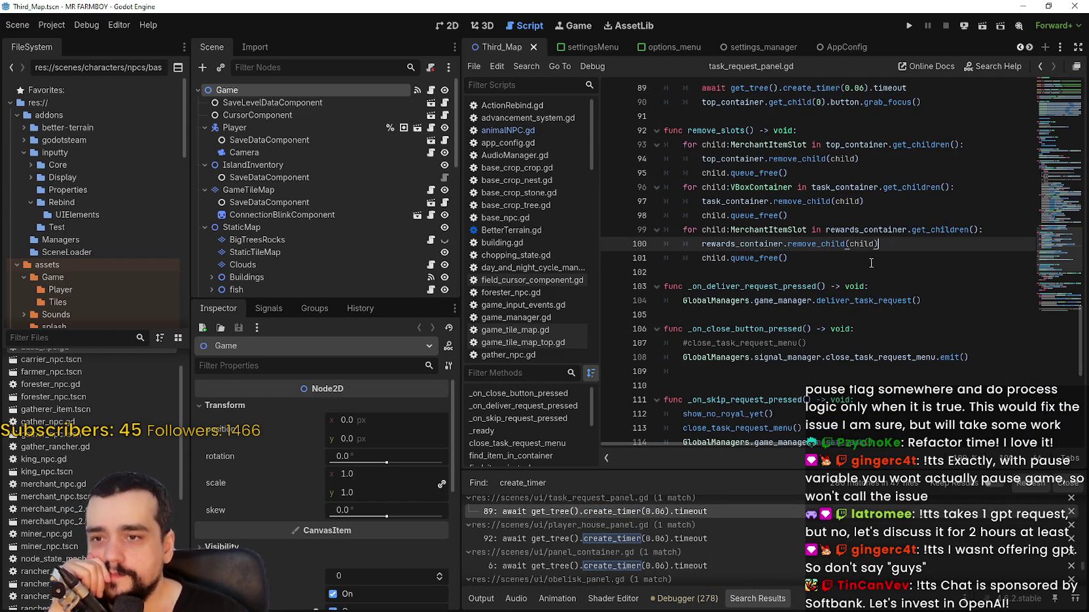
- Disable the Inputty autoload under Globals in Project Settings
{"action": "left_click", "coordinate": [870, 268]}
{"action": "left_click", "coordinate": [51, 25]}
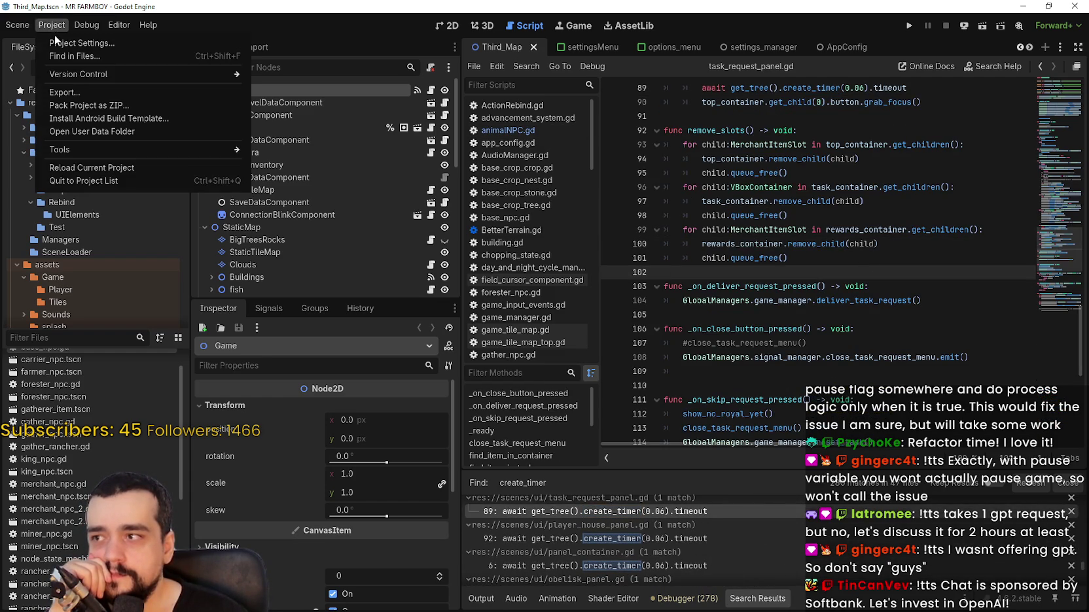
{"action": "left_click", "coordinate": [58, 43]}
{"action": "left_click", "coordinate": [316, 72]}
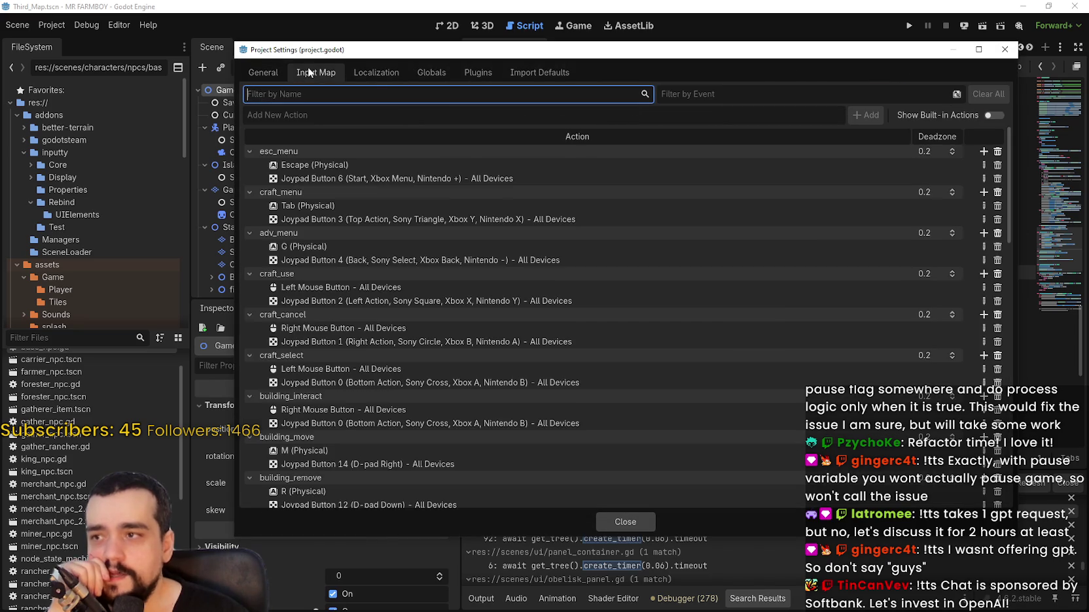
{"action": "left_click", "coordinate": [363, 73]}
{"action": "left_click", "coordinate": [468, 74]}
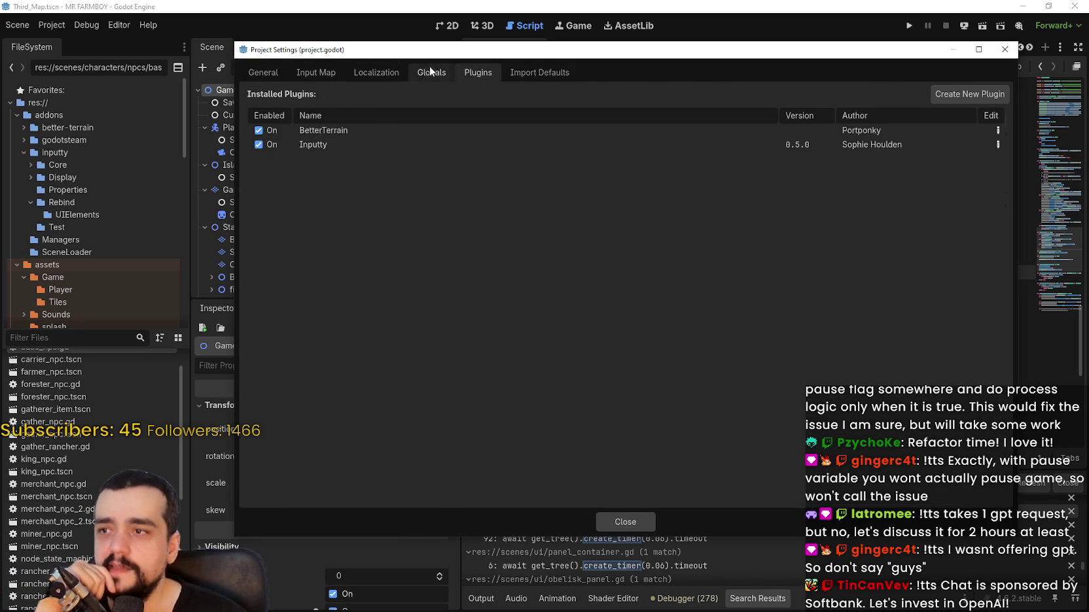
{"action": "left_click", "coordinate": [437, 72]}
{"action": "left_click", "coordinate": [268, 73]}
{"action": "left_click", "coordinate": [314, 73]}
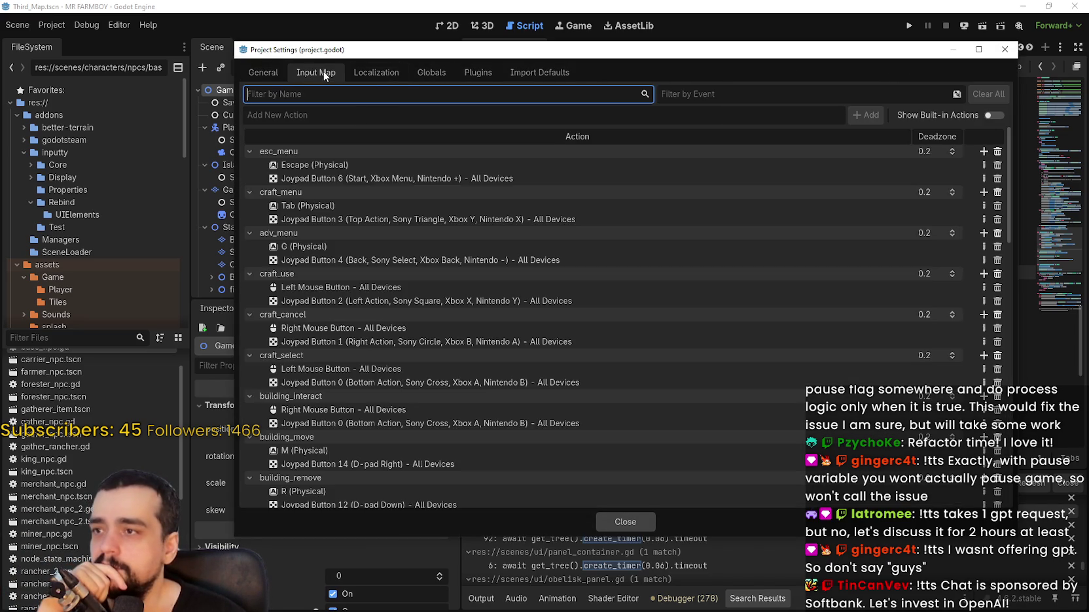
{"action": "left_click", "coordinate": [435, 73]}
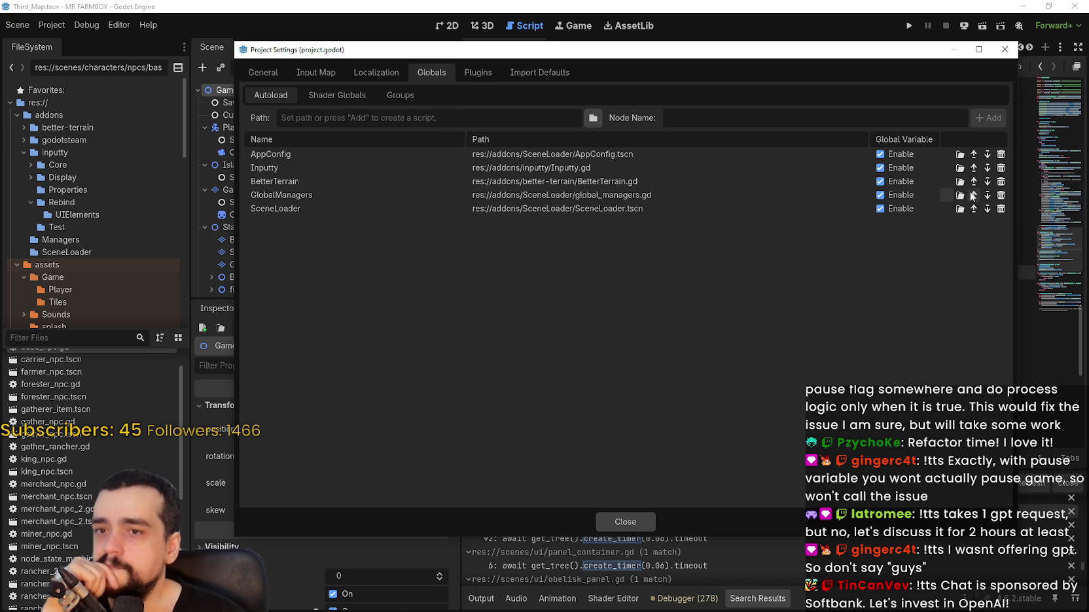
{"action": "left_click", "coordinate": [881, 168]}
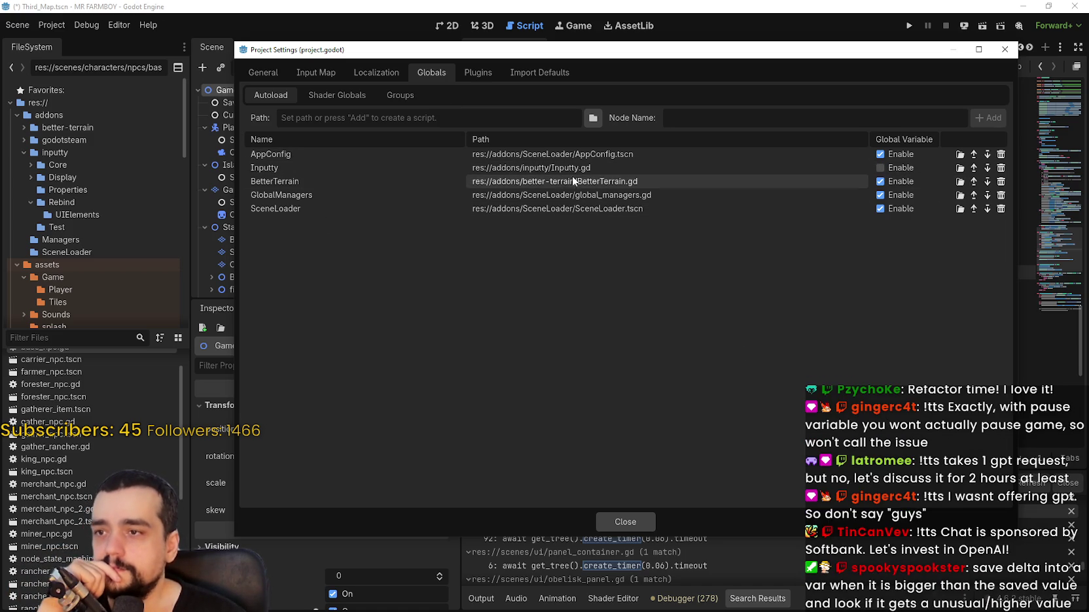
{"action": "left_click", "coordinate": [609, 524]}
- Disable the Inputty plugin in Project Settings' Plugins list
{"action": "left_click", "coordinate": [51, 25]}
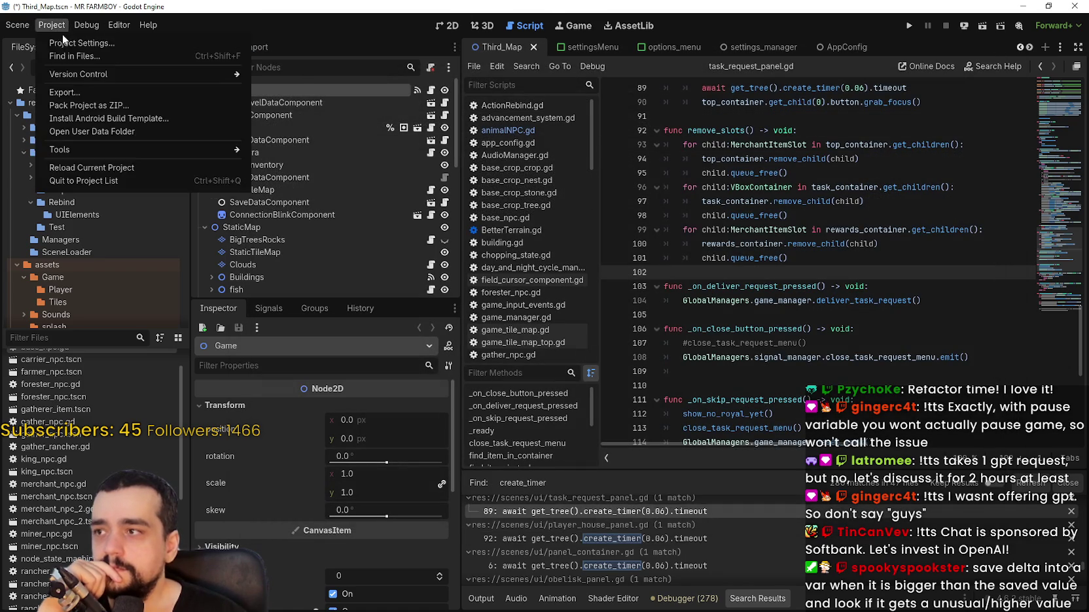
{"action": "left_click", "coordinate": [85, 43]}
{"action": "left_click", "coordinate": [478, 72]}
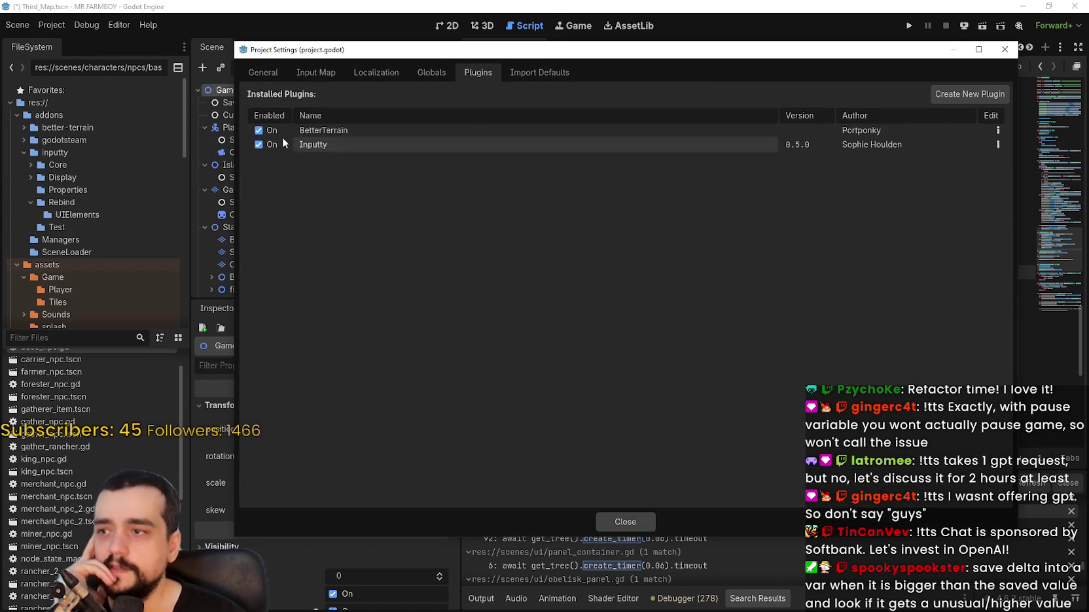
{"action": "left_click", "coordinate": [258, 145]}
{"action": "left_click", "coordinate": [626, 522]}
{"action": "left_click", "coordinate": [882, 277]}
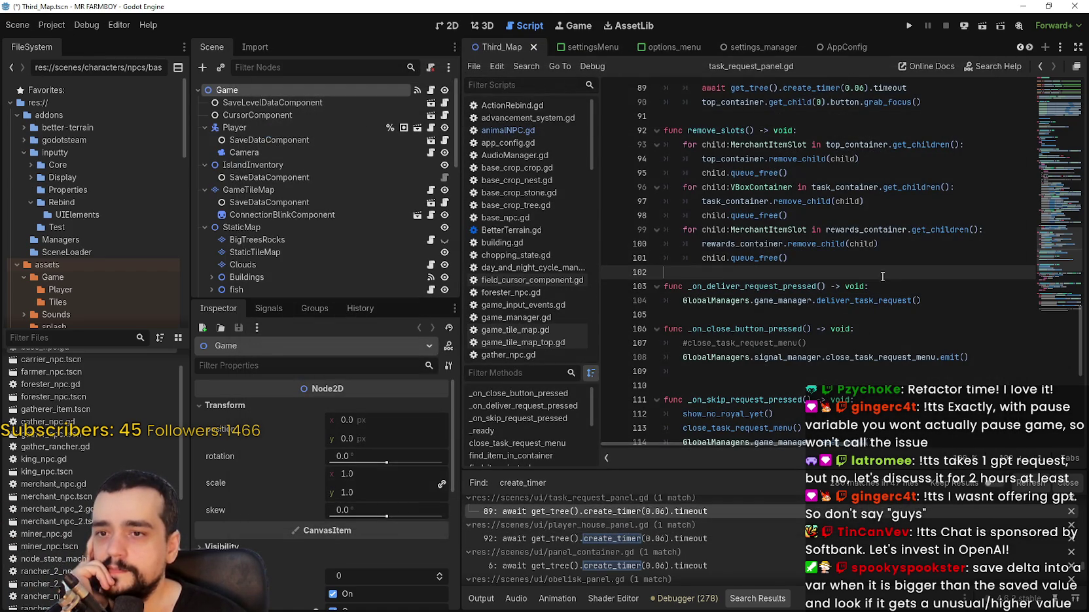
- Run the project without Inputty and show its Remote scene tree
{"action": "left_click", "coordinate": [909, 26]}
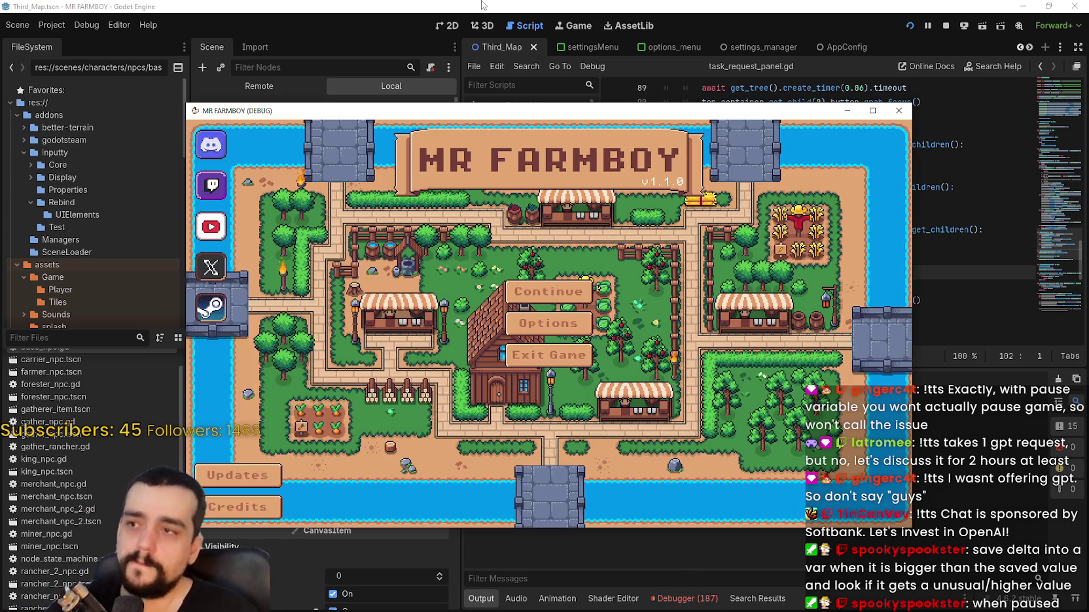
{"action": "left_click", "coordinate": [171, 66]}
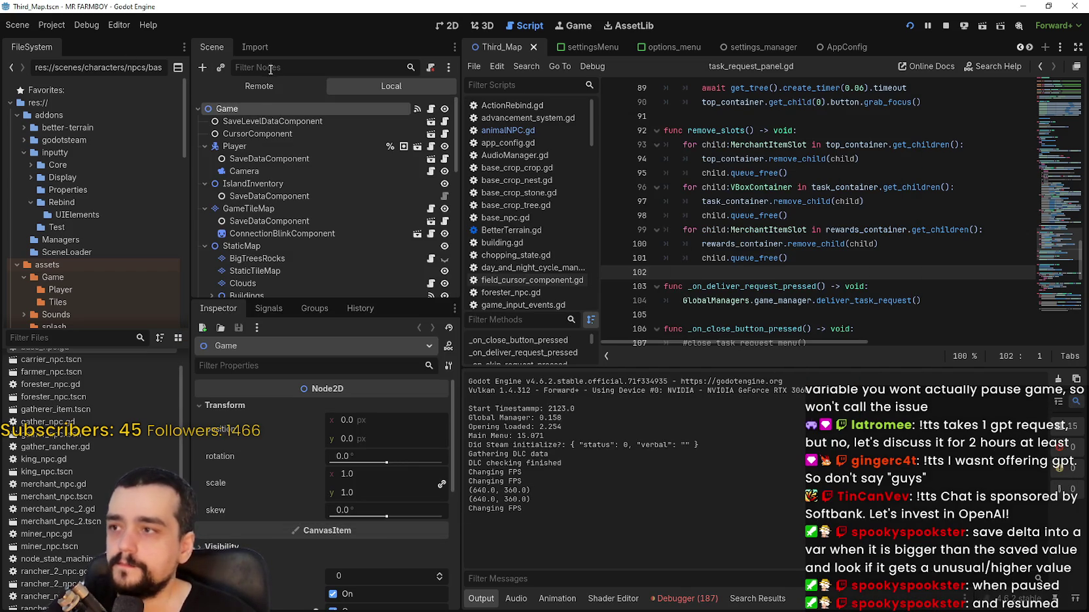
{"action": "left_click", "coordinate": [259, 86]}
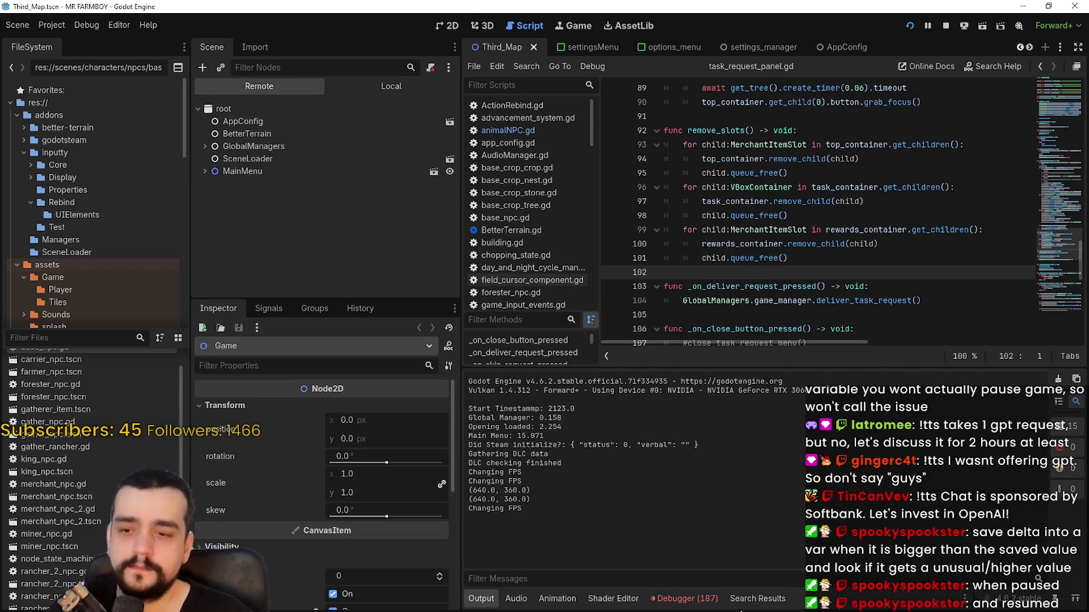
- Enlarge the Debugger and review the Profiler, Visual Profiler and Errors tabs
{"action": "left_click", "coordinate": [700, 599]}
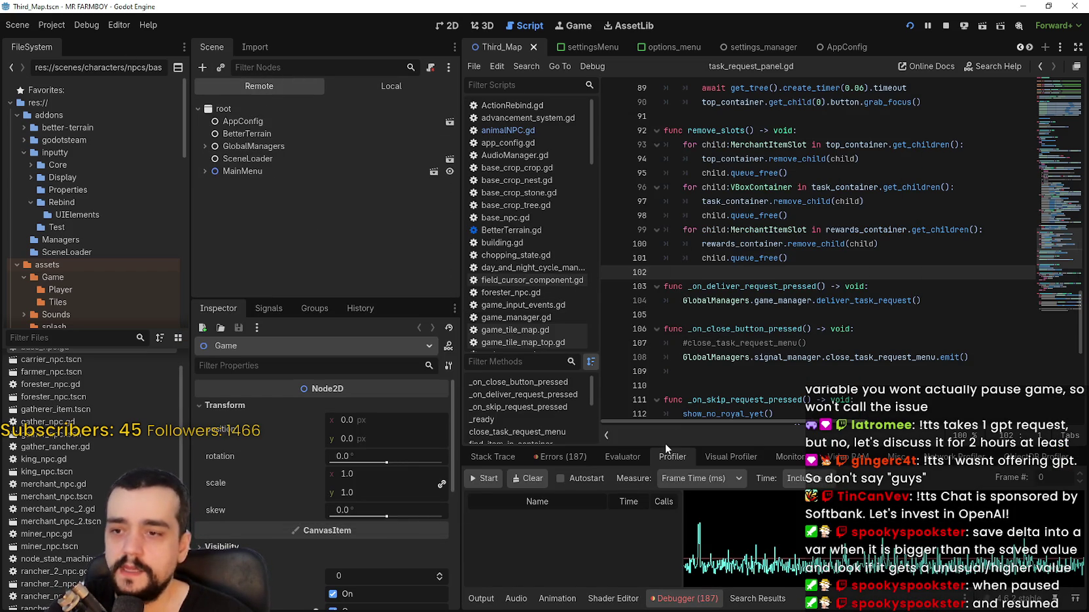
{"action": "left_click_drag", "start_coordinate": [665, 443], "coordinate": [649, 268]}
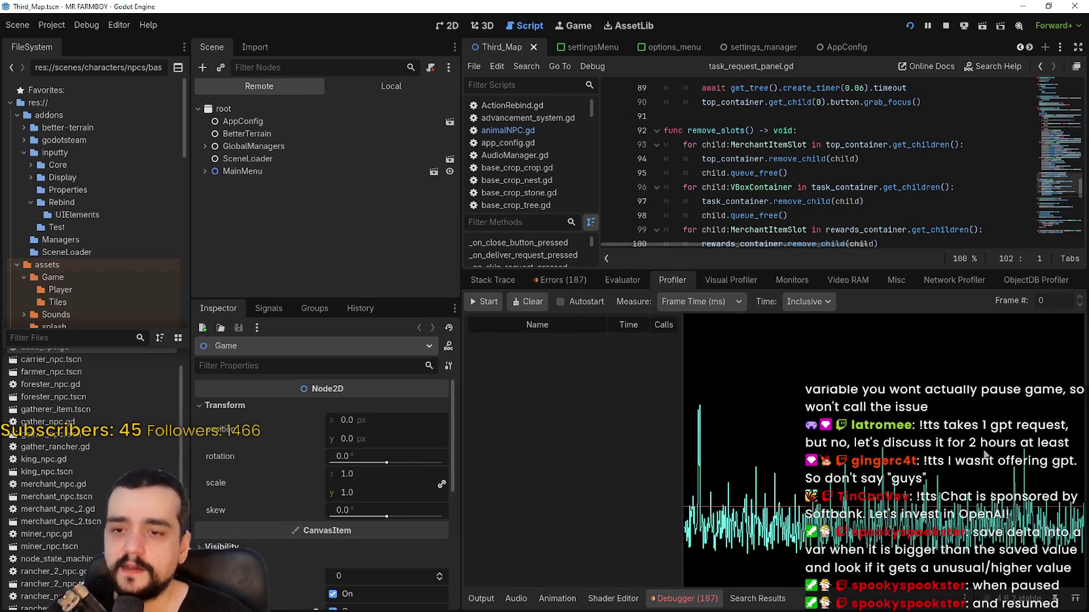
{"action": "left_click", "coordinate": [622, 280]}
{"action": "left_click", "coordinate": [587, 282]}
{"action": "scroll", "coordinate": [785, 458], "scroll_direction": "down", "scroll_amount": 10}
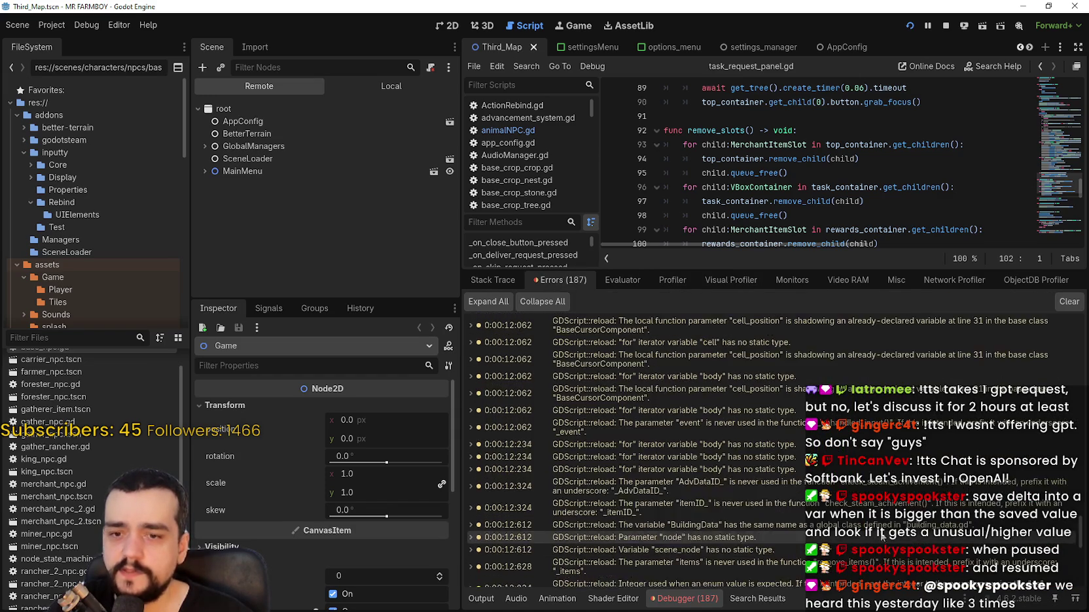
{"action": "left_click_drag", "start_coordinate": [1079, 537], "coordinate": [1074, 602]}
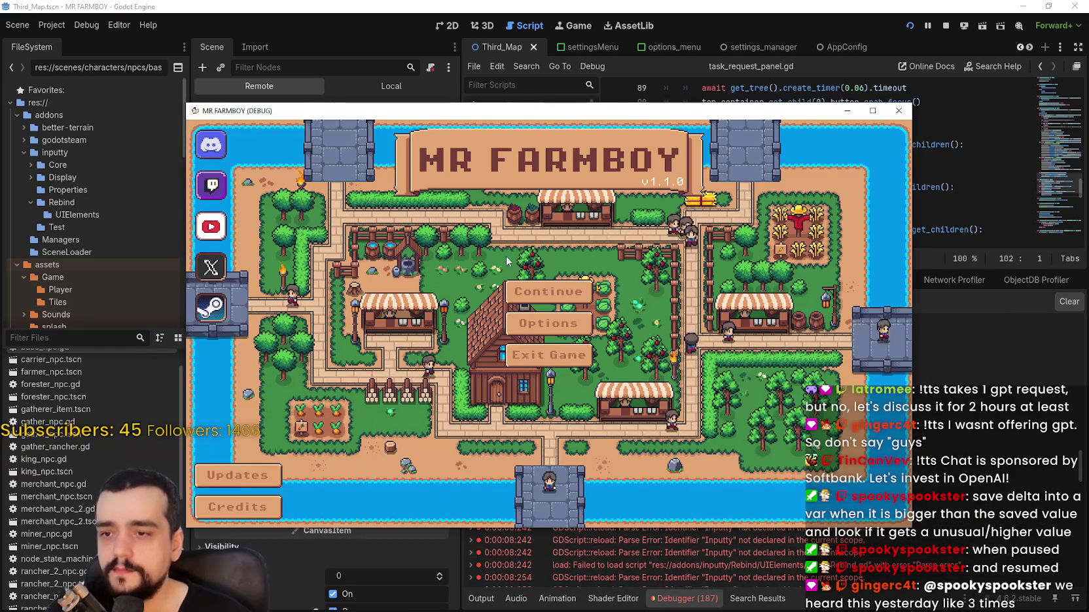
- Continue from the game's menu and load a save slot, triggering the grid_helper.gd line 460 error
{"action": "left_click", "coordinate": [579, 292]}
{"action": "scroll", "coordinate": [691, 291], "scroll_direction": "down", "scroll_amount": 3}
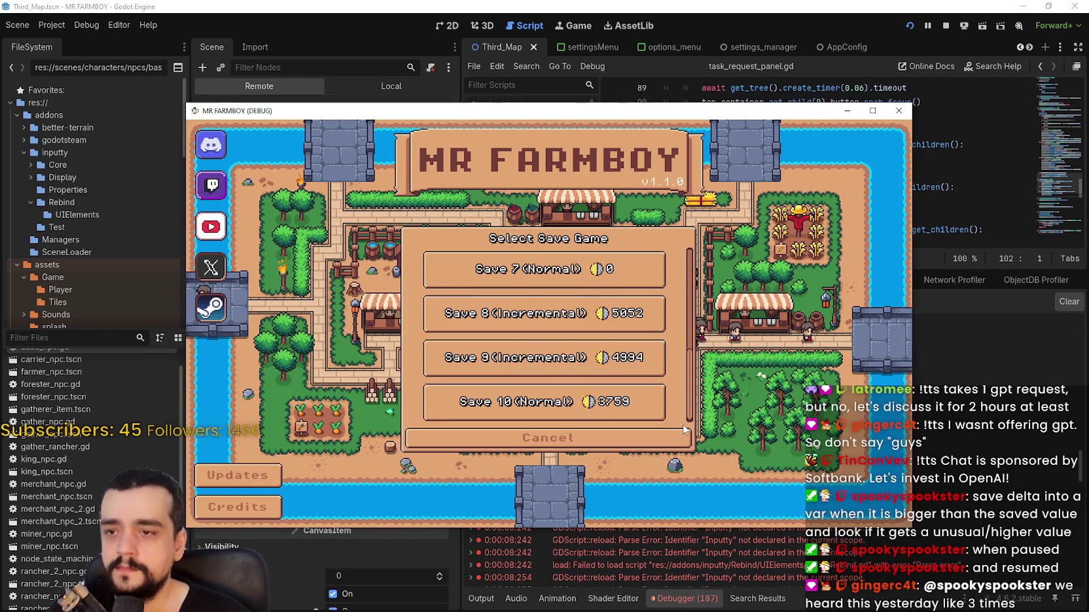
{"action": "left_click", "coordinate": [495, 323]}
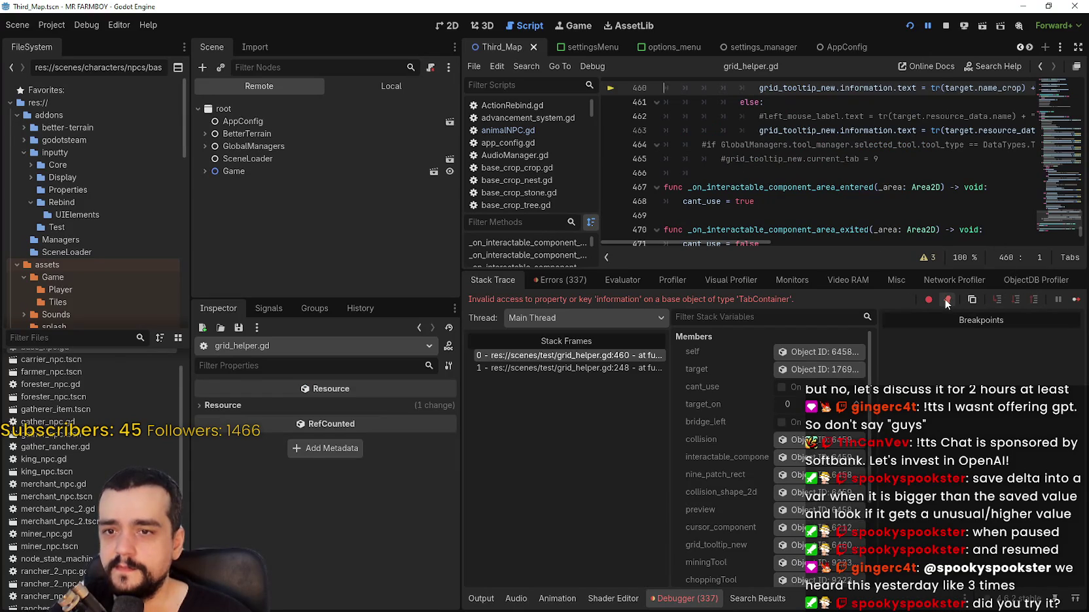
- Place the game on the left and Task Manager on the right, then pan the farm with W
{"action": "left_click", "coordinate": [1074, 299]}
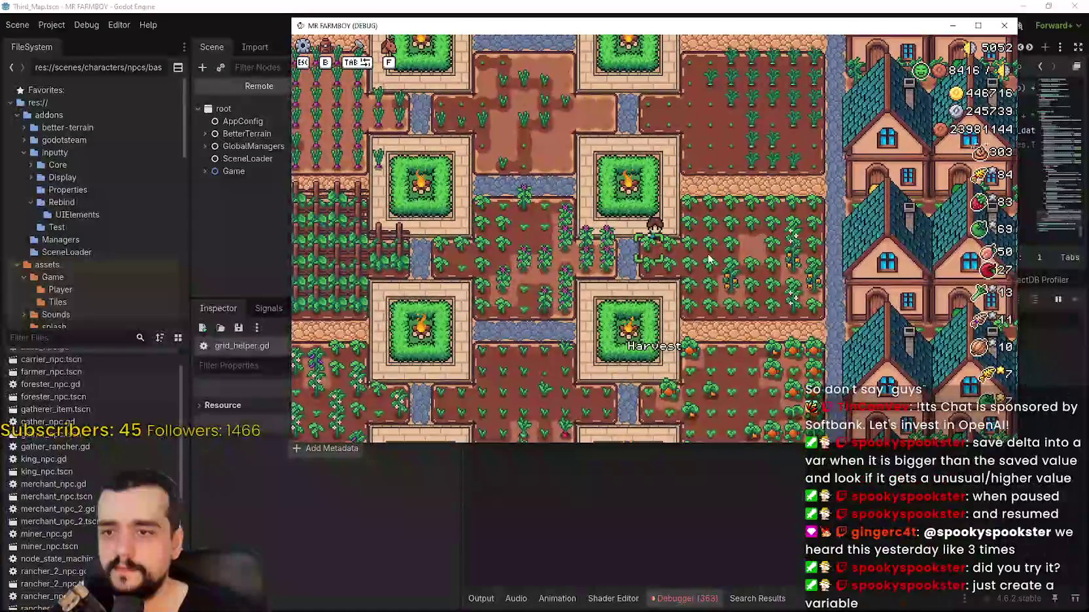
{"action": "key", "text": "ctrl+shift+Escape"}
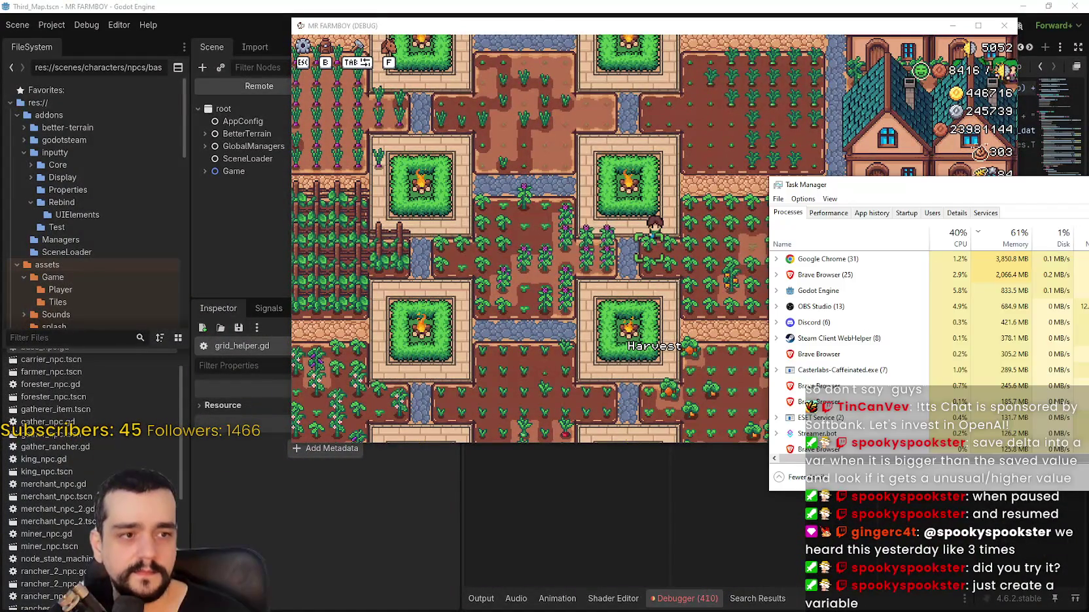
{"action": "key", "text": "alt+F4"}
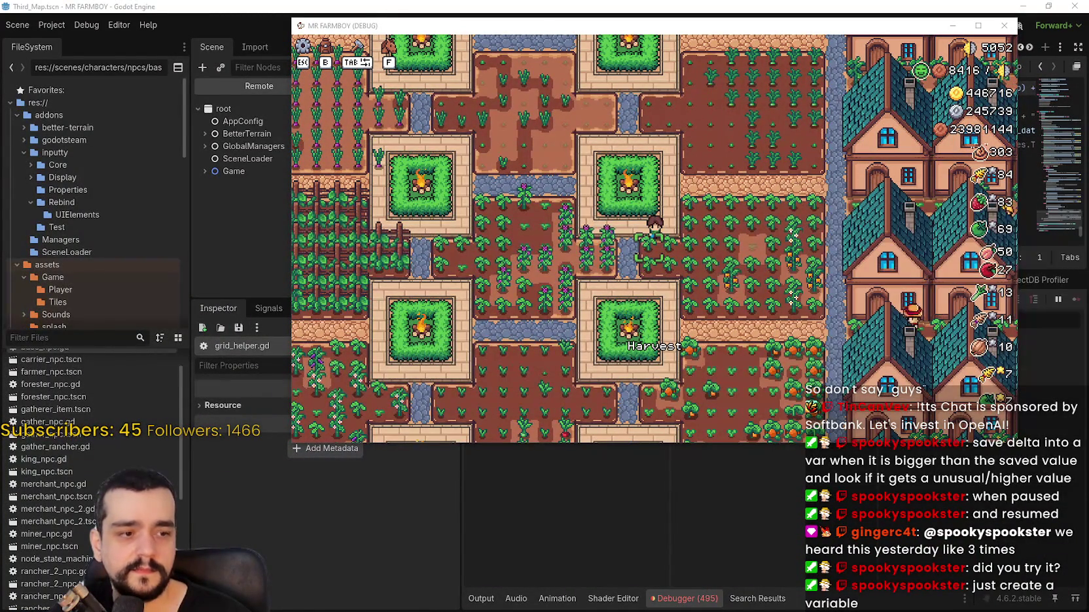
{"action": "key", "text": "ctrl+shift+Escape"}
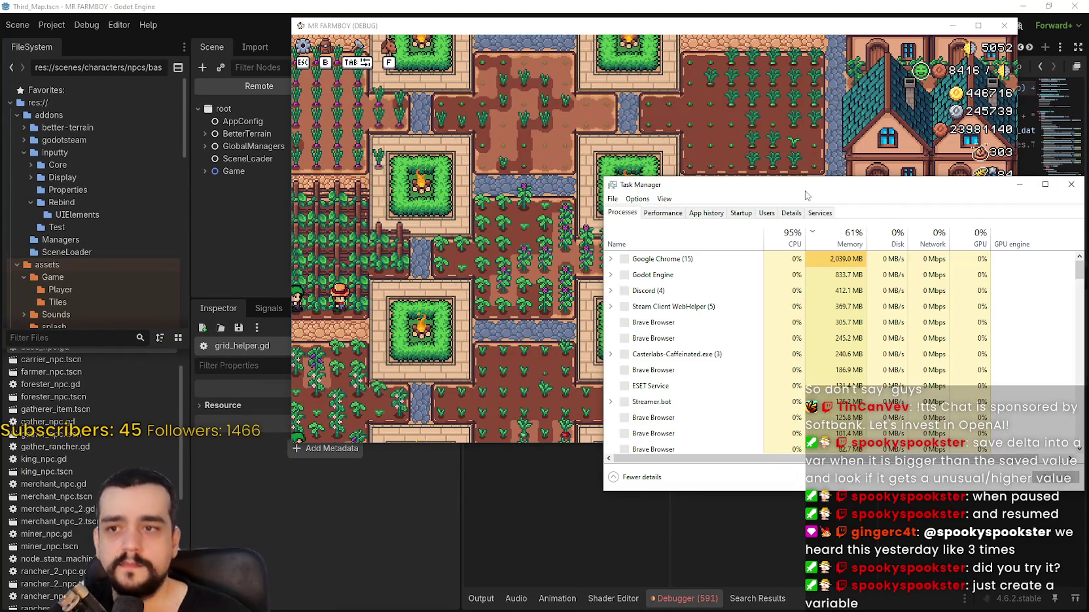
{"action": "left_click_drag", "start_coordinate": [589, 25], "coordinate": [308, 23]}
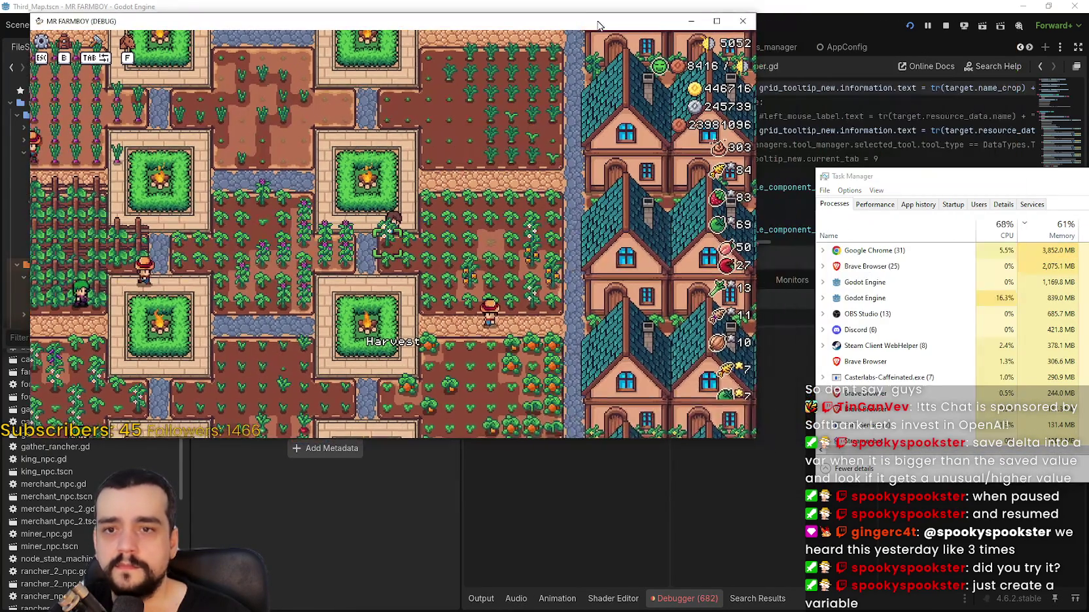
{"action": "left_click_drag", "start_coordinate": [930, 187], "coordinate": [966, 140]}
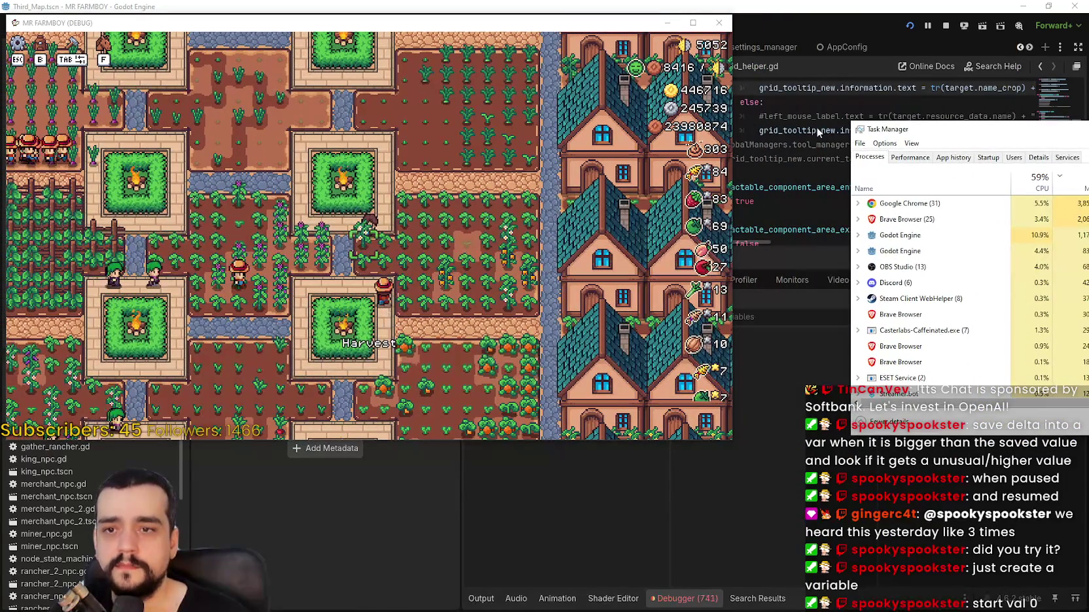
{"action": "key", "text": "w"}
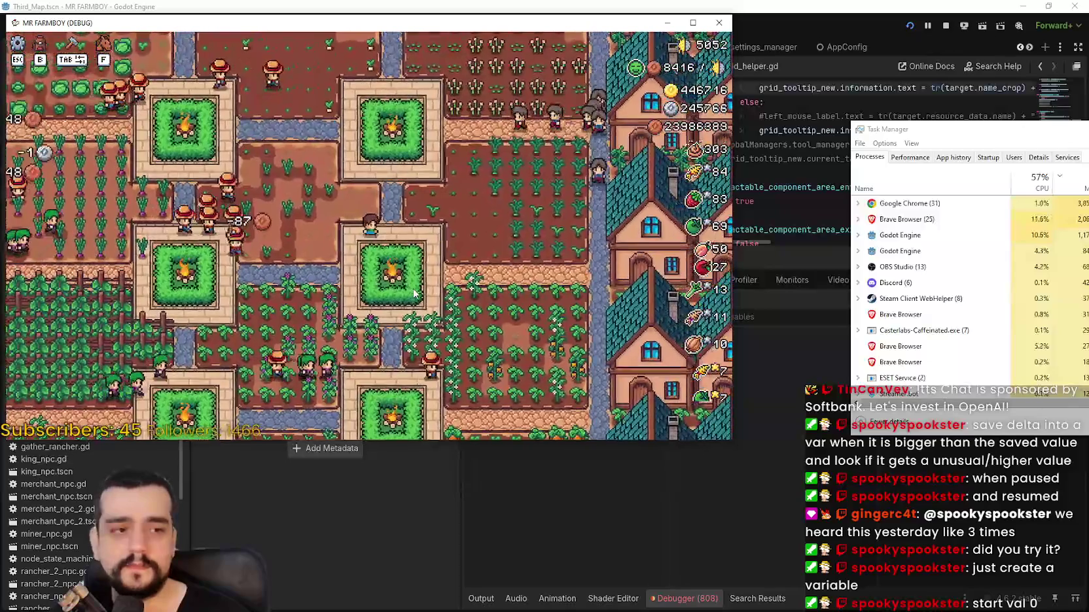
{"action": "key", "text": "w"}
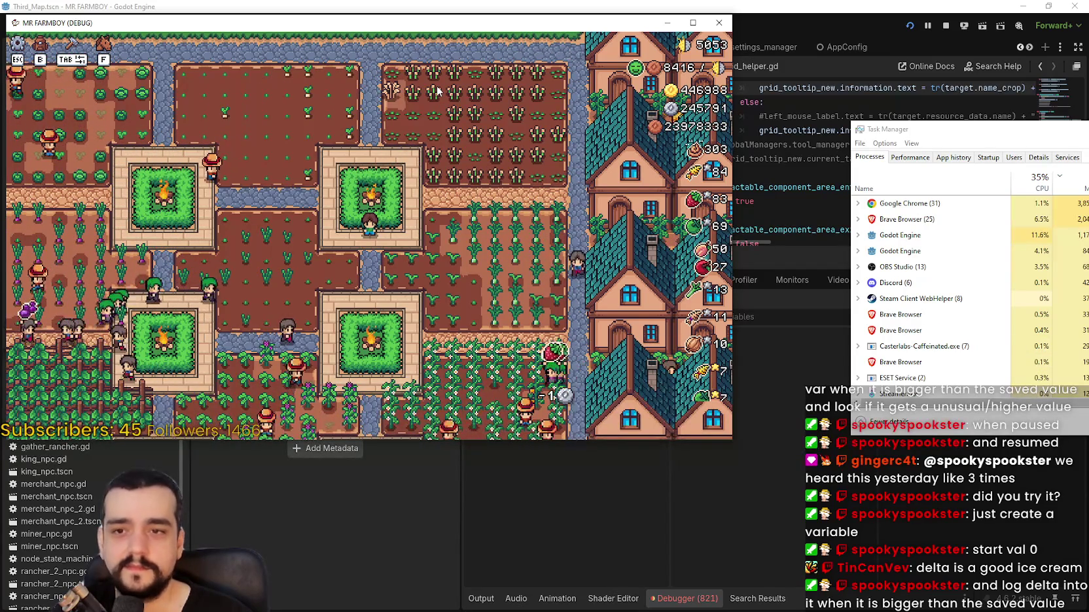
{"action": "key", "text": "Escape"}
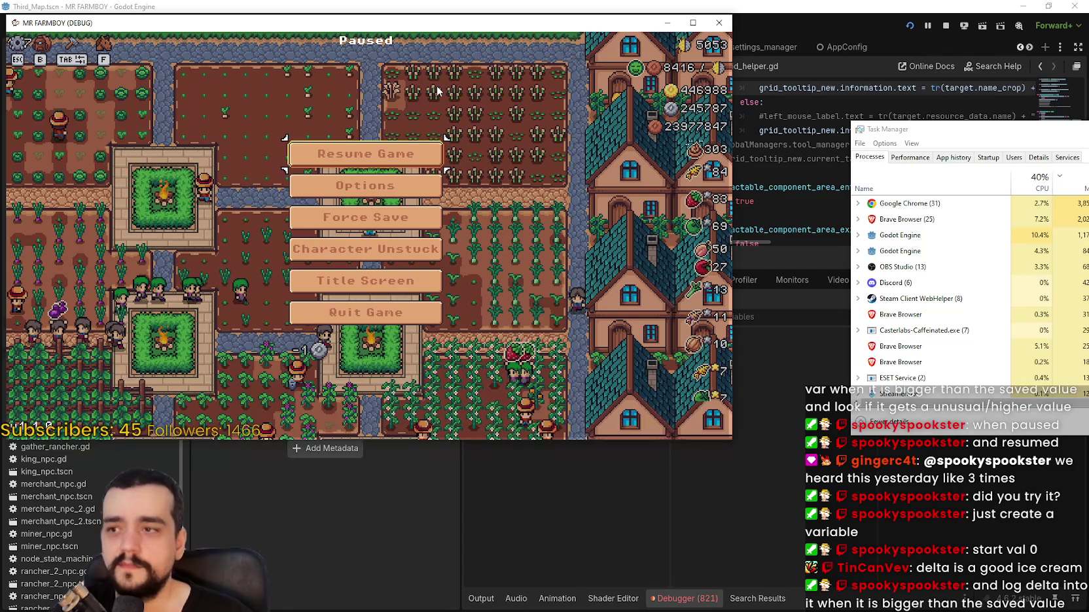
{"action": "key", "text": "Escape"}
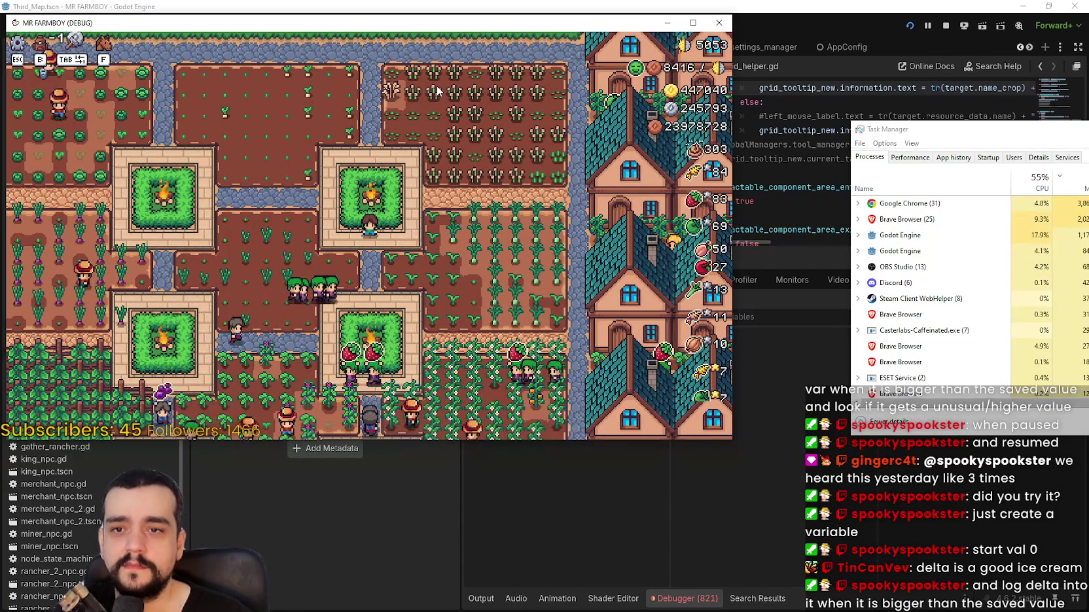
{"action": "key", "text": "w"}
{"action": "key", "text": "d"}
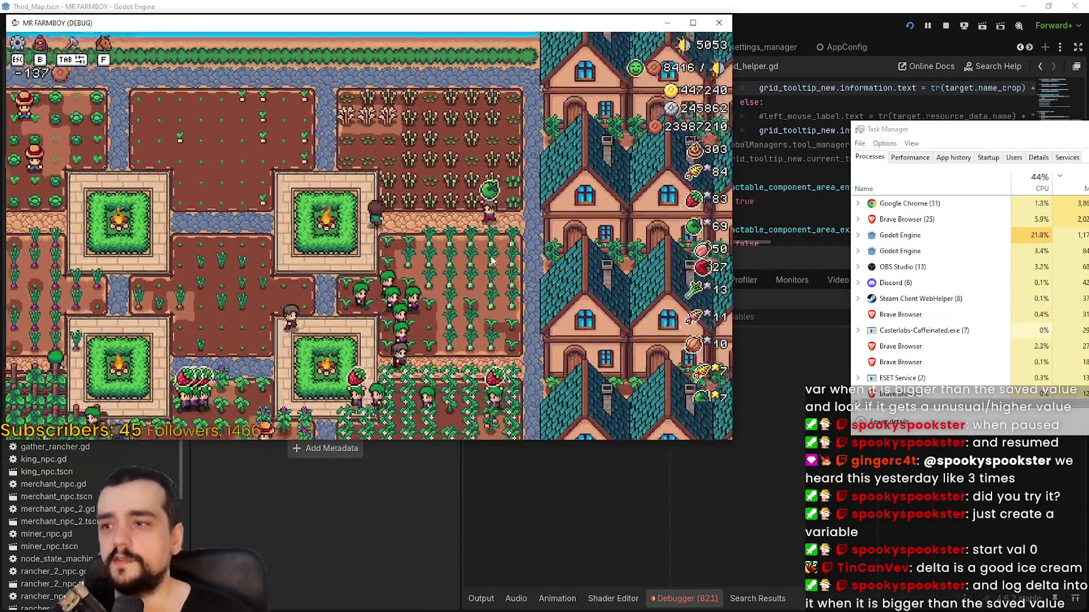
{"action": "key", "text": "Escape"}
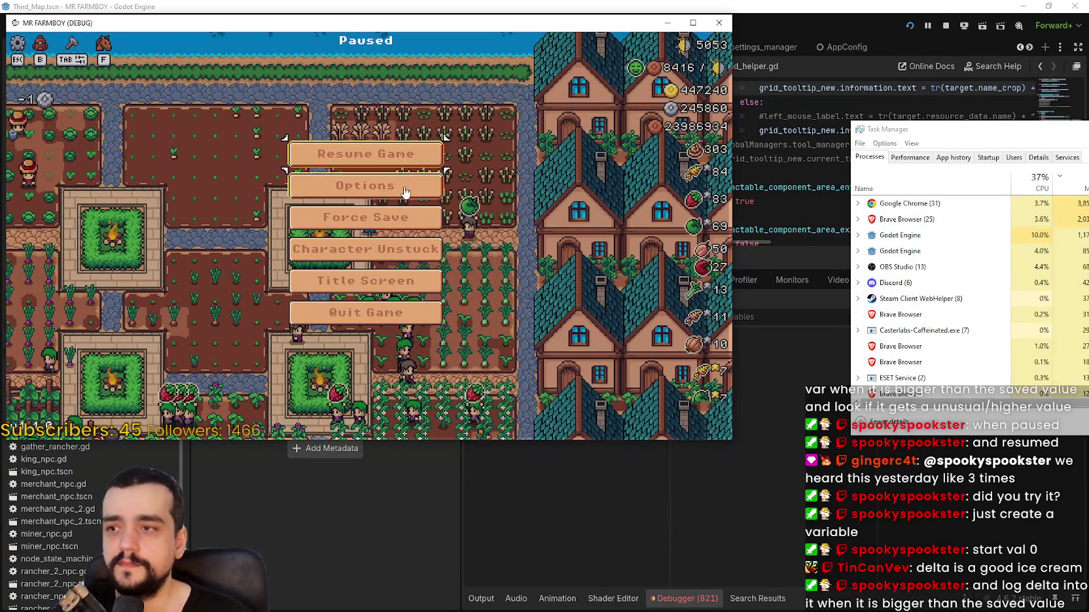
{"action": "key", "text": "Escape"}
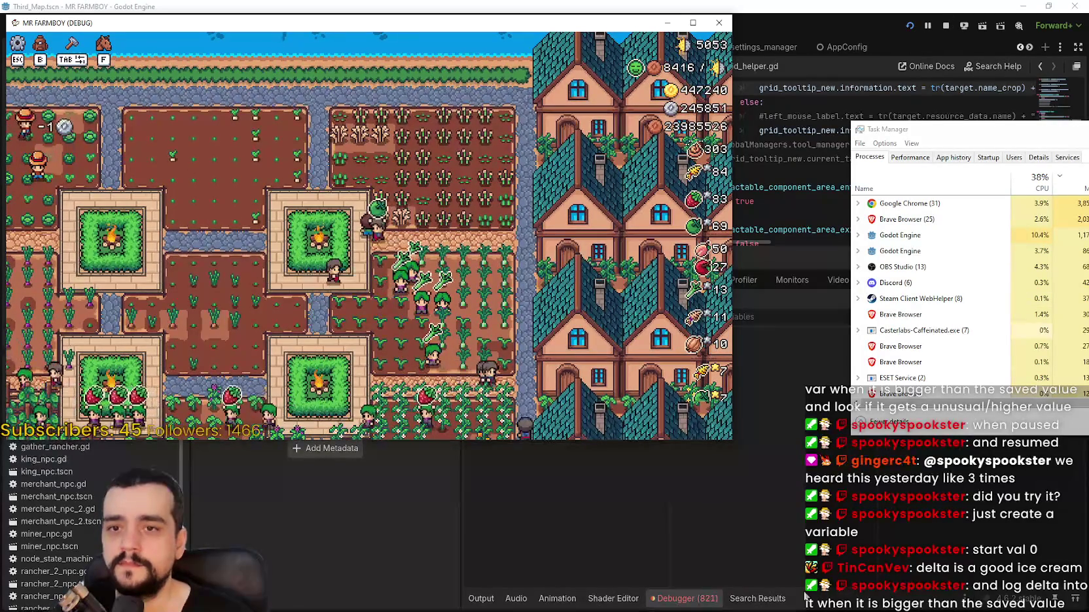
{"action": "key", "text": "s"}
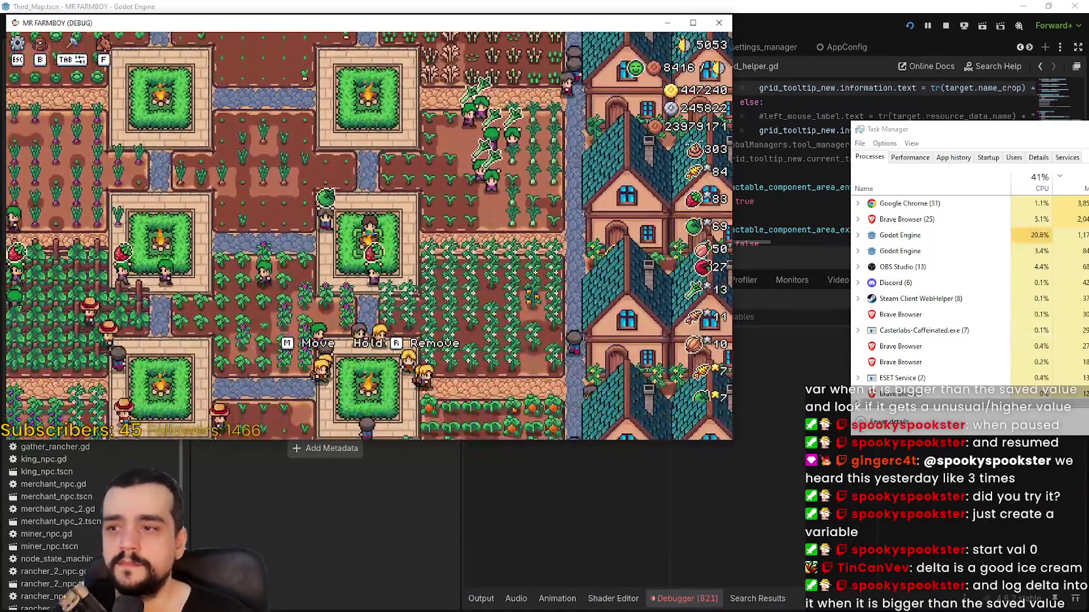
- Return to the editor and scroll the Debugger's Errors tab to the newest GridHelper errors
{"action": "key", "text": "Escape"}
{"action": "key", "text": "Escape"}
{"action": "key", "text": "alt+Tab"}
{"action": "key", "text": "ctrl+j"}
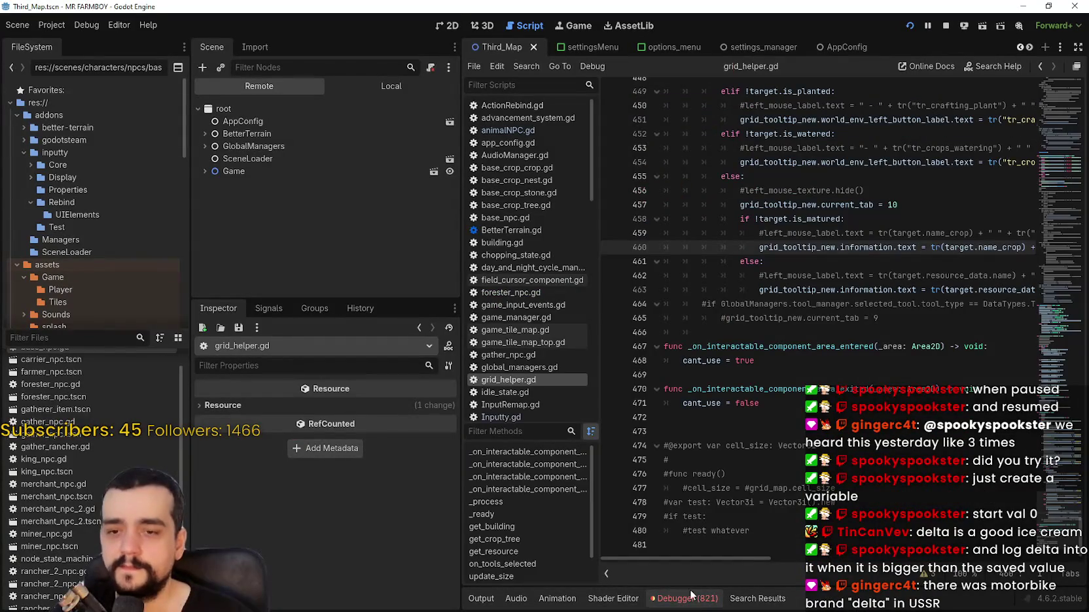
{"action": "left_click", "coordinate": [693, 599]}
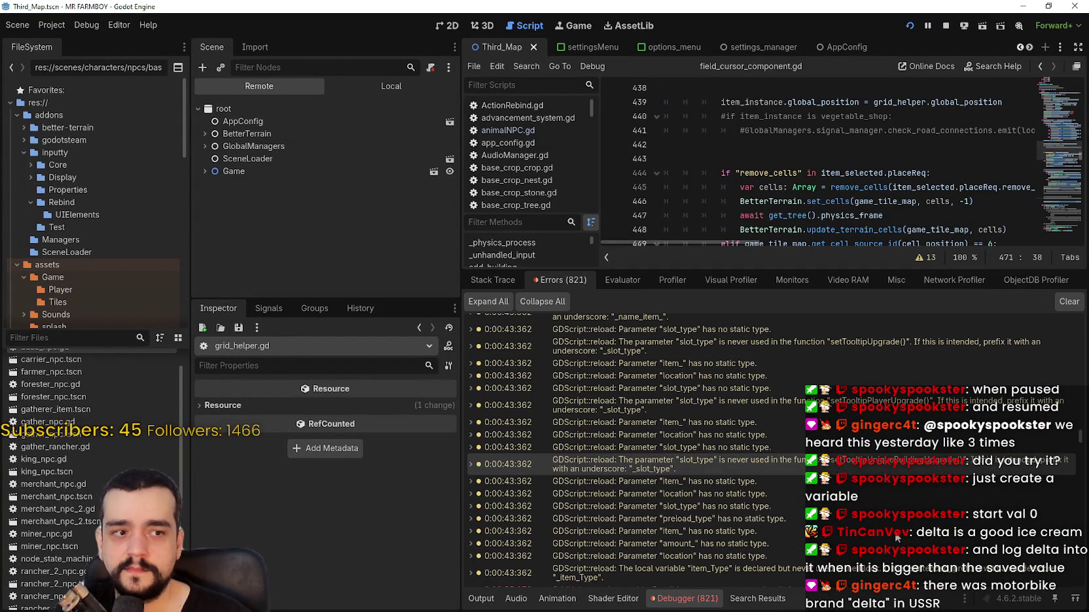
{"action": "left_click_drag", "start_coordinate": [1083, 472], "coordinate": [1082, 588]}
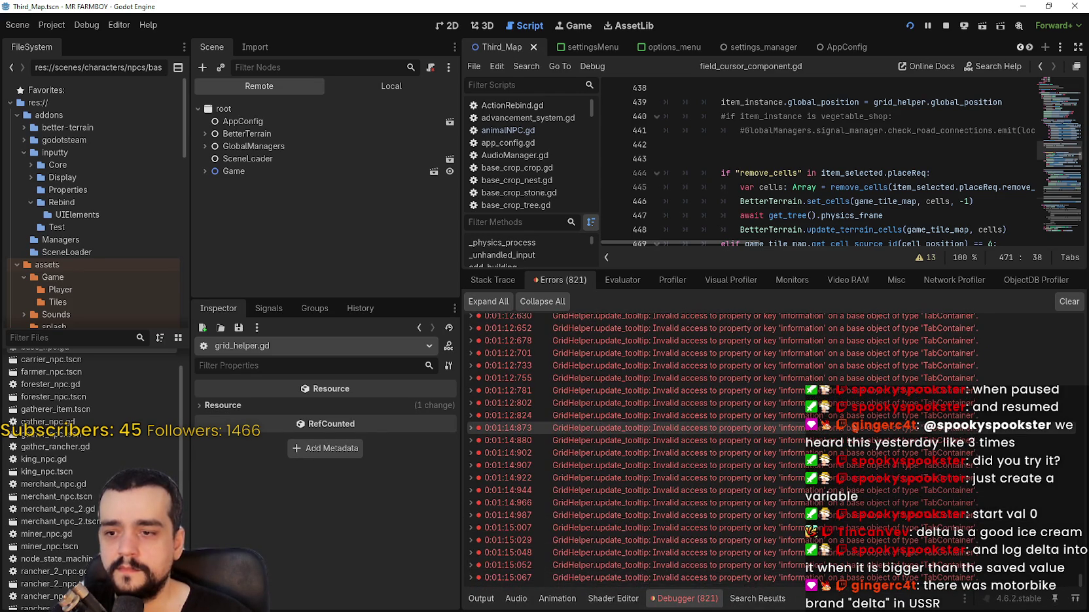
- Open grid_helper.gd near line 460 and stop the running game
{"action": "left_click", "coordinate": [859, 566]}
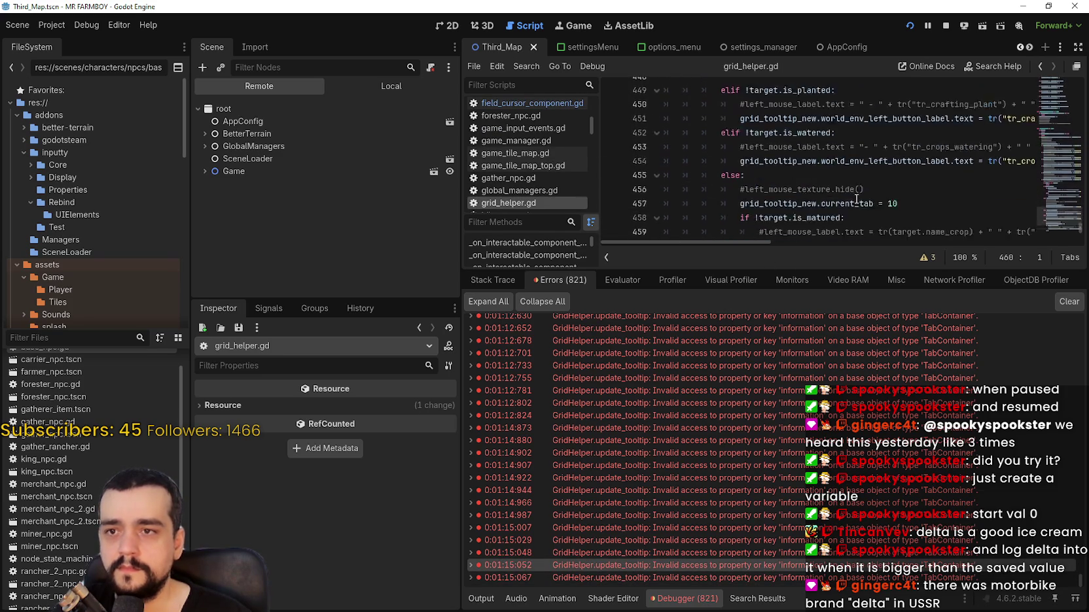
{"action": "mouse_move", "coordinate": [720, 242]}
{"action": "left_mouse_down"}
{"action": "mouse_move", "coordinate": [929, 242]}
{"action": "mouse_move", "coordinate": [671, 236]}
{"action": "left_mouse_up"}
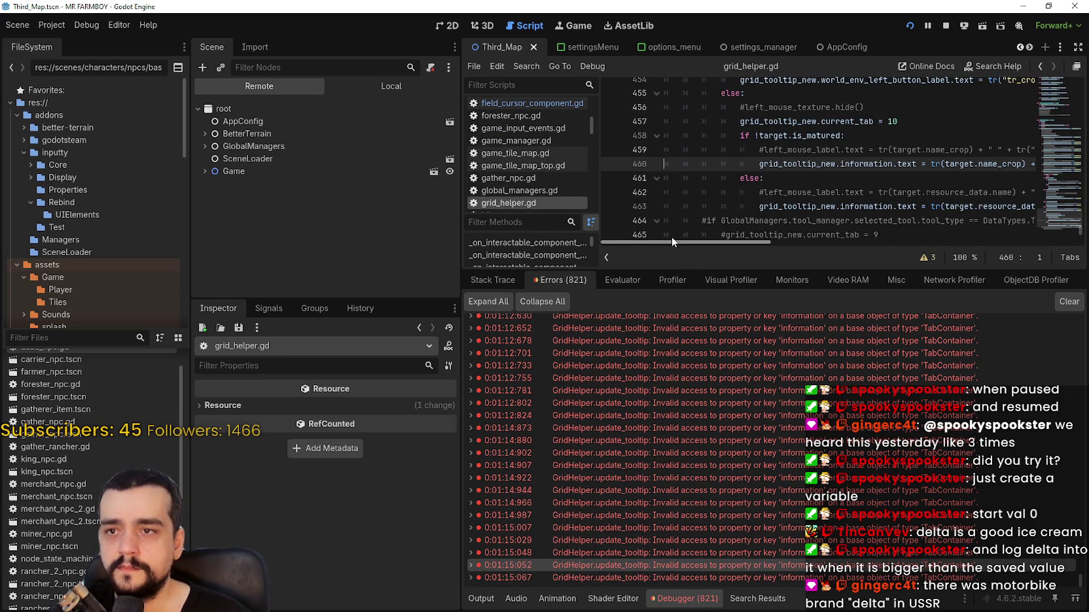
{"action": "left_click", "coordinate": [946, 26]}
- Enable the Inputty plugin in Project Settings
{"action": "left_click", "coordinate": [60, 28]}
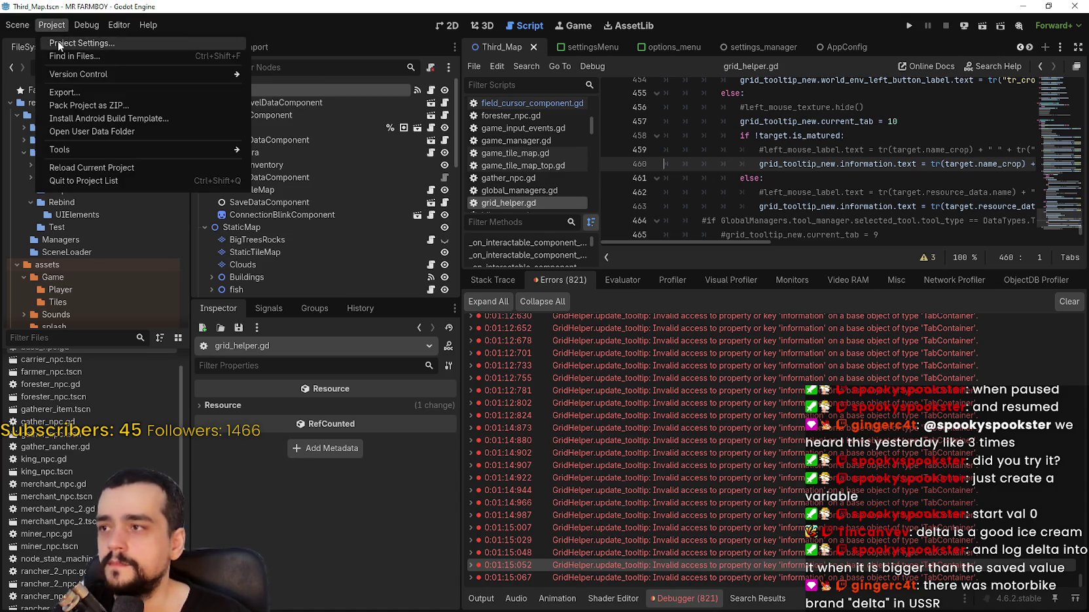
{"action": "left_click", "coordinate": [58, 40]}
{"action": "left_click", "coordinate": [257, 143]}
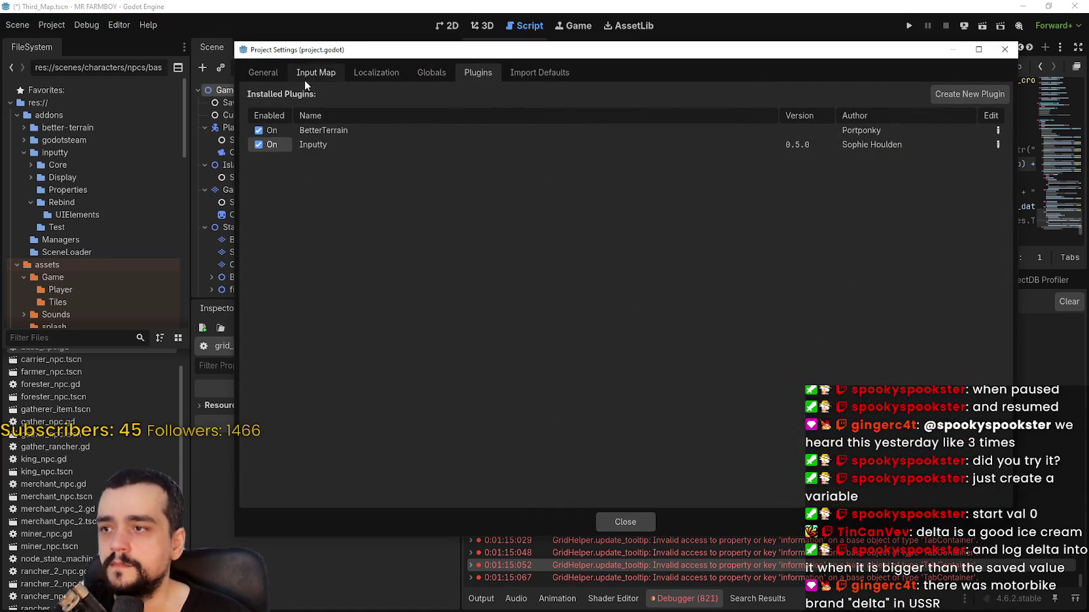
- Move the Inputty autoload up to load right after AppConfig, then close and save
{"action": "left_click", "coordinate": [426, 72]}
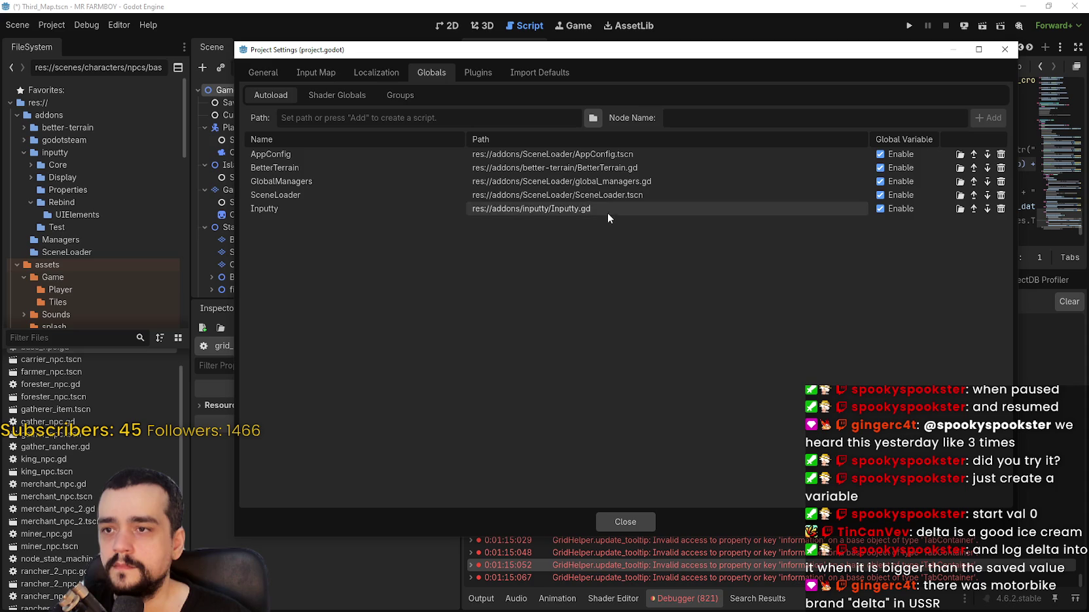
{"action": "left_click", "coordinate": [975, 210]}
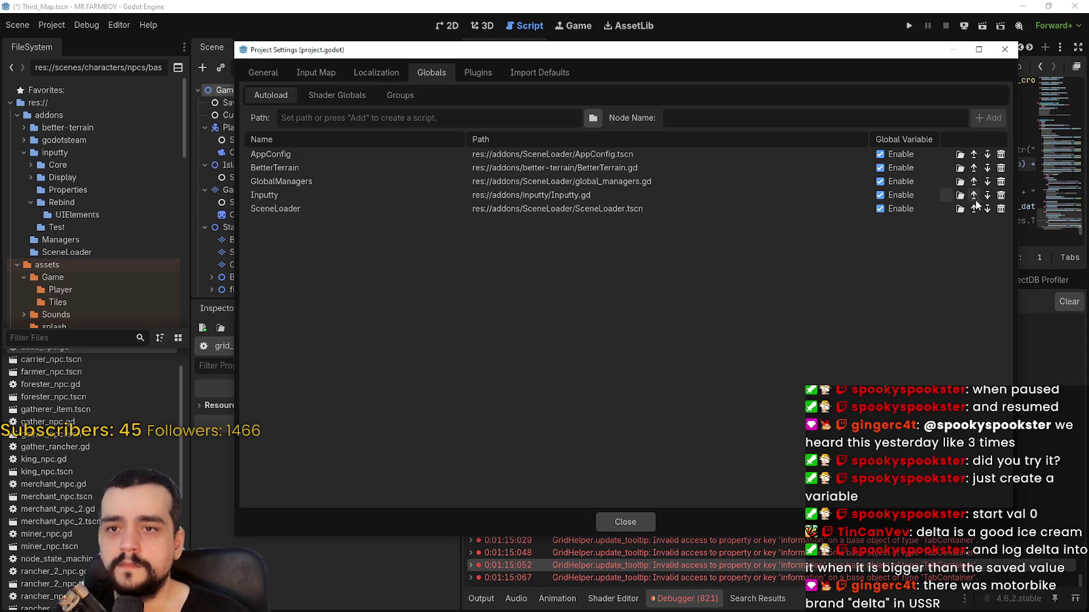
{"action": "left_click", "coordinate": [972, 196]}
{"action": "left_click", "coordinate": [278, 186]}
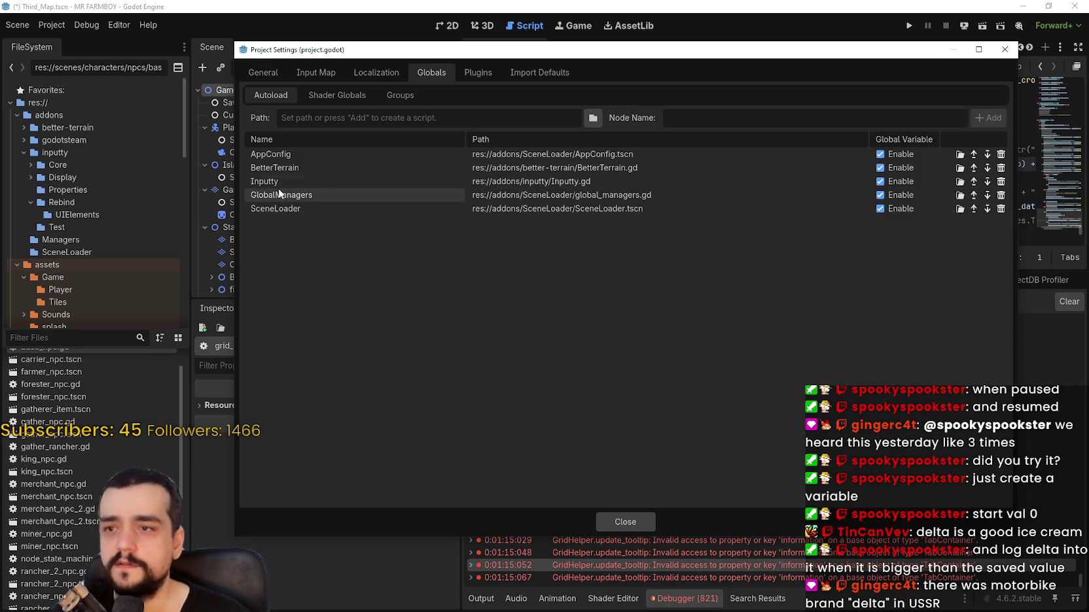
{"action": "left_click", "coordinate": [974, 181]}
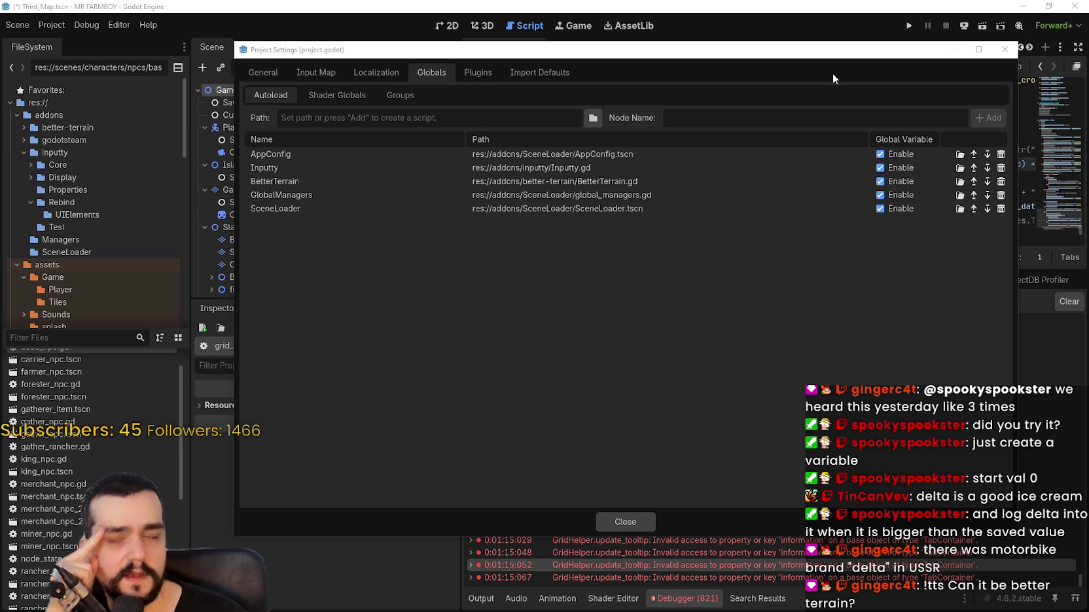
{"action": "left_click", "coordinate": [633, 521]}
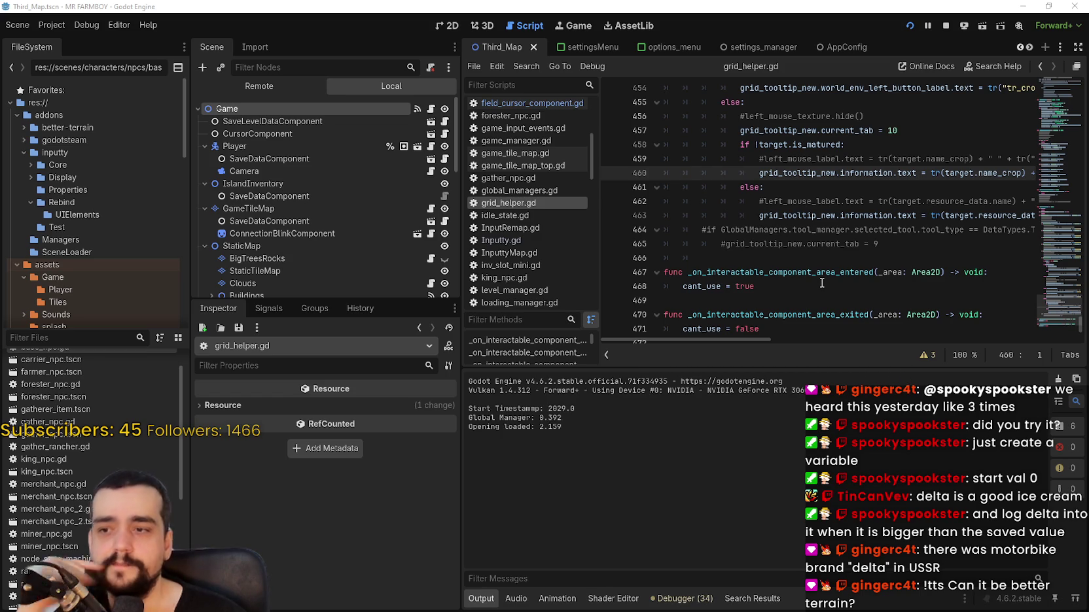
- Switch to the Remote scene tree and inspect the AppConfig and BetterTerrain nodes
{"action": "left_click", "coordinate": [799, 259]}
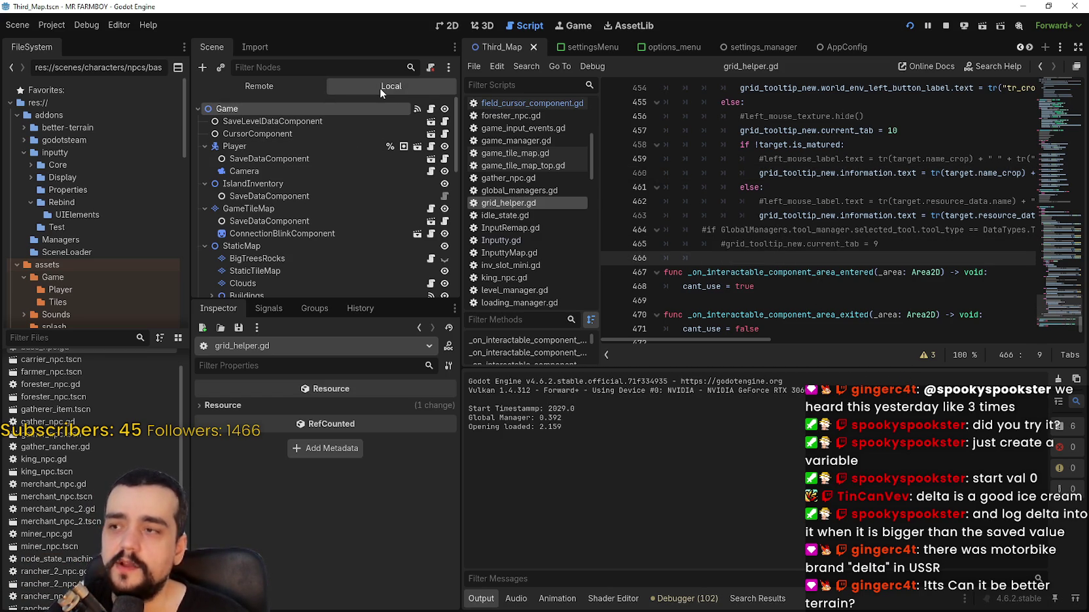
{"action": "left_click", "coordinate": [305, 89]}
{"action": "left_click", "coordinate": [379, 90]}
{"action": "left_click", "coordinate": [250, 89]}
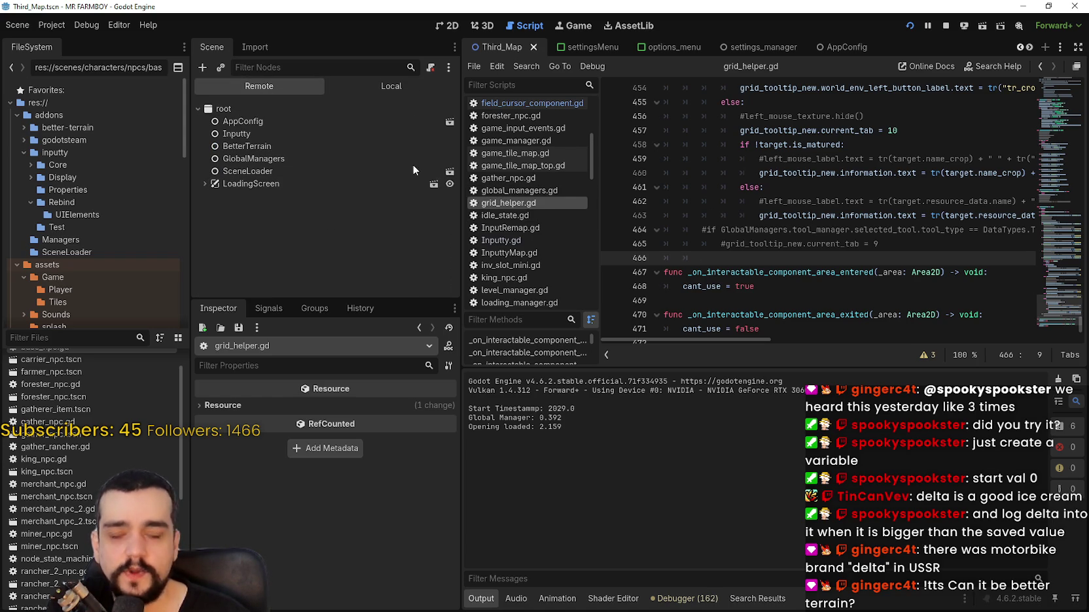
{"action": "left_click", "coordinate": [238, 122]}
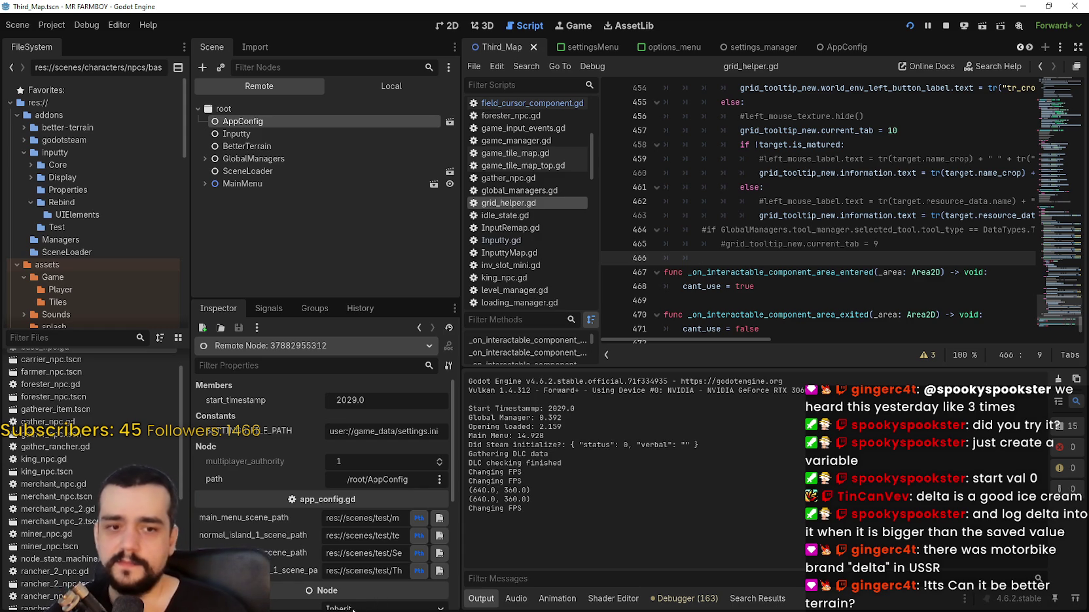
{"action": "mouse_move", "coordinate": [363, 583]}
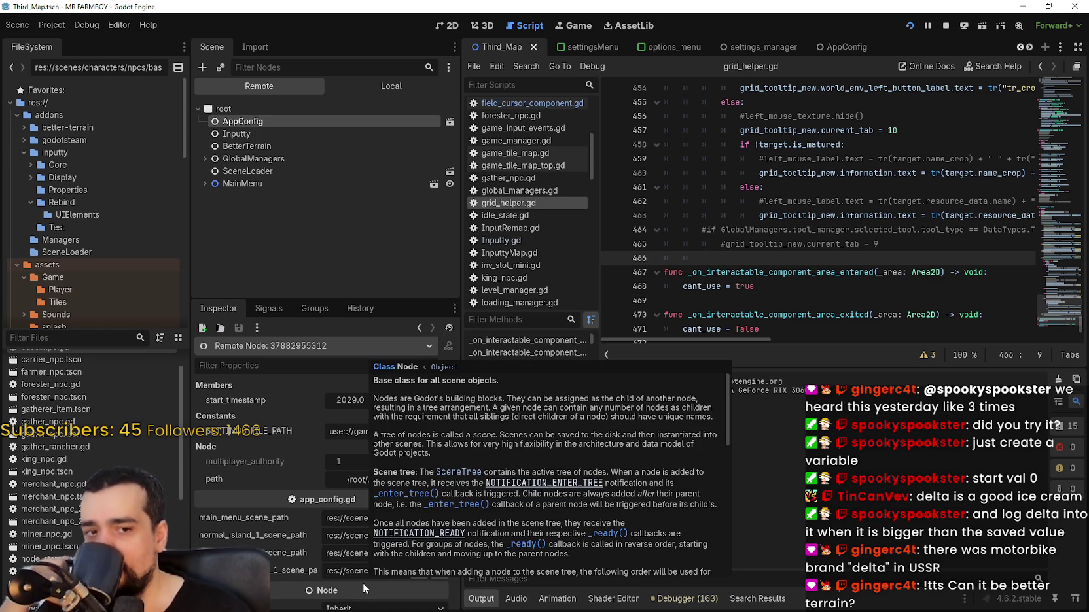
{"action": "left_click", "coordinate": [264, 144]}
{"action": "left_click", "coordinate": [263, 123]}
- Select the Inputty node and watch its _idleTick and _physicsTick values in the Inspector
{"action": "scroll", "coordinate": [297, 541], "scroll_direction": "down", "scroll_amount": 5}
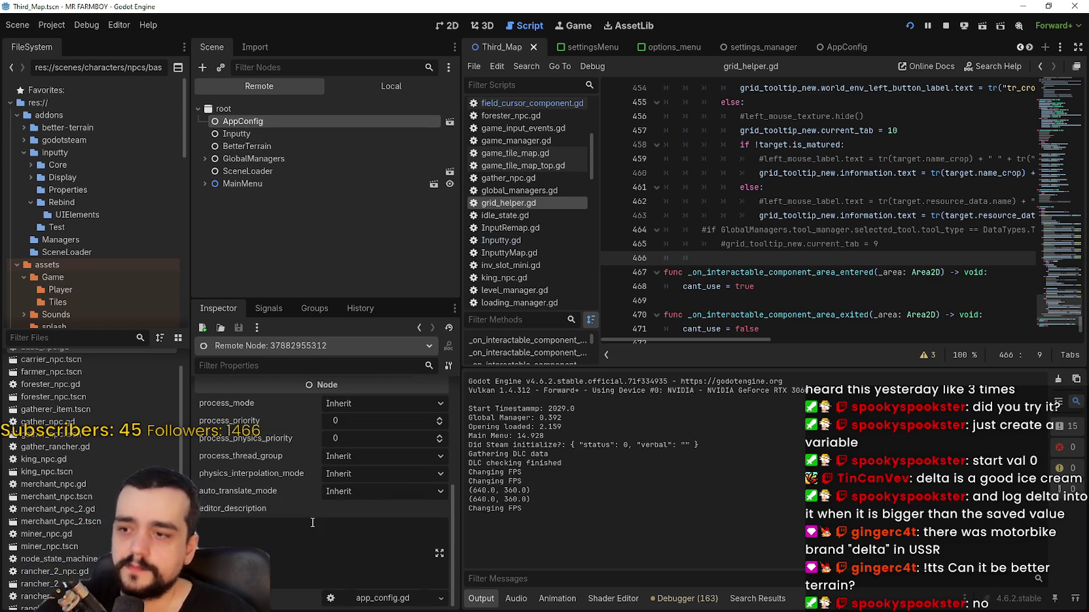
{"action": "scroll", "coordinate": [346, 516], "scroll_direction": "up", "scroll_amount": 5}
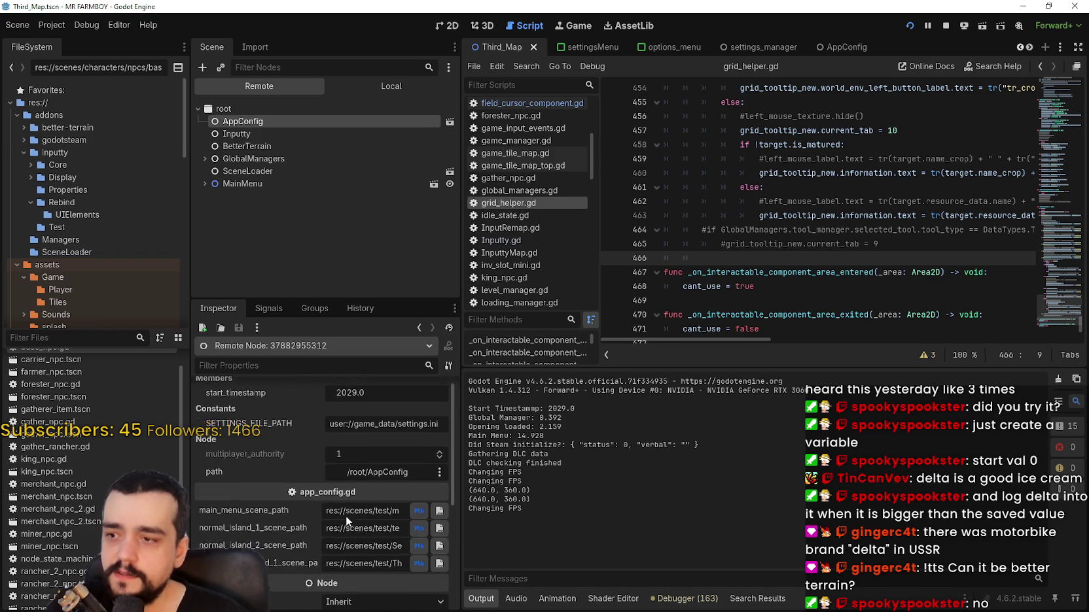
{"action": "left_click", "coordinate": [252, 133]}
{"action": "scroll", "coordinate": [286, 503], "scroll_direction": "down", "scroll_amount": 5}
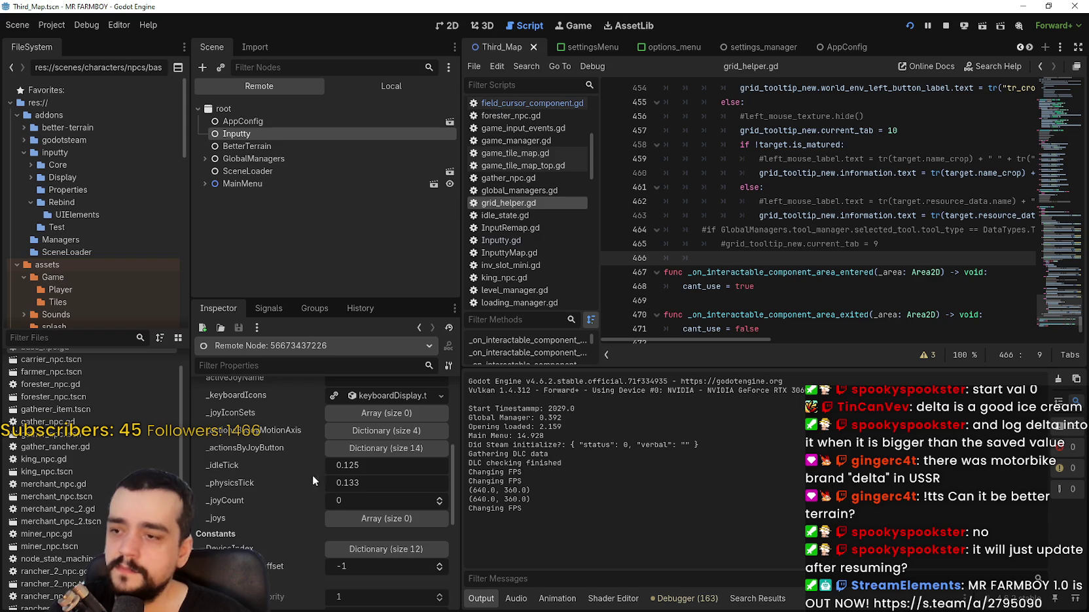
{"action": "key", "text": "alt+Tab"}
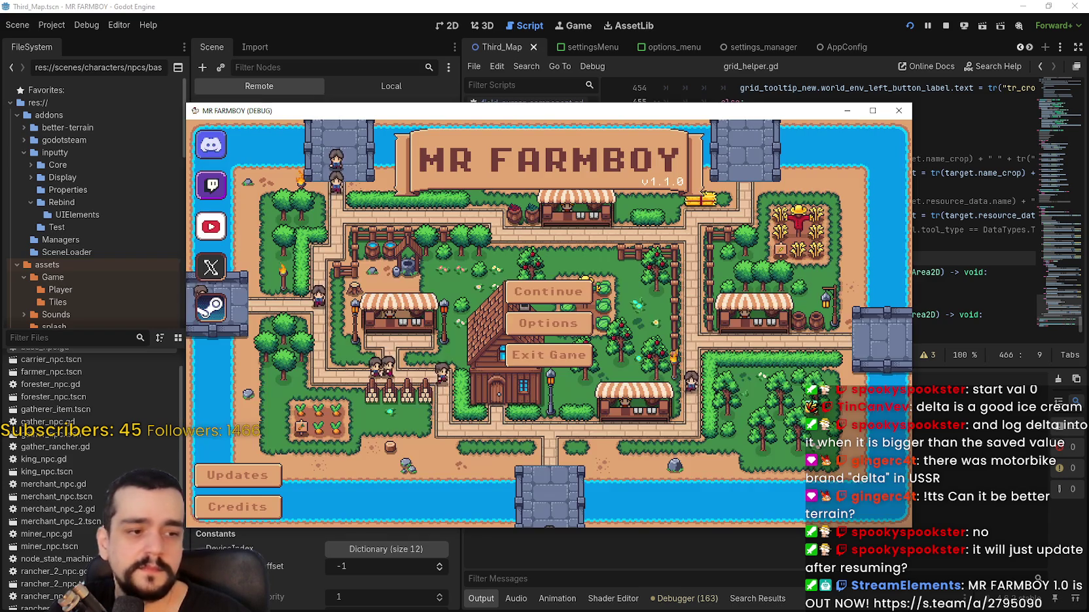
- Move the game window, load Save 8 from Continue, and pause the game
{"action": "left_click_drag", "start_coordinate": [479, 116], "coordinate": [733, 52]}
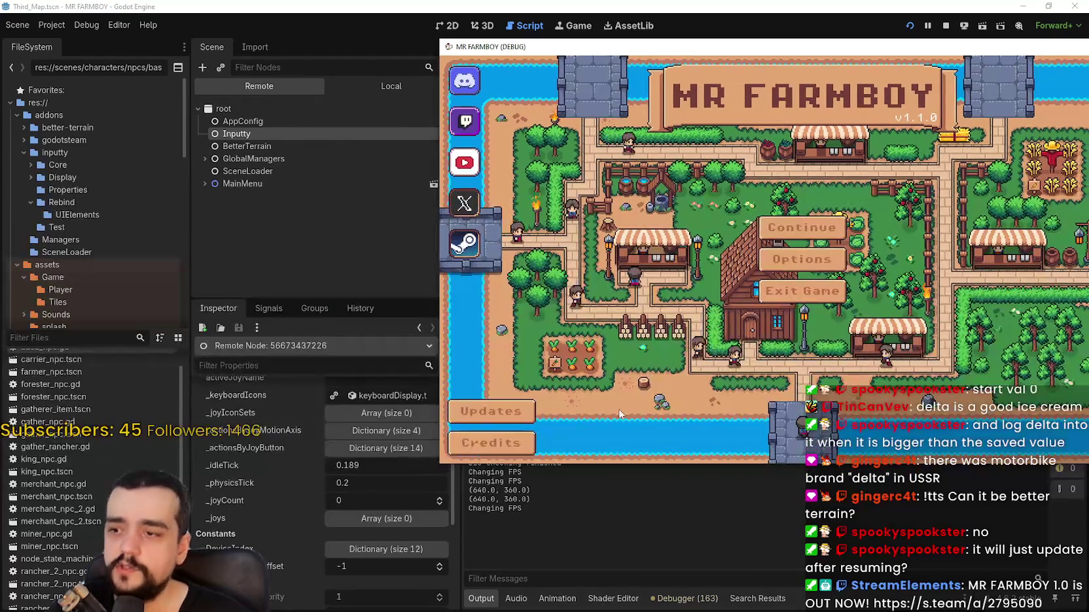
{"action": "left_click", "coordinate": [800, 227]}
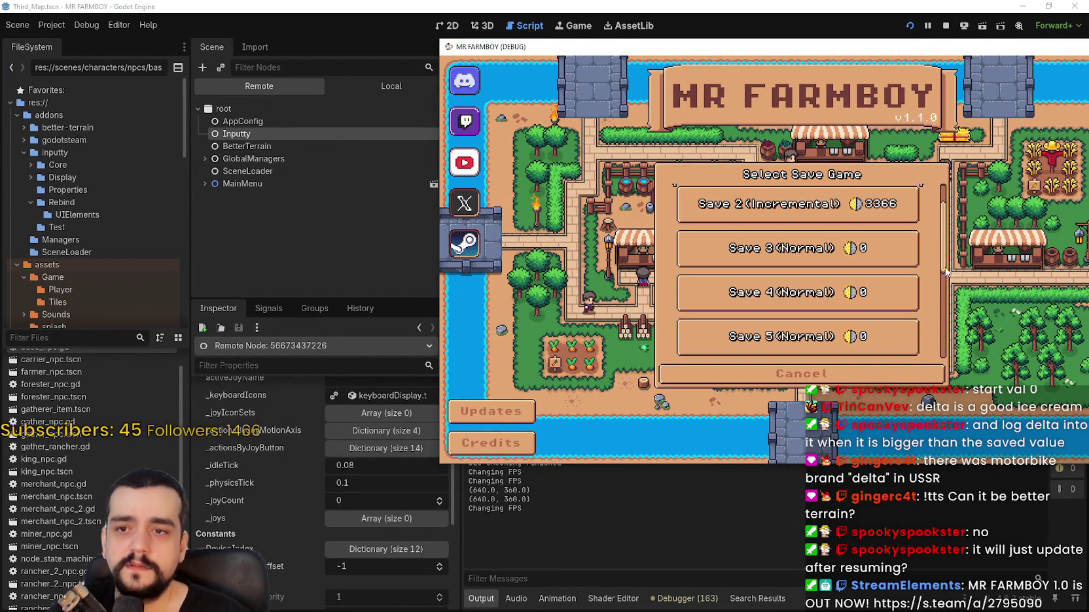
{"action": "scroll", "coordinate": [946, 285], "scroll_direction": "down", "scroll_amount": 4}
{"action": "scroll", "coordinate": [945, 286], "scroll_direction": "down", "scroll_amount": 2}
{"action": "left_click", "coordinate": [728, 255]}
{"action": "left_click", "coordinate": [728, 260]}
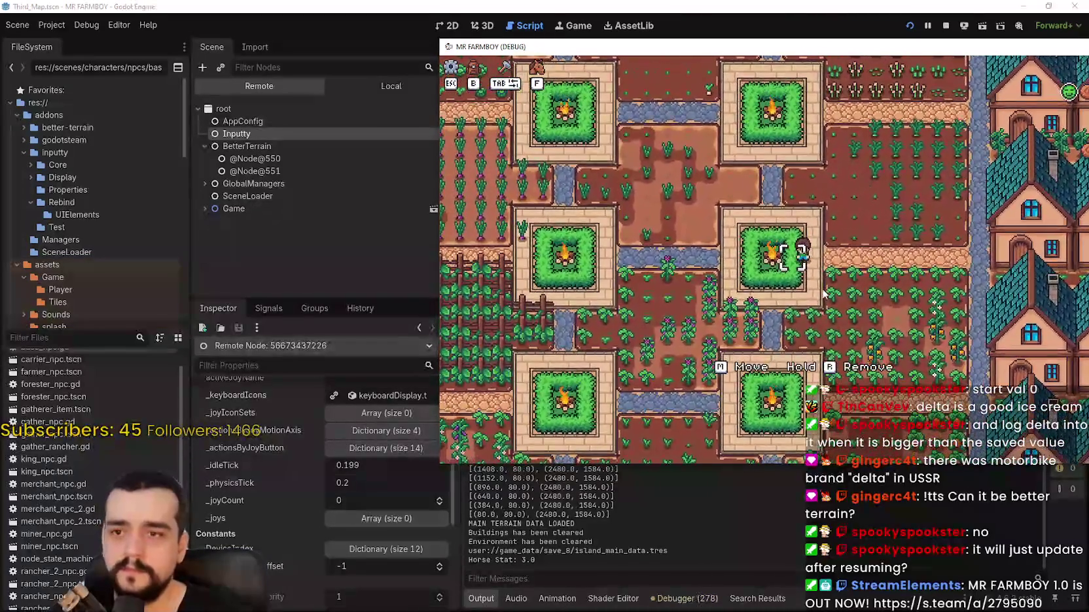
{"action": "key", "text": "Escape"}
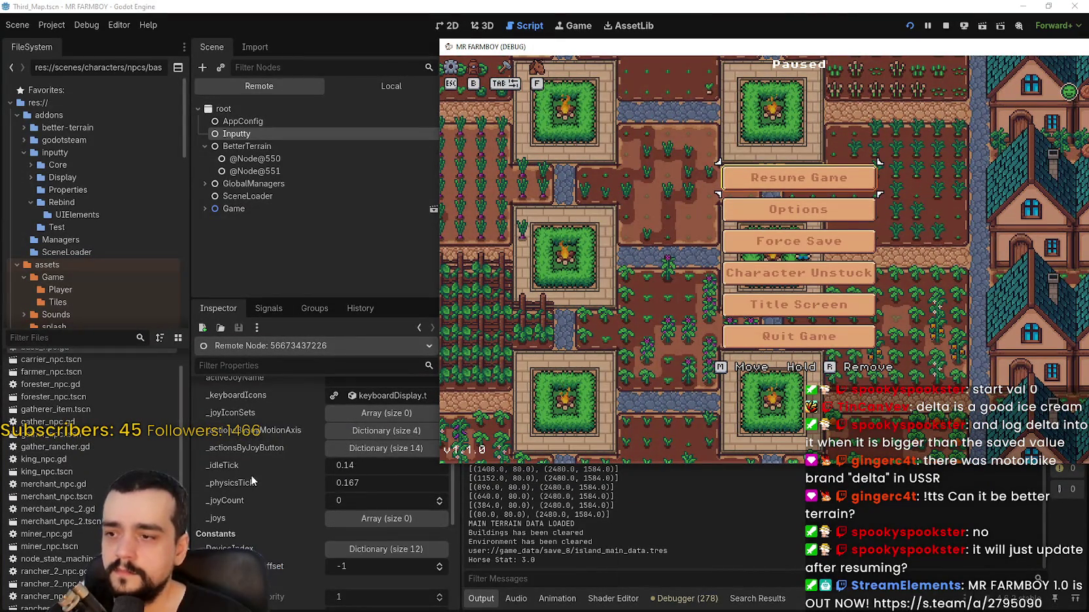
- Resume the paused farm game from its pause menu
{"action": "scroll", "coordinate": [254, 474], "scroll_direction": "down", "scroll_amount": 3}
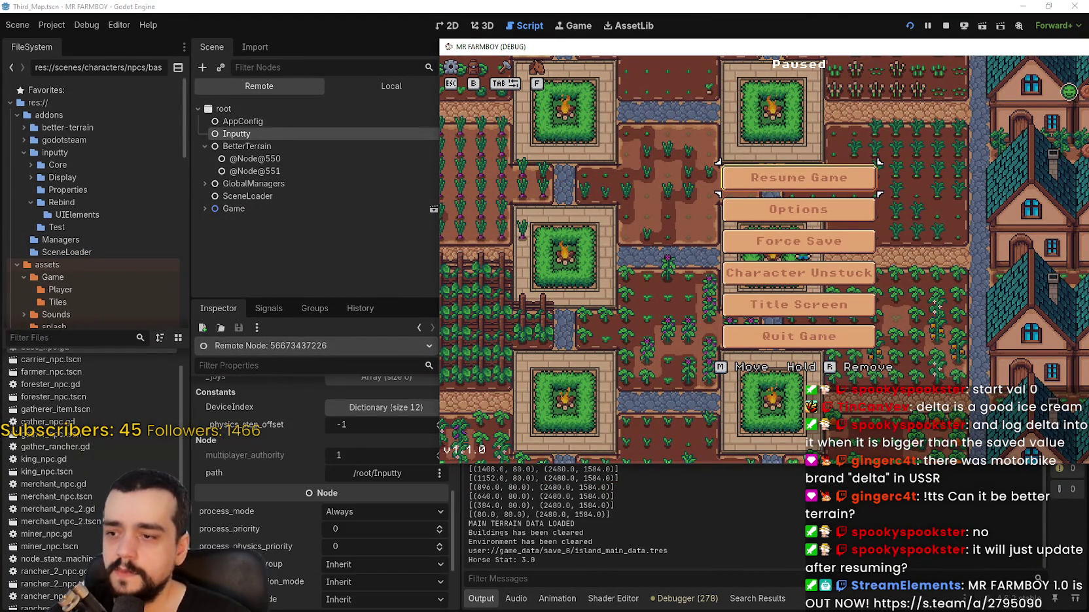
{"action": "scroll", "coordinate": [269, 530], "scroll_direction": "down", "scroll_amount": 3}
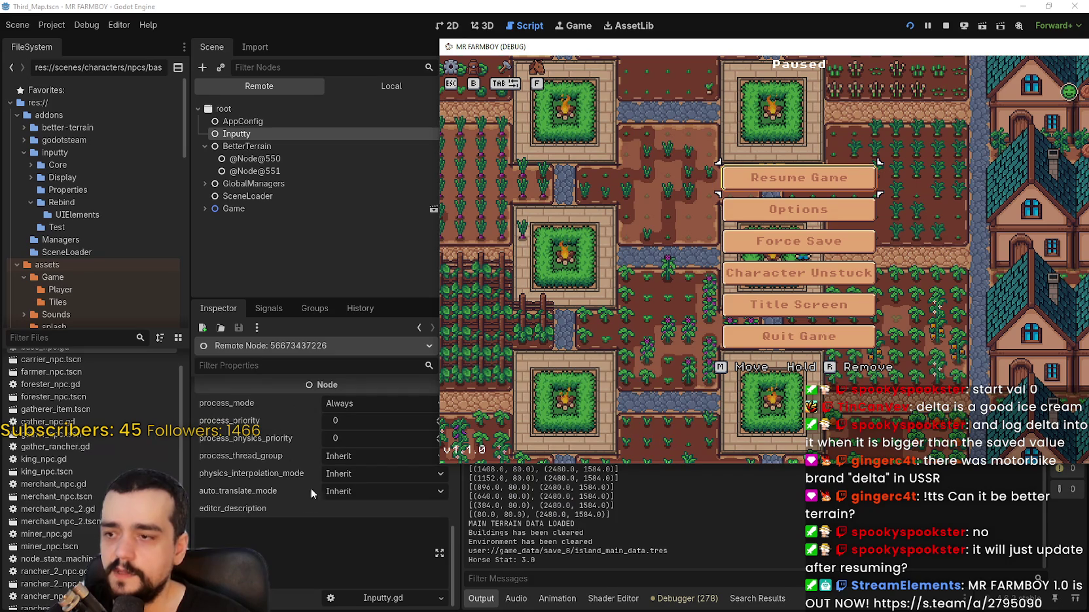
{"action": "scroll", "coordinate": [309, 546], "scroll_direction": "up", "scroll_amount": 5}
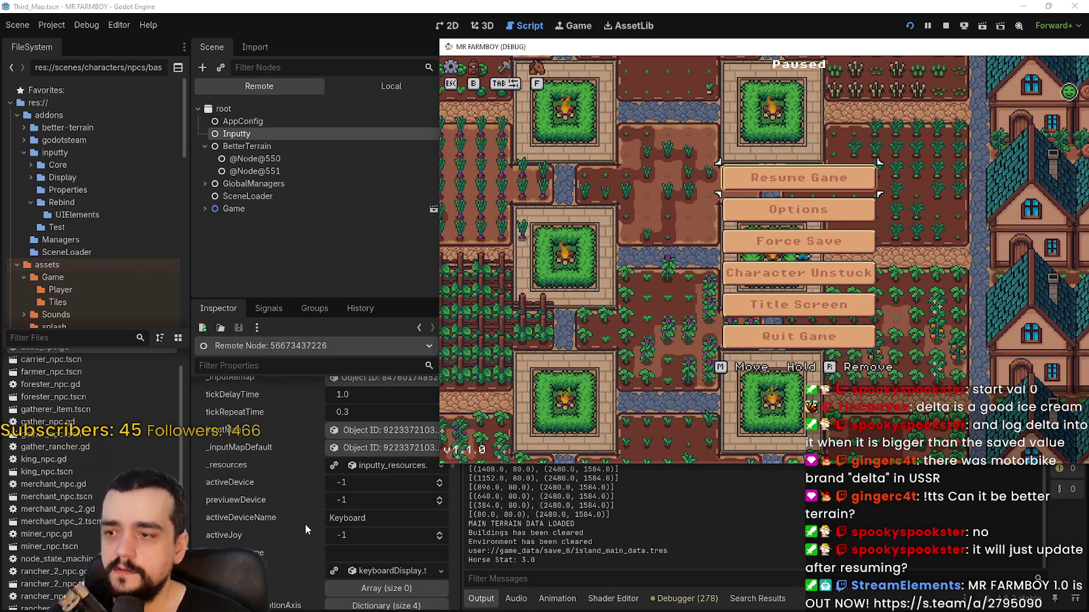
{"action": "scroll", "coordinate": [307, 541], "scroll_direction": "down", "scroll_amount": 3}
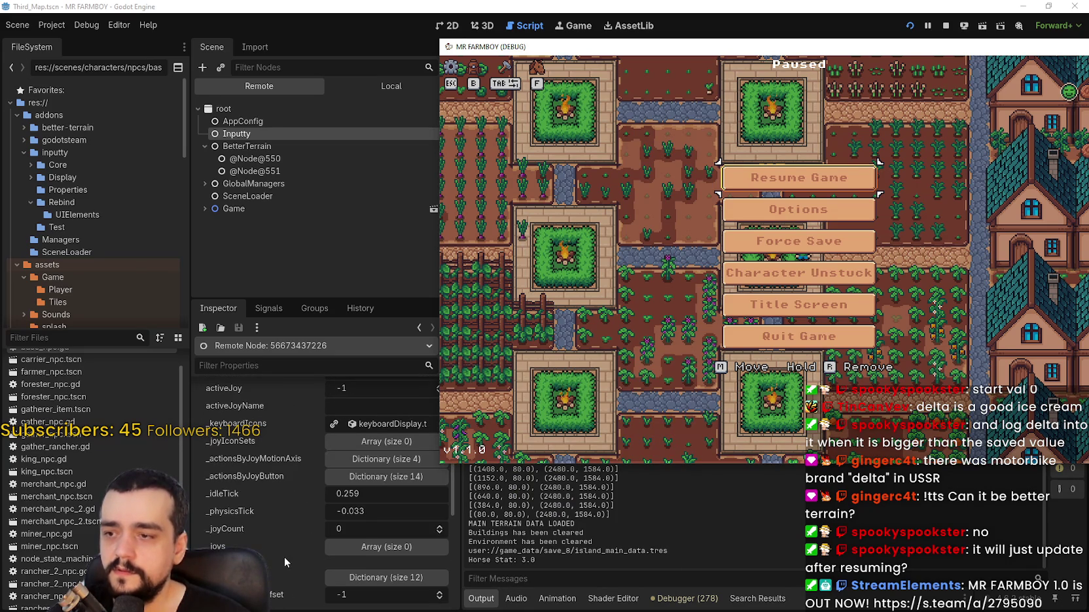
{"action": "scroll", "coordinate": [293, 540], "scroll_direction": "down", "scroll_amount": 1}
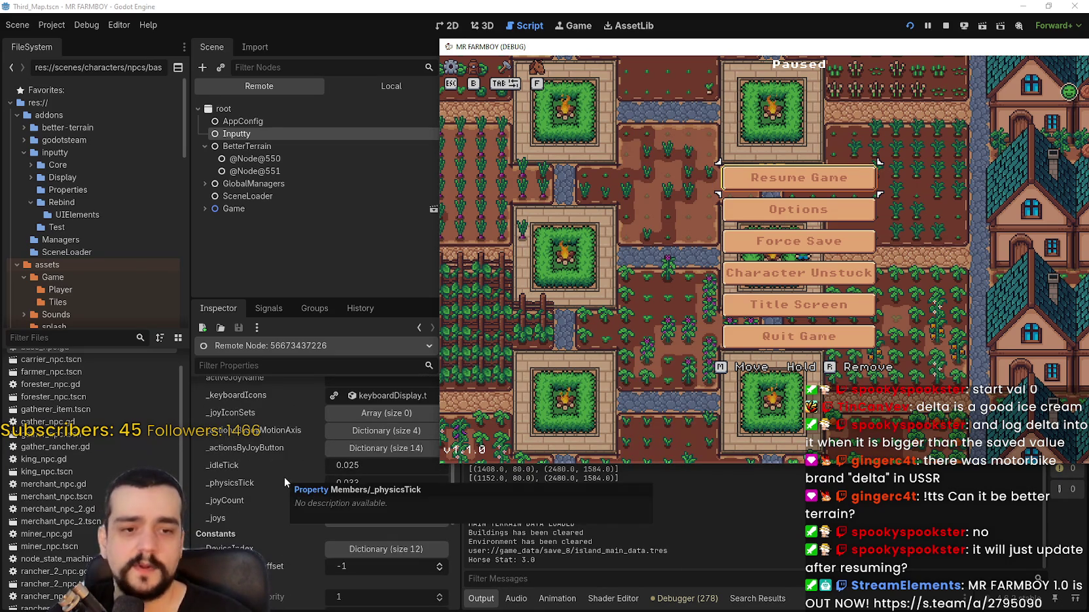
{"action": "scroll", "coordinate": [284, 478], "scroll_direction": "down", "scroll_amount": 1}
{"action": "left_click", "coordinate": [793, 189]}
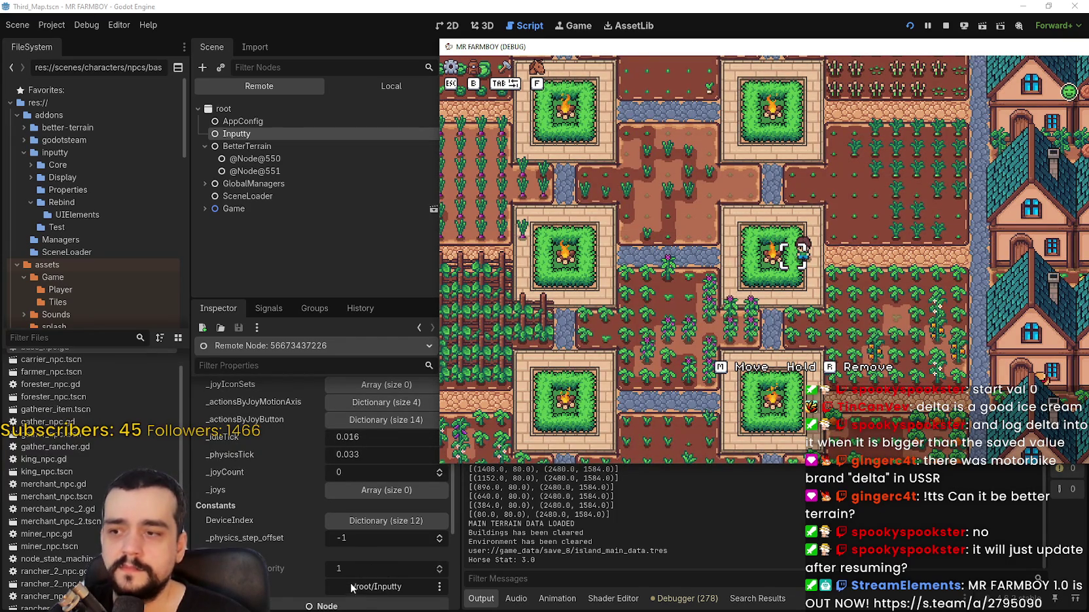
- Walk the character up-left, pause and resume again, then bring the editor forward
{"action": "scroll", "coordinate": [295, 455], "scroll_direction": "down", "scroll_amount": 1}
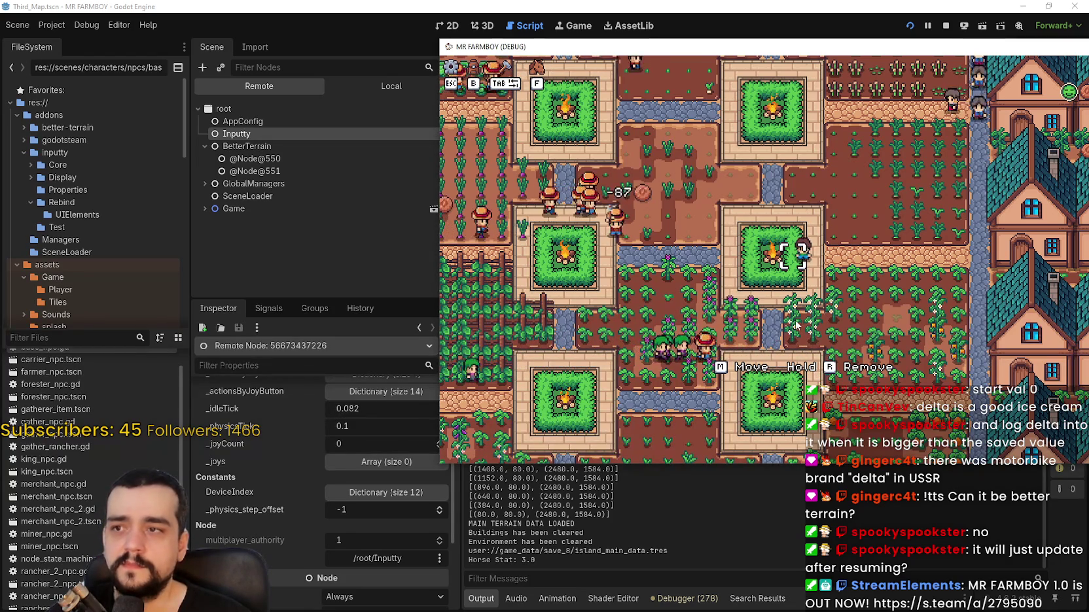
{"action": "key", "text": "w"}
{"action": "key", "text": "a"}
{"action": "key", "text": "Escape"}
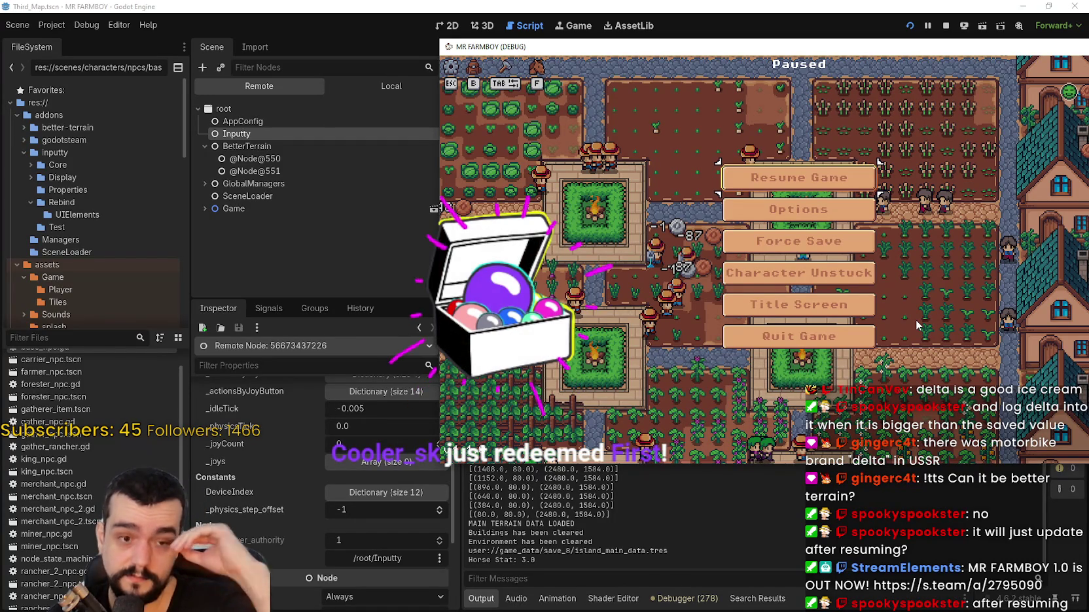
{"action": "key", "text": "Escape"}
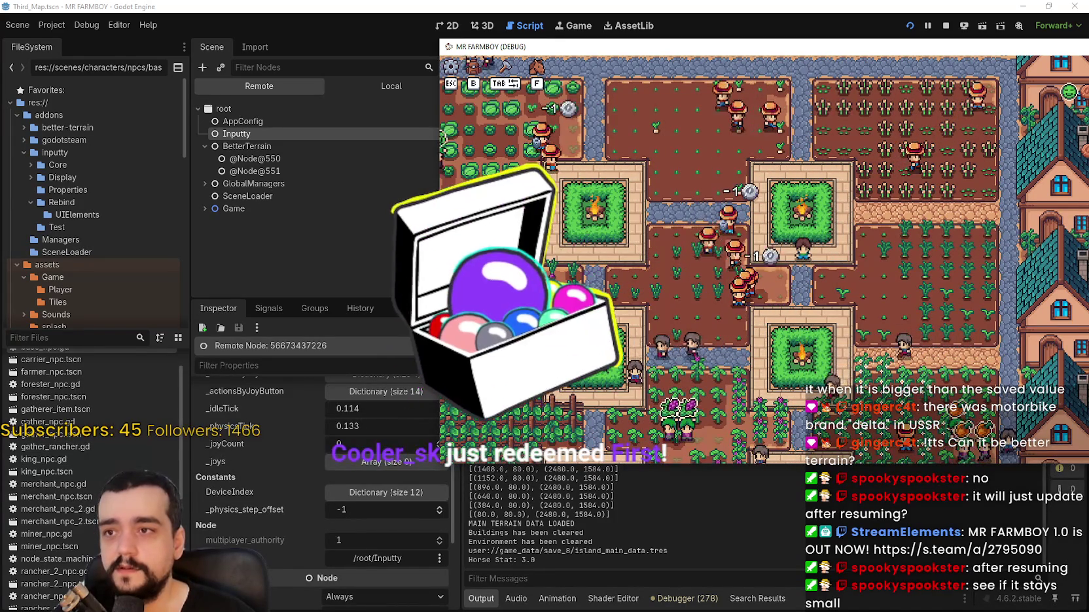
{"action": "key", "text": "Escape"}
{"action": "left_click", "coordinate": [450, 5]}
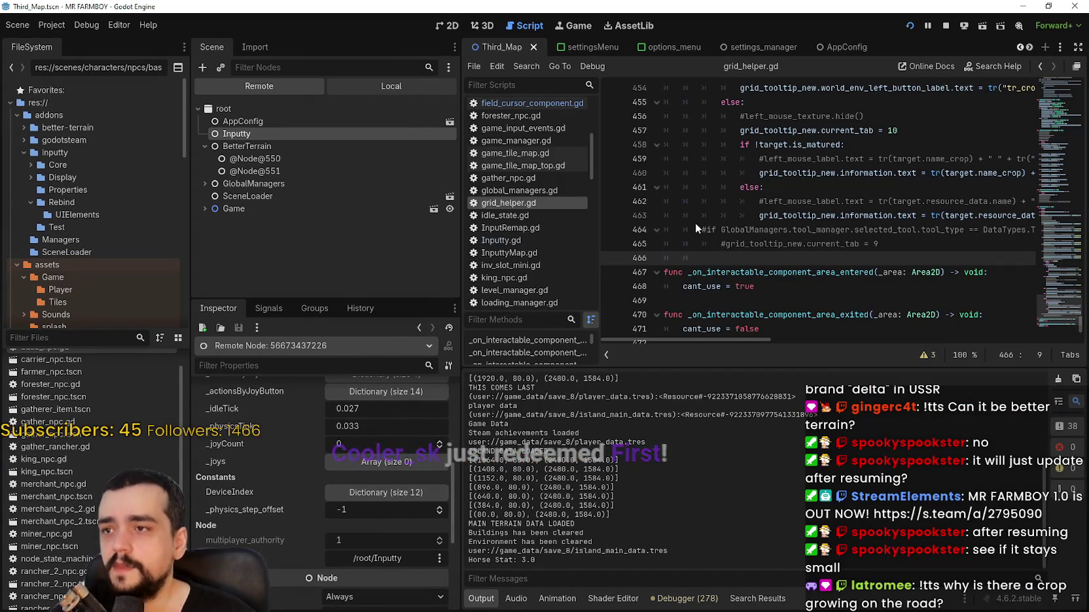
- Show the local scene tree and place the caret near lines 463–469 of the script
{"action": "left_click", "coordinate": [415, 84]}
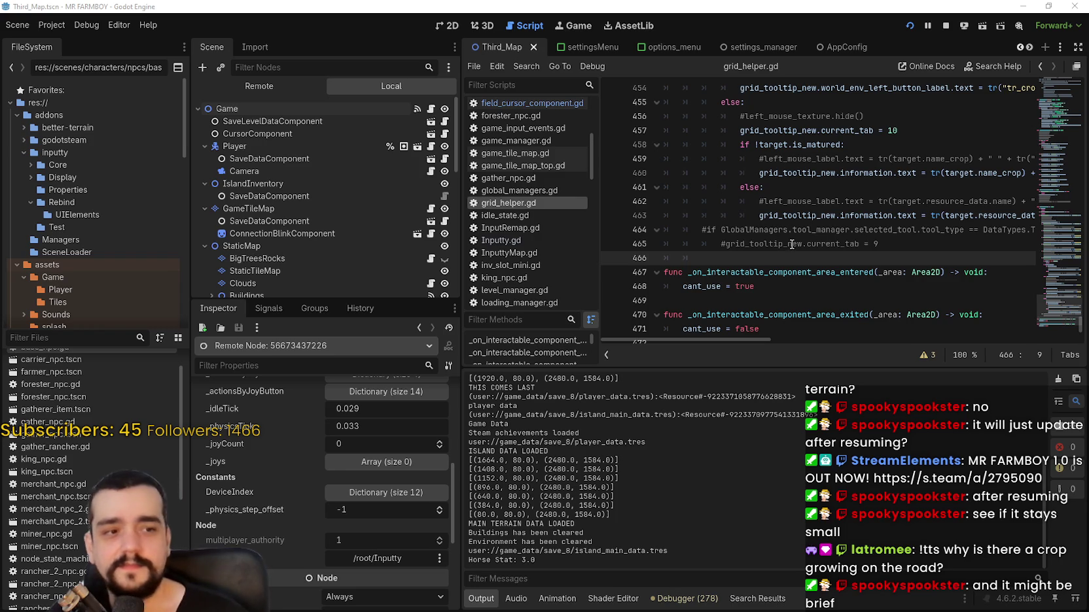
{"action": "left_click", "coordinate": [796, 215]}
{"action": "left_click", "coordinate": [57, 24]}
{"action": "left_click", "coordinate": [63, 33]}
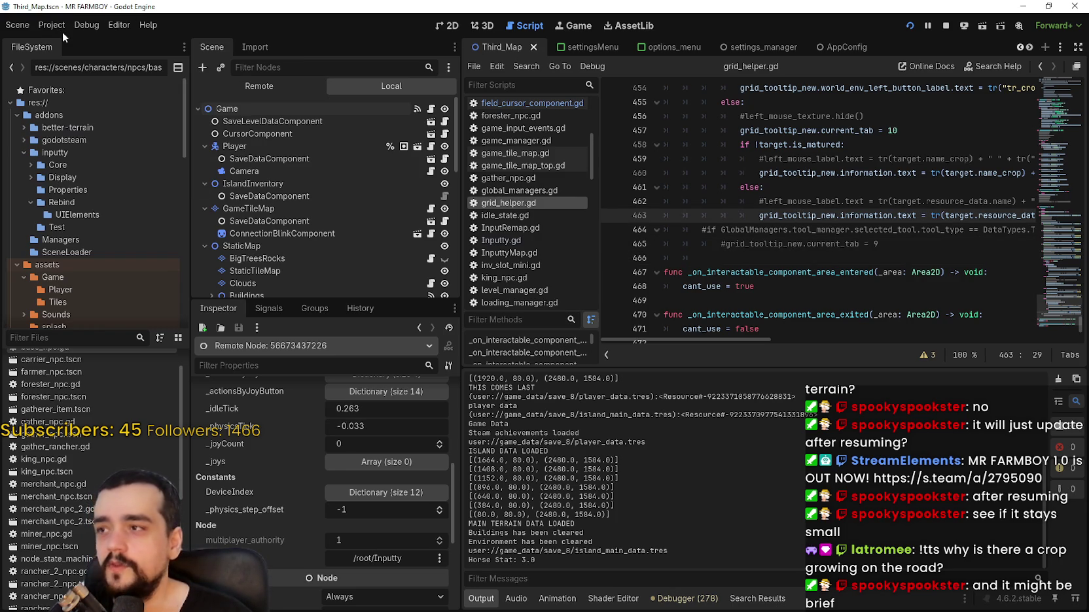
{"action": "left_click", "coordinate": [763, 300]}
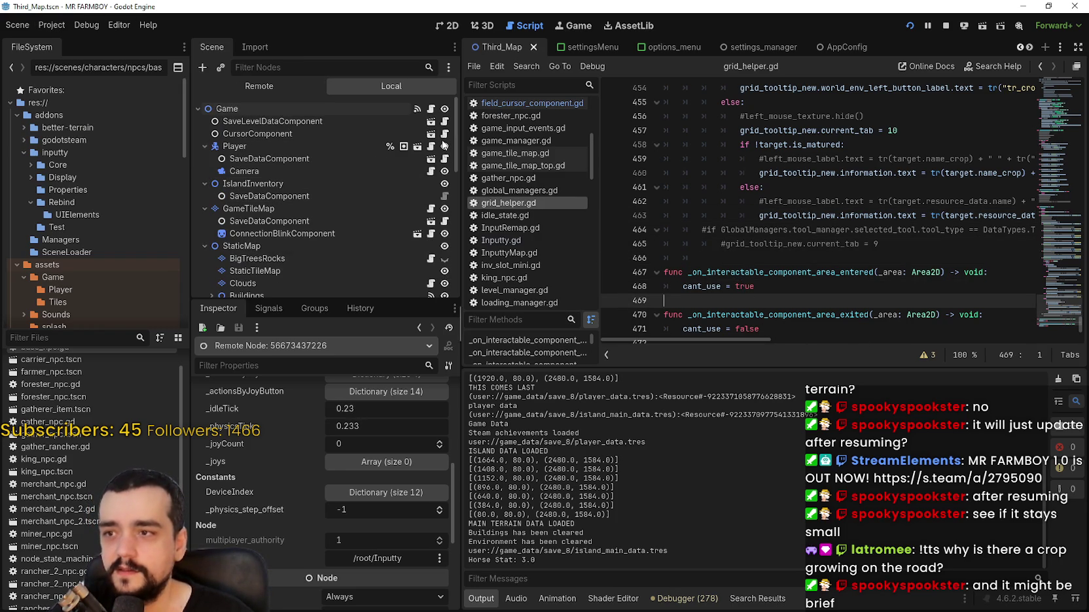
- Scroll through the open scene tabs and switch to the settingsMenu scene
{"action": "left_click", "coordinate": [1028, 49]}
{"action": "left_click", "coordinate": [1028, 49]}
{"action": "left_click", "coordinate": [1028, 49]}
{"action": "left_click", "coordinate": [1029, 49]}
{"action": "left_click", "coordinate": [1020, 48]}
{"action": "left_click", "coordinate": [1020, 48]}
{"action": "left_click", "coordinate": [1020, 47]}
{"action": "left_click", "coordinate": [1020, 48]}
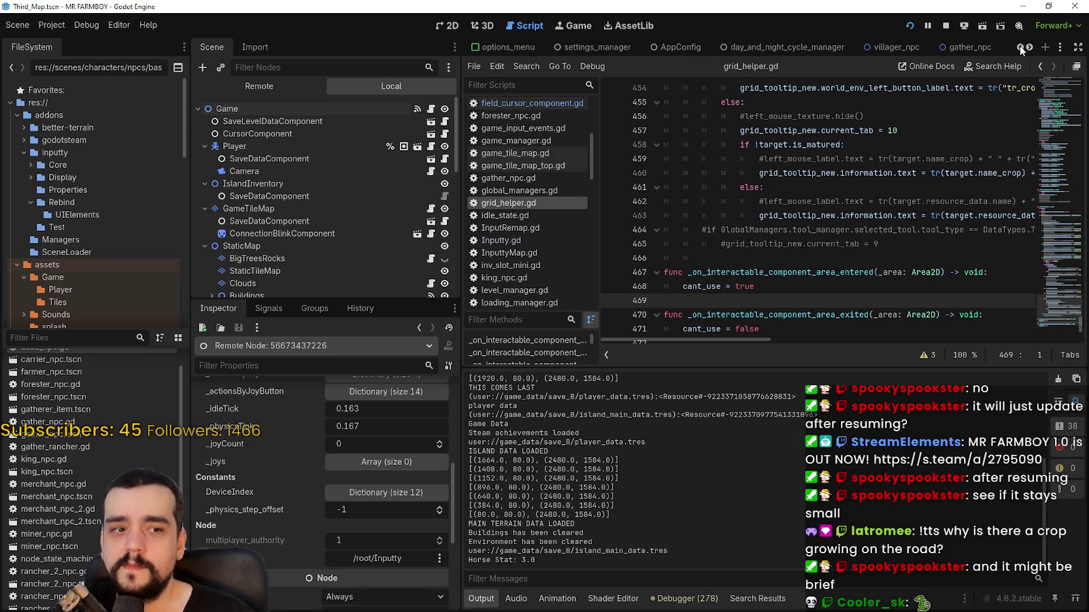
{"action": "left_click", "coordinate": [1020, 48]}
{"action": "left_click", "coordinate": [1020, 48]}
{"action": "left_click", "coordinate": [1020, 47]}
{"action": "left_click", "coordinate": [1020, 48]}
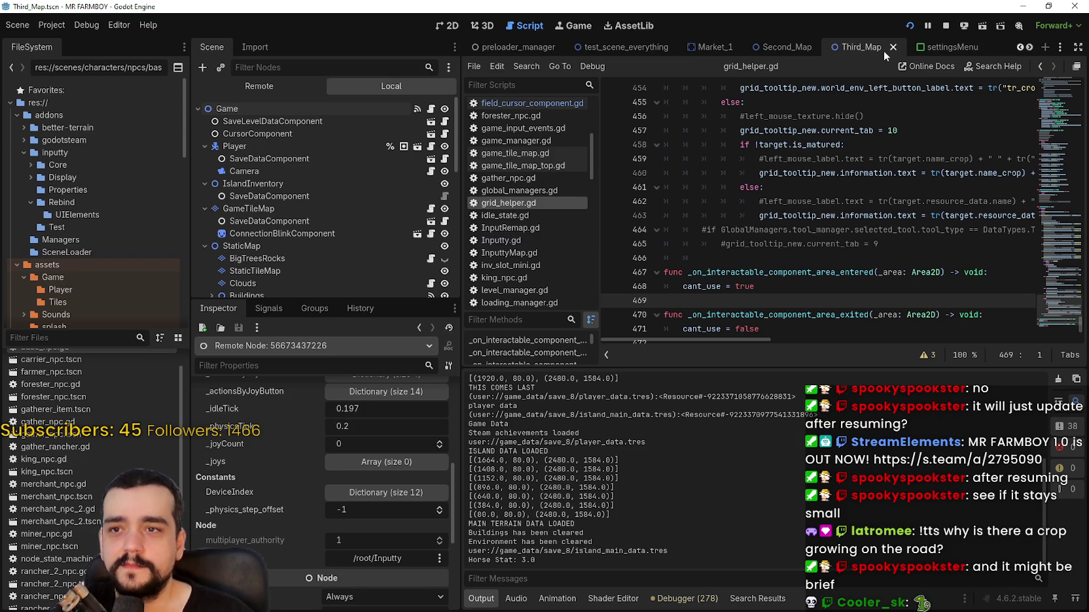
{"action": "left_click", "coordinate": [929, 47]}
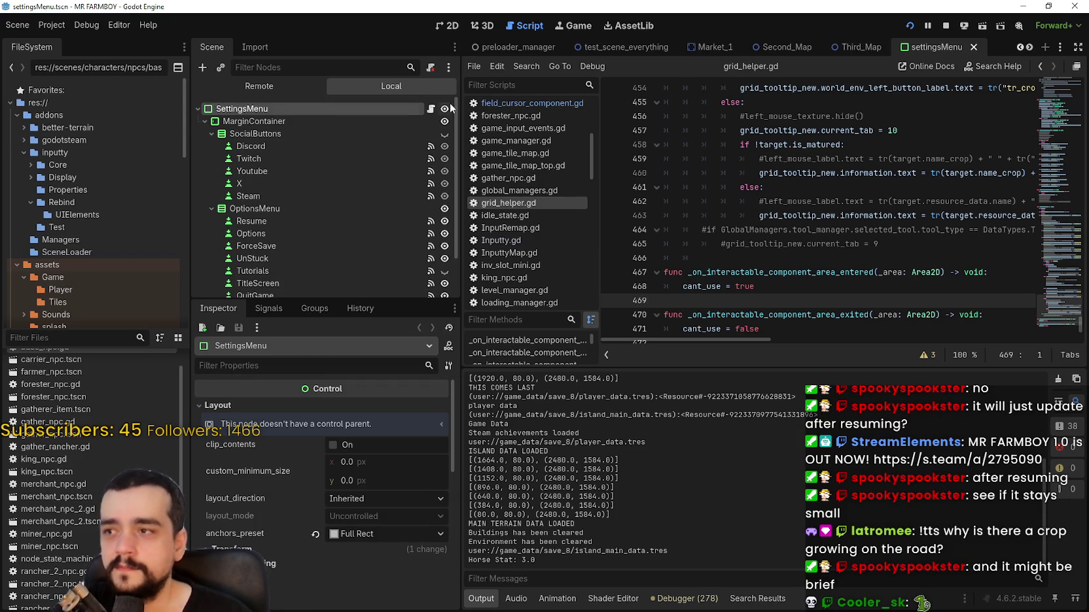
- Open the SettingsMenu node's script, settings_menu.gd, in the script editor
{"action": "left_click", "coordinate": [432, 108]}
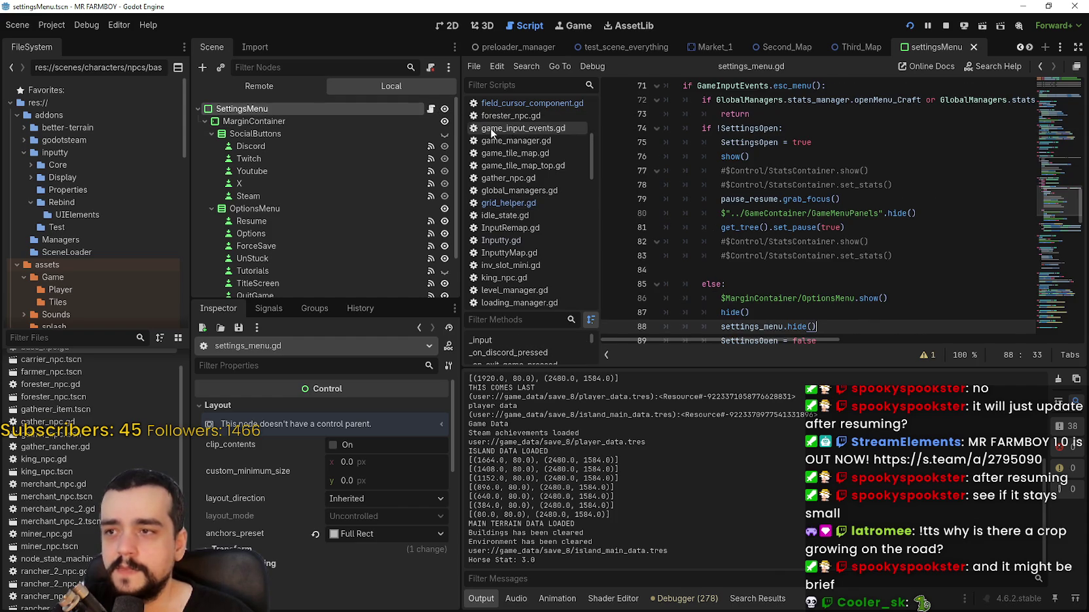
{"action": "left_click", "coordinate": [766, 270]}
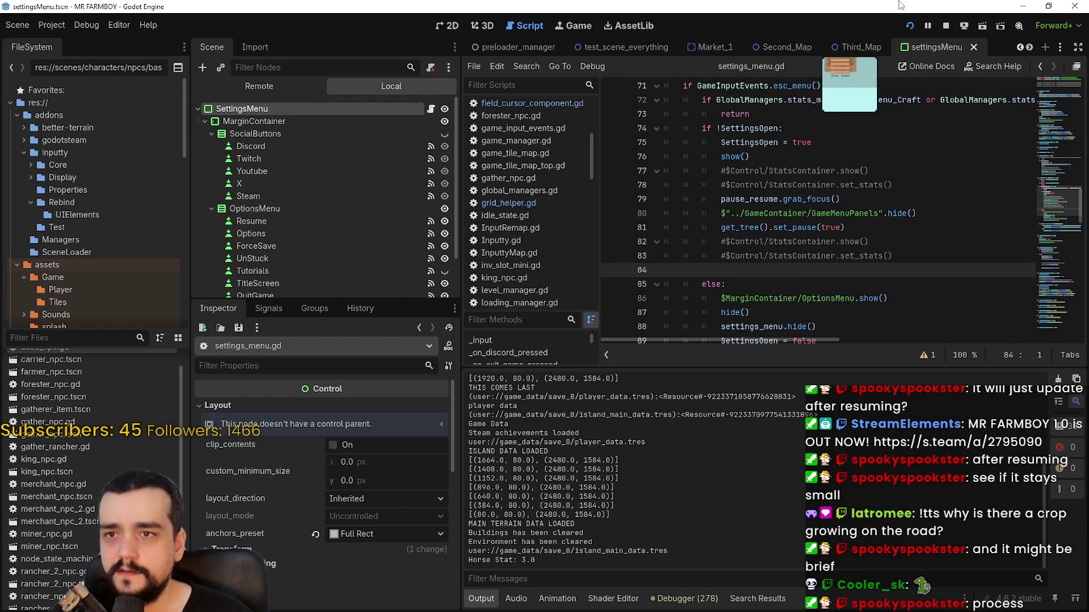
{"action": "left_click", "coordinate": [1020, 46]}
{"action": "left_click", "coordinate": [1020, 46]}
{"action": "left_click", "coordinate": [1020, 46]}
{"action": "left_click", "coordinate": [1020, 46]}
{"action": "left_click", "coordinate": [1020, 45]}
{"action": "left_click", "coordinate": [1020, 46]}
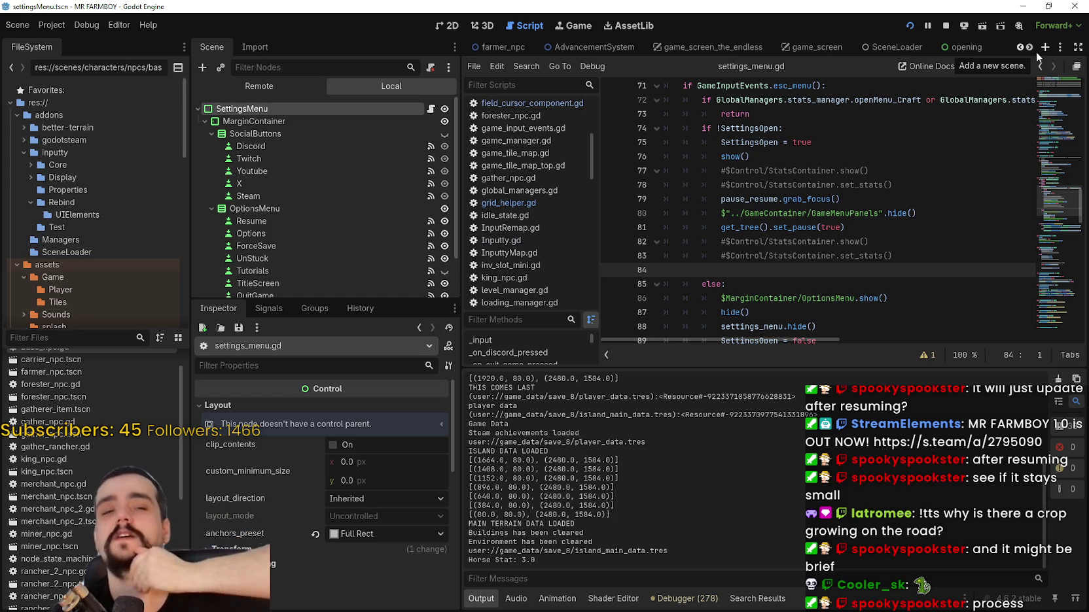
- Scroll the scene tabs back toward main_menu and review line 75 of settings_menu.gd
{"action": "left_click", "coordinate": [1020, 48]}
{"action": "left_click", "coordinate": [1018, 48]}
{"action": "left_click", "coordinate": [1017, 48]}
{"action": "left_click", "coordinate": [851, 142]}
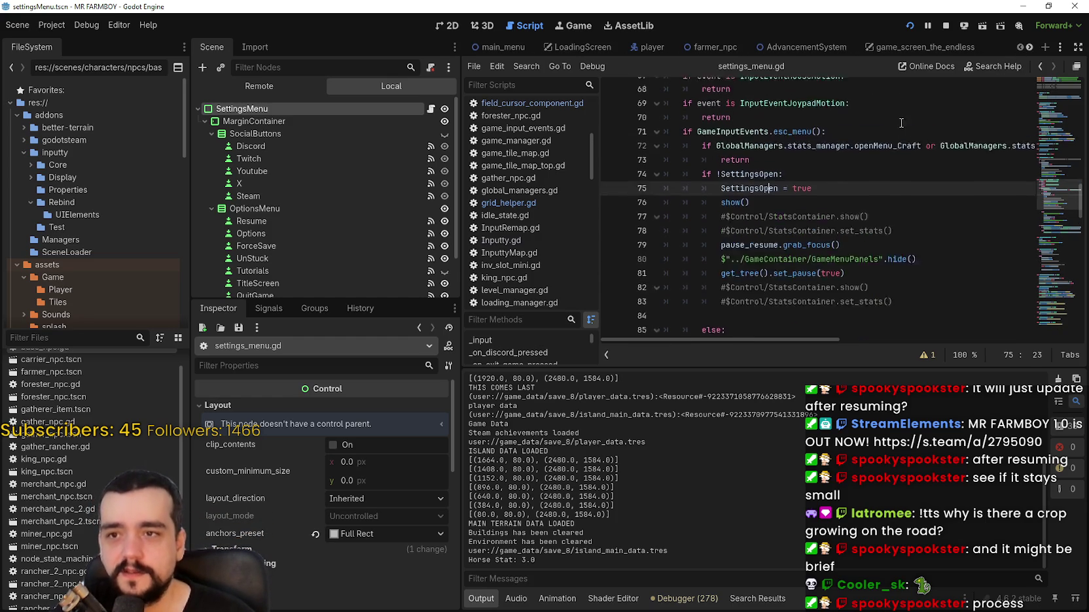
{"action": "scroll", "coordinate": [962, 175], "scroll_direction": "up", "scroll_amount": 2}
- Switch to the main_menu scene and open the MainMenu node's script
{"action": "left_click", "coordinate": [503, 47]}
{"action": "left_click", "coordinate": [431, 108]}
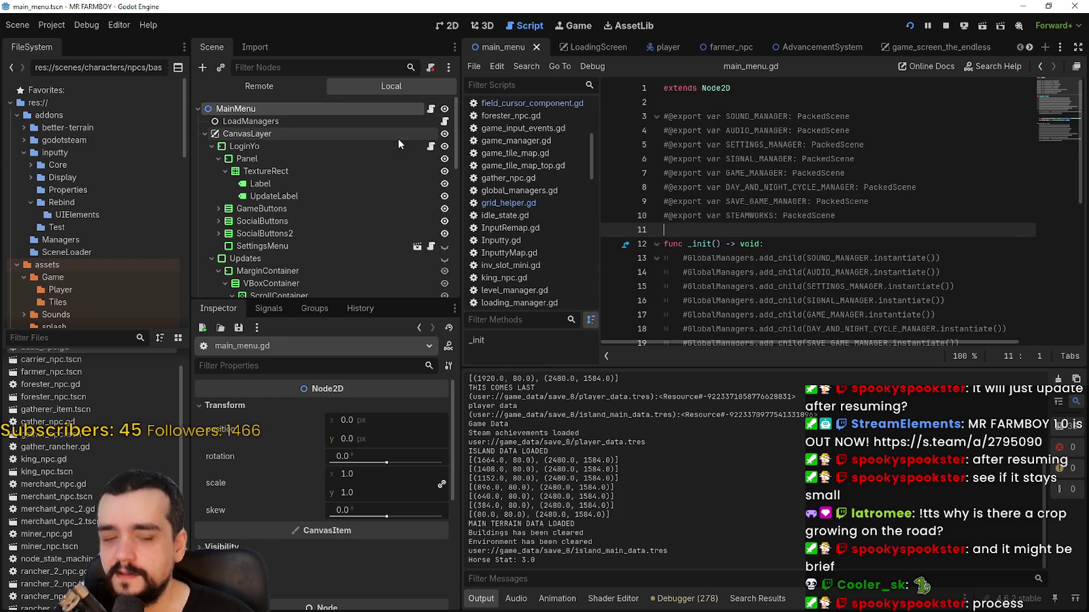
{"action": "left_click", "coordinate": [827, 104]}
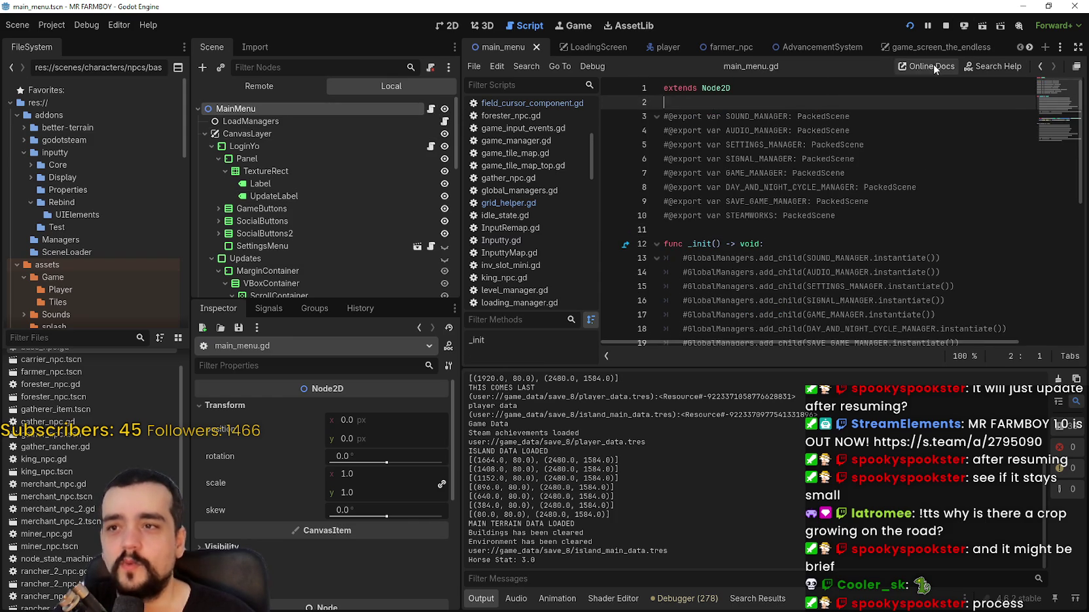
{"action": "scroll", "coordinate": [1028, 47], "scroll_direction": "down", "scroll_amount": 10}
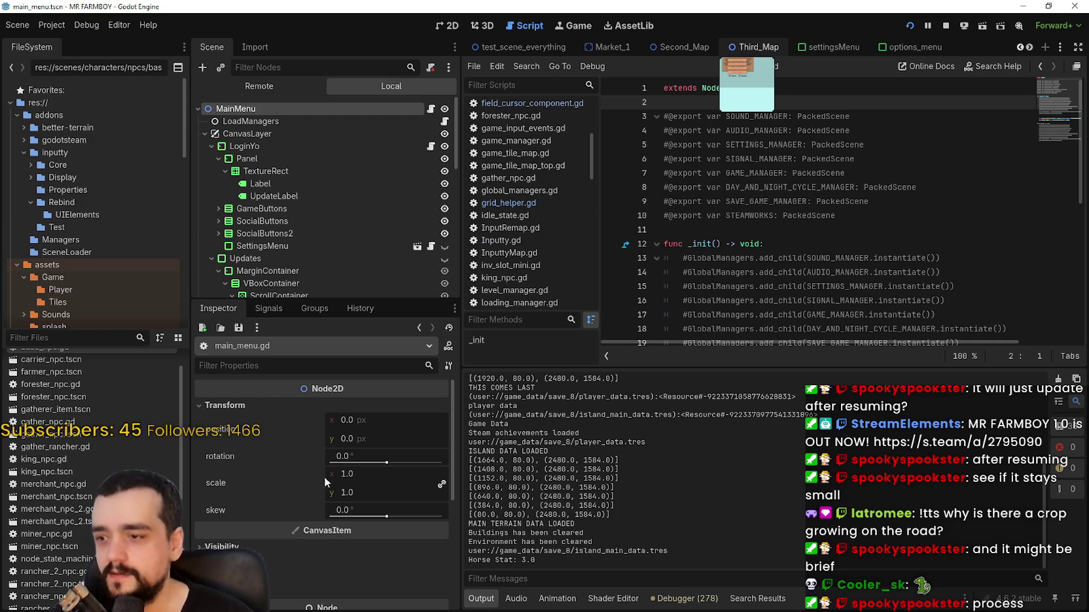
- Switch to the Third_Map scene and select its Game node for inspection
{"action": "left_click", "coordinate": [753, 46]}
{"action": "scroll", "coordinate": [366, 574], "scroll_direction": "down", "scroll_amount": 5}
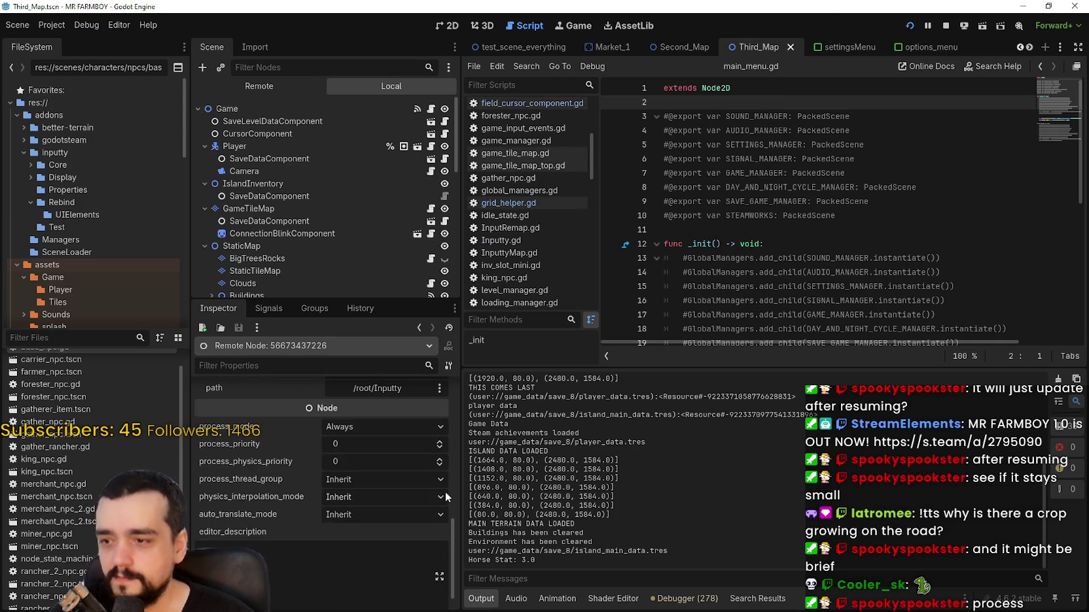
{"action": "scroll", "coordinate": [458, 534], "scroll_direction": "up", "scroll_amount": 3}
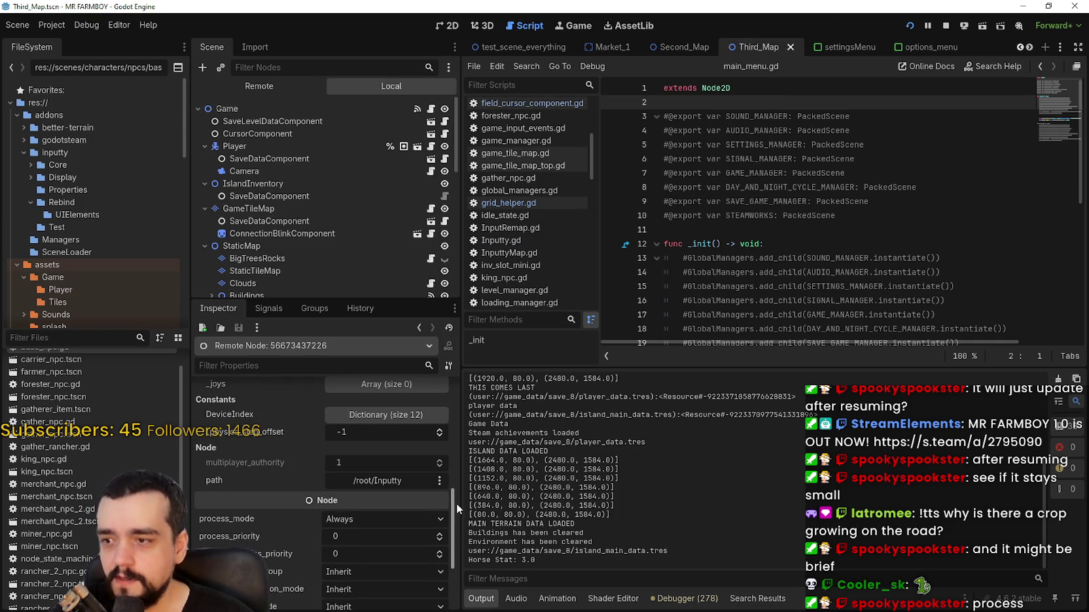
{"action": "scroll", "coordinate": [457, 504], "scroll_direction": "up", "scroll_amount": 5}
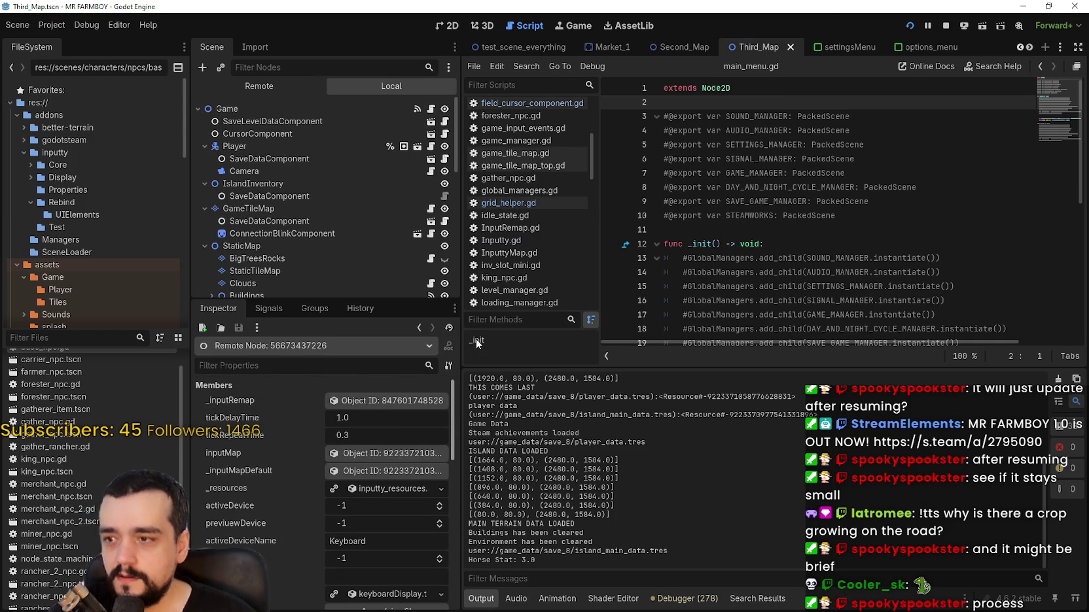
{"action": "left_click", "coordinate": [246, 109]}
{"action": "left_click_drag", "start_coordinate": [454, 415], "coordinate": [453, 580]}
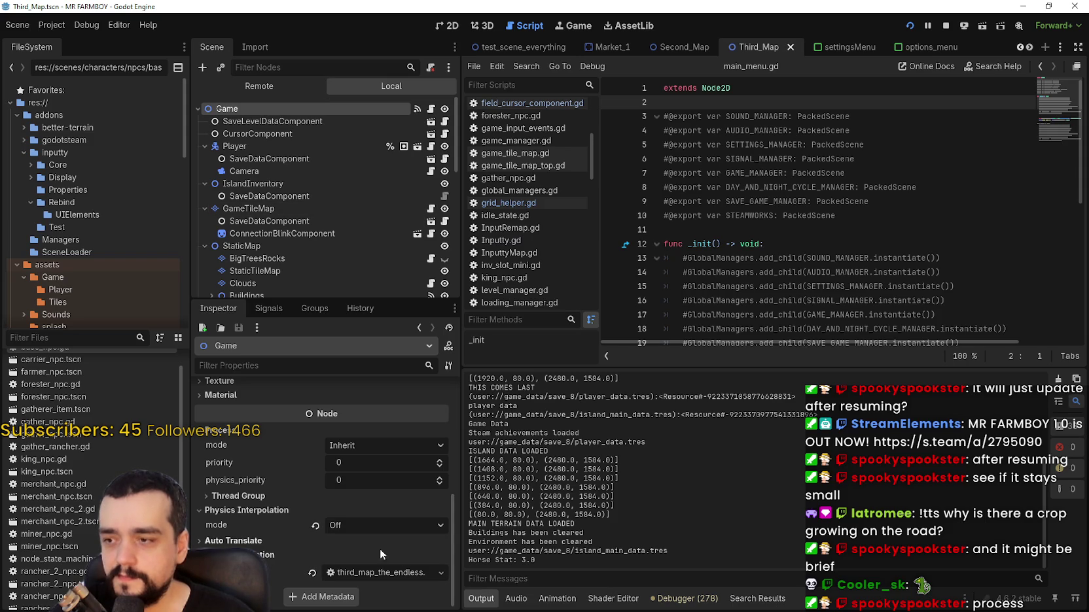
- Leave the Game node's Process Mode on Inherit and open third_map_the_endless.gd
{"action": "left_click", "coordinate": [376, 446]}
{"action": "left_click", "coordinate": [374, 447]}
{"action": "scroll", "coordinate": [399, 484], "scroll_direction": "up", "scroll_amount": 5}
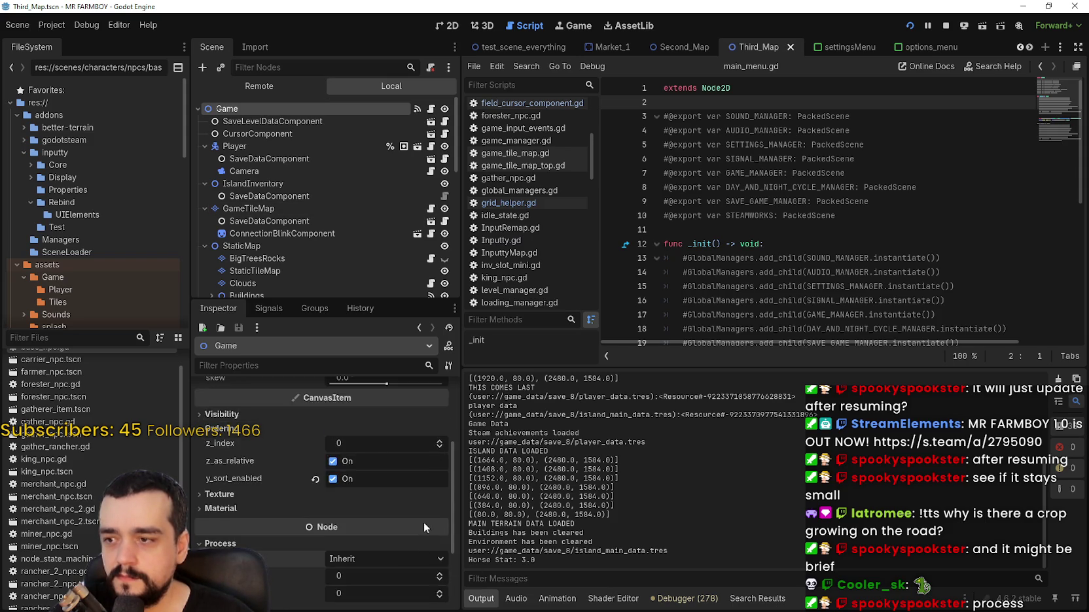
{"action": "left_click", "coordinate": [432, 109]}
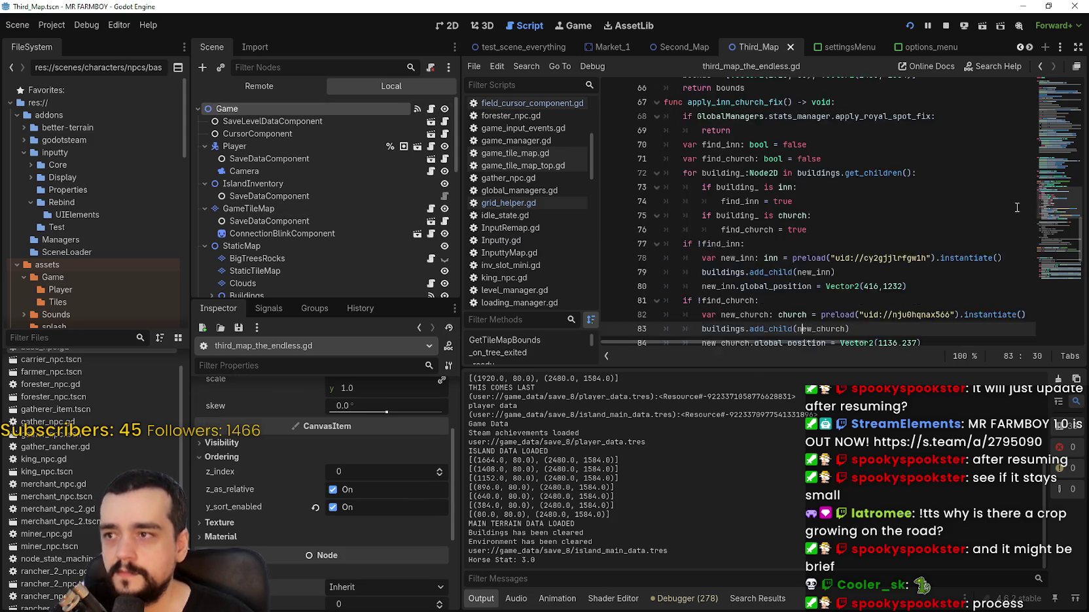
- Add func _process(delta: float) -> void: with print(delta) on line 105
{"action": "scroll", "coordinate": [1054, 134], "scroll_direction": "up", "scroll_amount": 5}
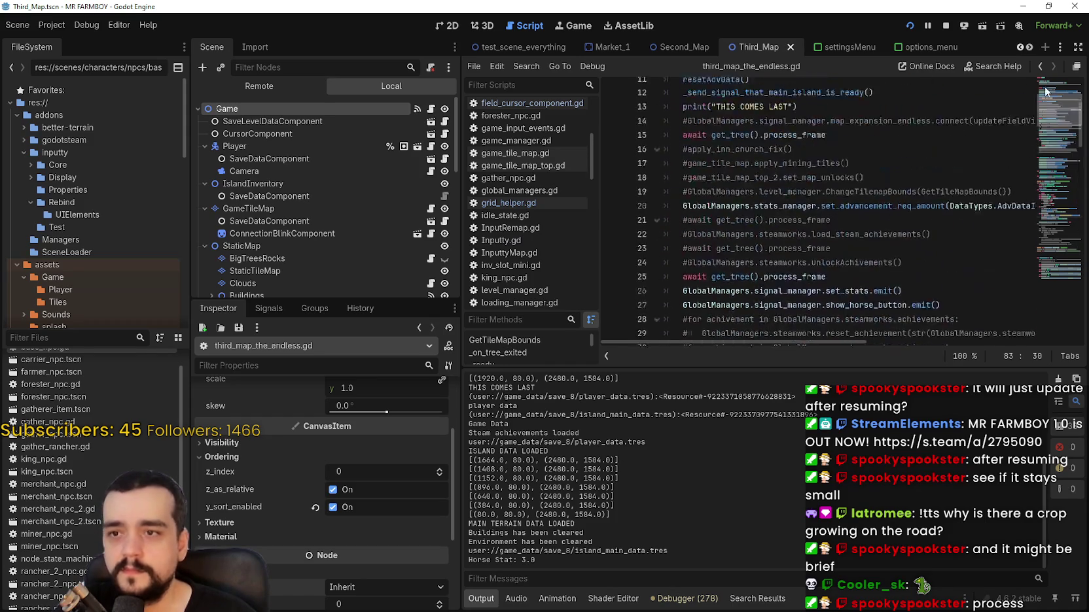
{"action": "scroll", "coordinate": [1050, 141], "scroll_direction": "down", "scroll_amount": 4}
{"action": "left_click_drag", "start_coordinate": [1051, 144], "coordinate": [1047, 239]}
{"action": "scroll", "coordinate": [1050, 242], "scroll_direction": "down", "scroll_amount": 3}
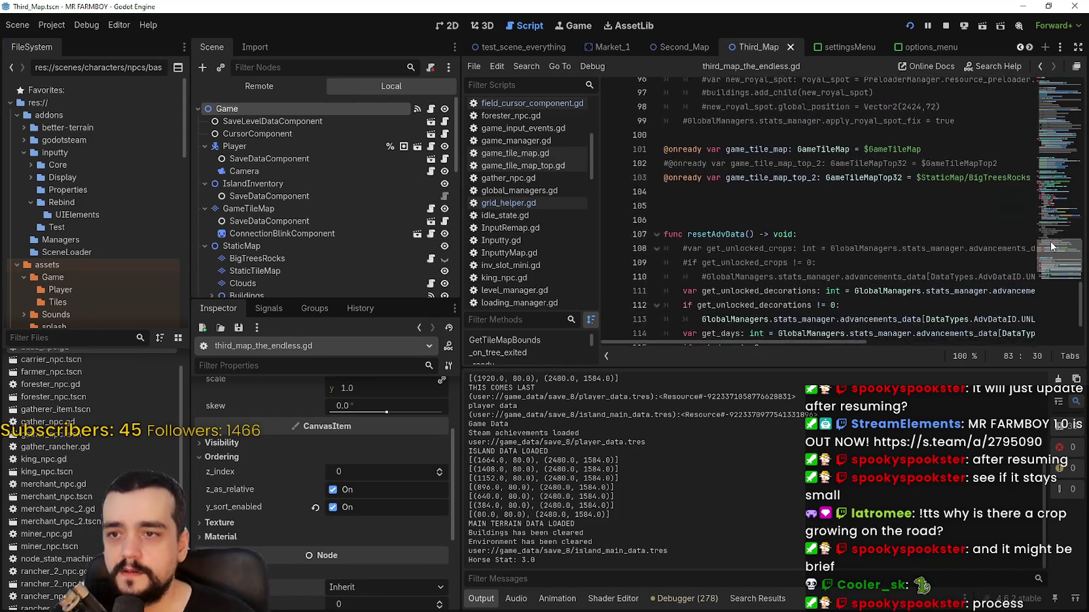
{"action": "left_click_drag", "start_coordinate": [1052, 279], "coordinate": [1058, 68]}
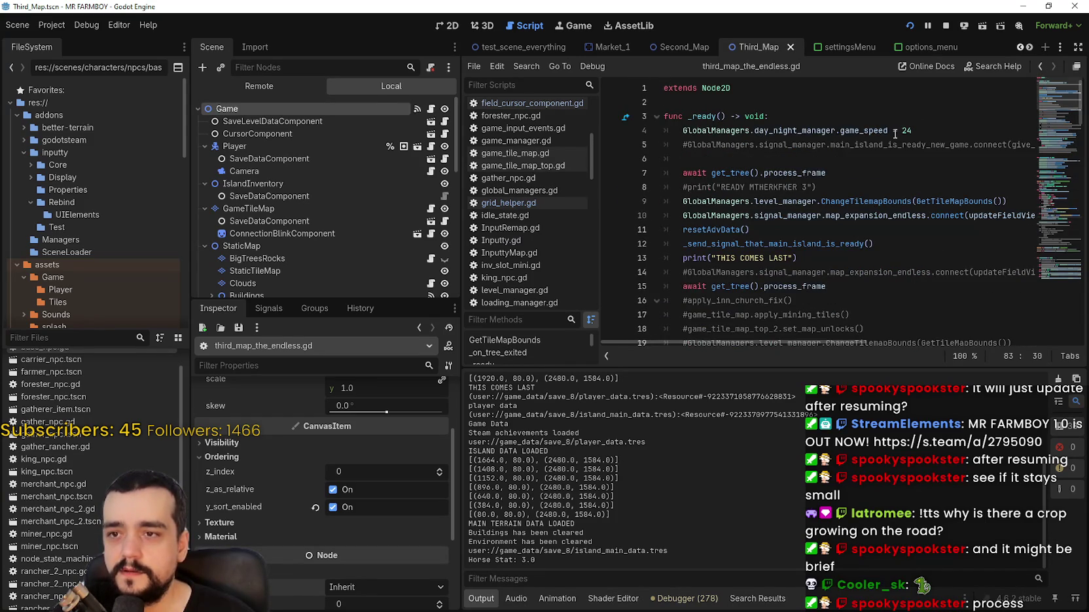
{"action": "scroll", "coordinate": [1025, 325], "scroll_direction": "down", "scroll_amount": 20}
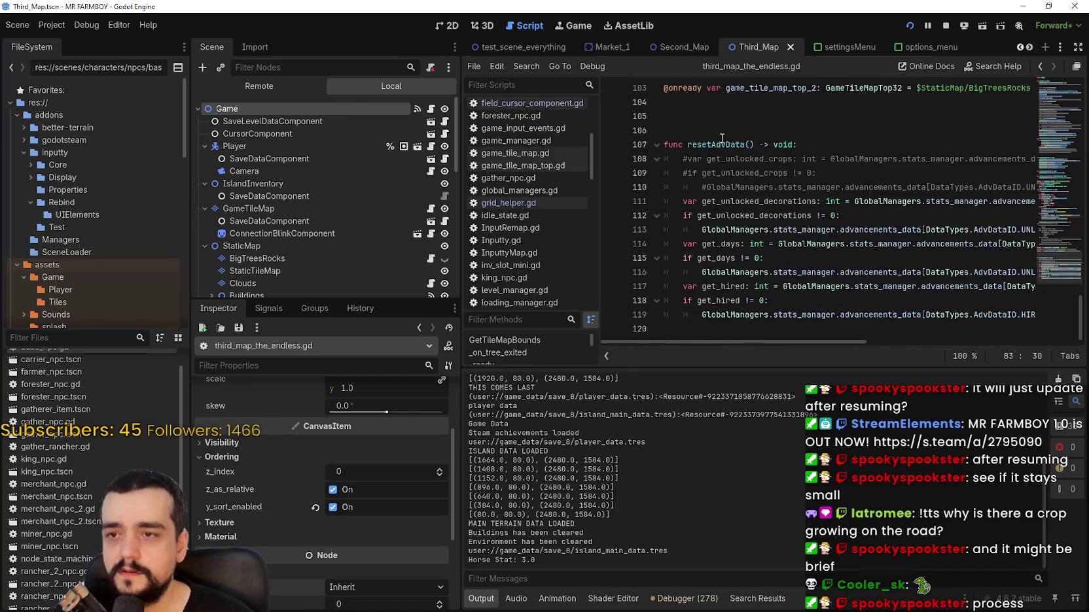
{"action": "scroll", "coordinate": [704, 264], "scroll_direction": "up", "scroll_amount": 3}
{"action": "left_click", "coordinate": [705, 257]}
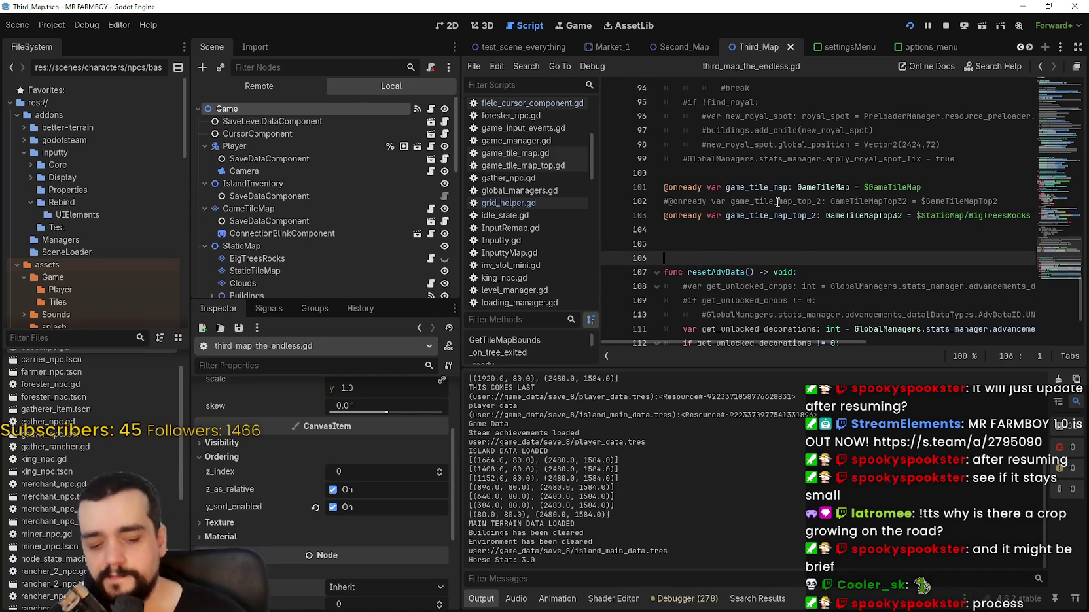
{"action": "key", "text": "Up"}
{"action": "type", "text": "_proc"}
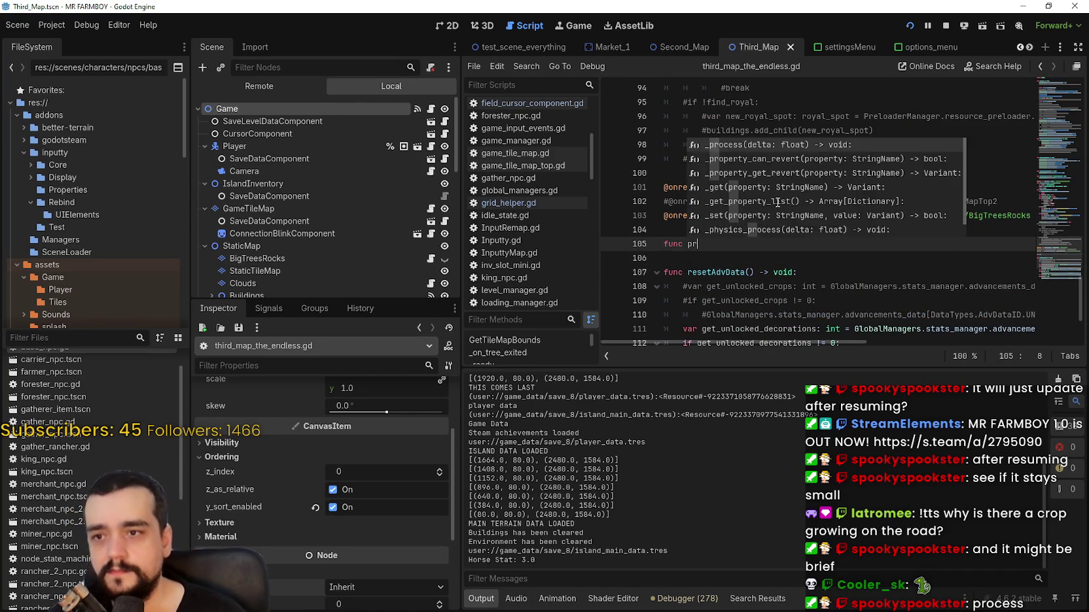
{"action": "key", "text": "Return"}
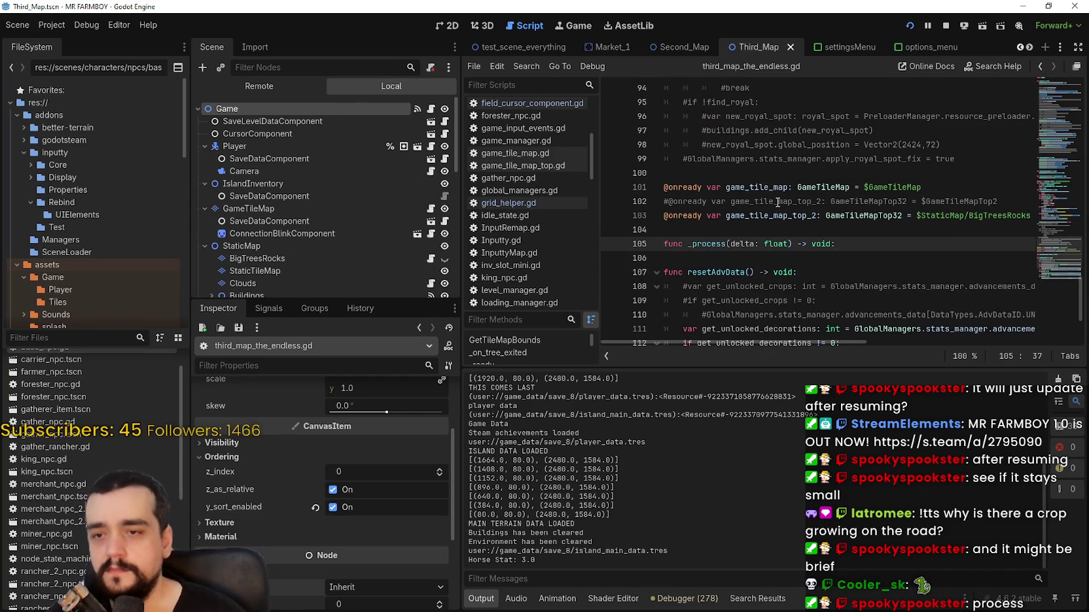
{"action": "key", "text": "Return"}
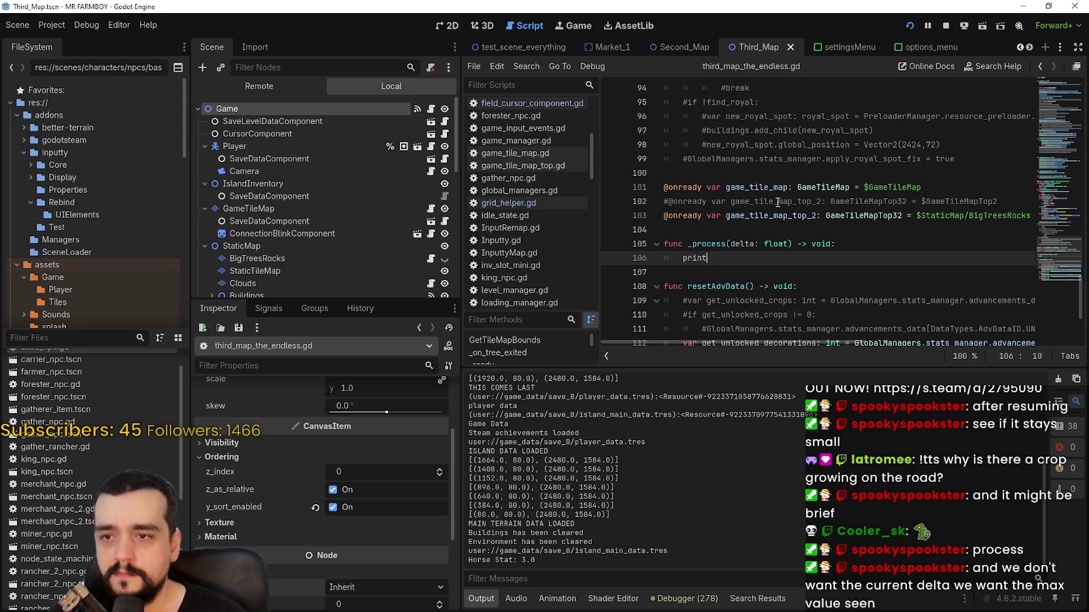
{"action": "type", "text": "("}
{"action": "type", "text": "delta"}
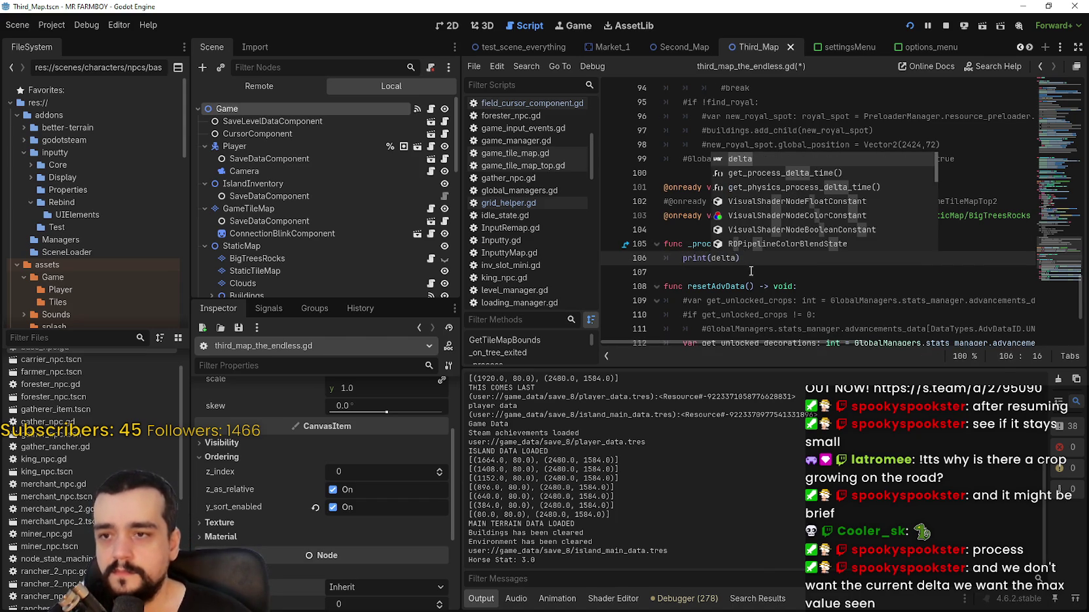
- Save the script and stop the running game
{"action": "left_click", "coordinate": [776, 273]}
{"action": "key", "text": "ctrl+s"}
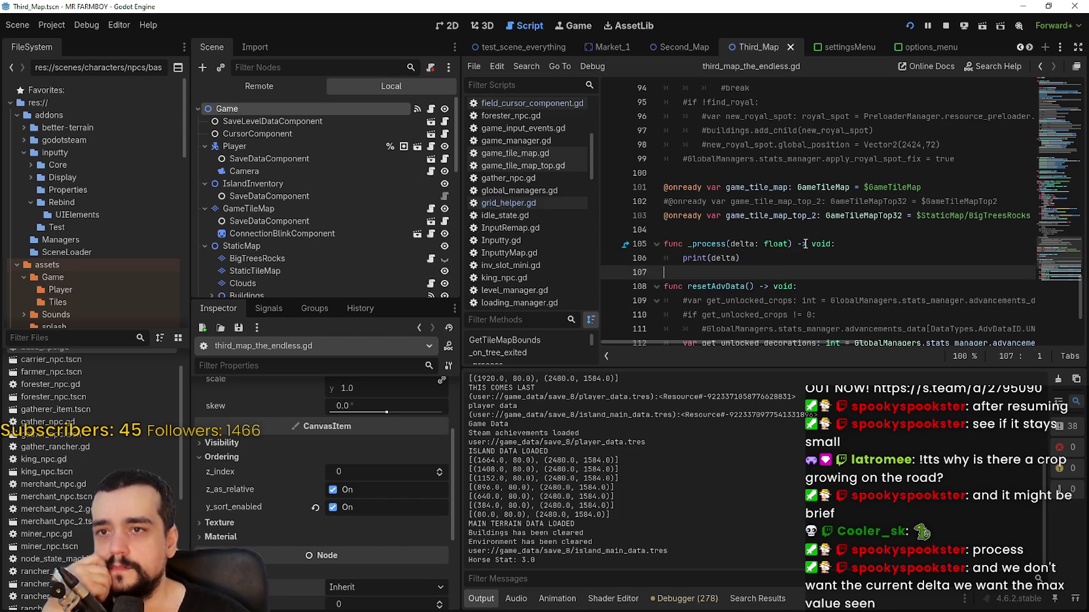
{"action": "left_click", "coordinate": [945, 26]}
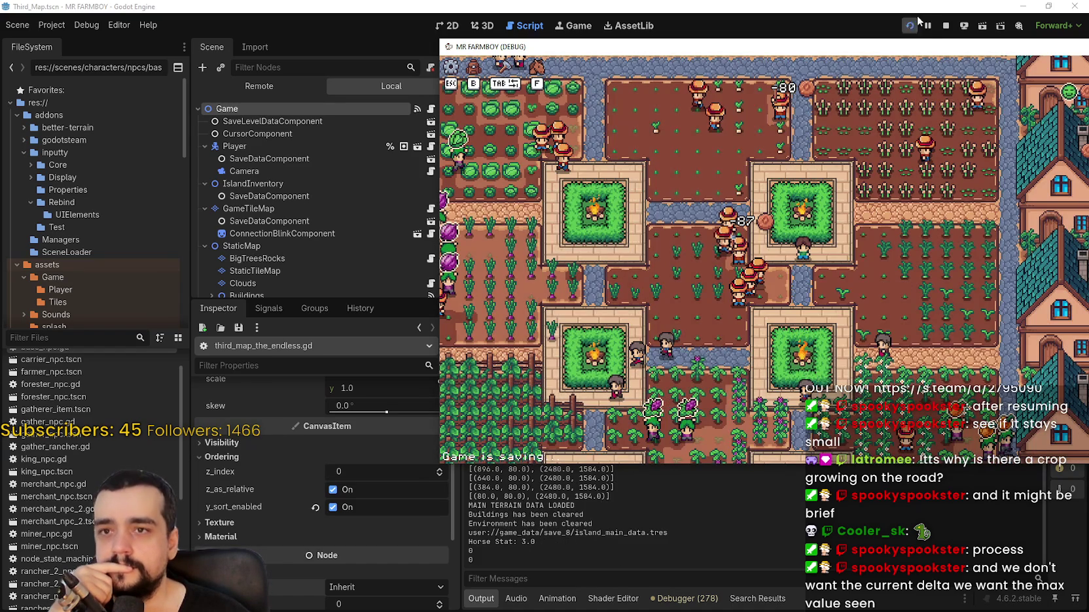
- Run the project again and load the Save 8 (Incremental) slot
{"action": "left_click", "coordinate": [911, 27]}
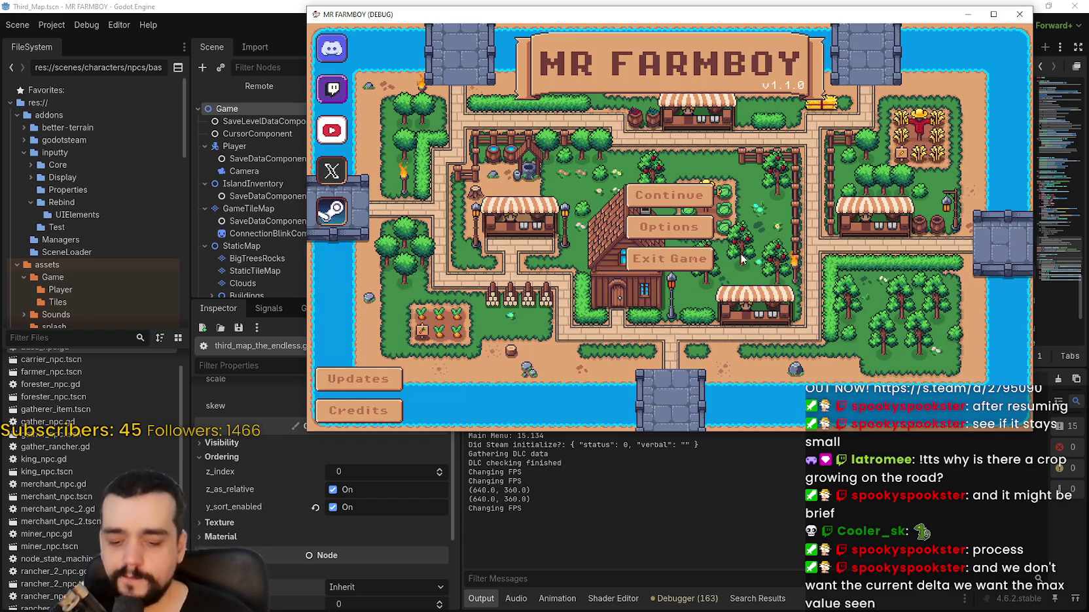
{"action": "scroll", "coordinate": [798, 262], "scroll_direction": "down", "scroll_amount": 5}
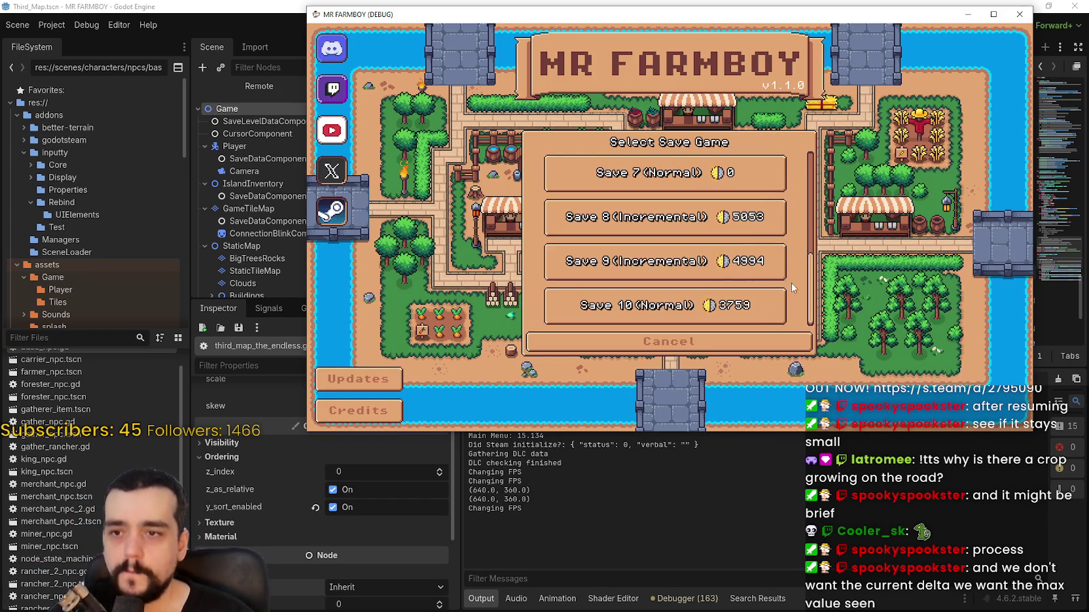
{"action": "left_click", "coordinate": [638, 219]}
{"action": "left_click", "coordinate": [636, 234]}
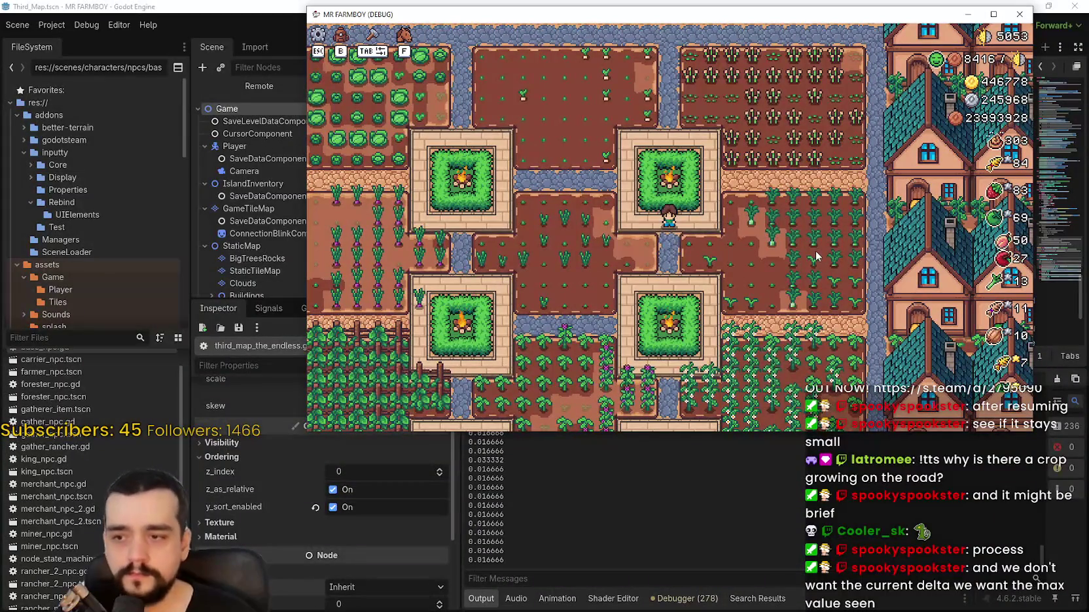
- Pause the game, then walk the character right and up beside the fountain
{"action": "key", "text": "Escape"}
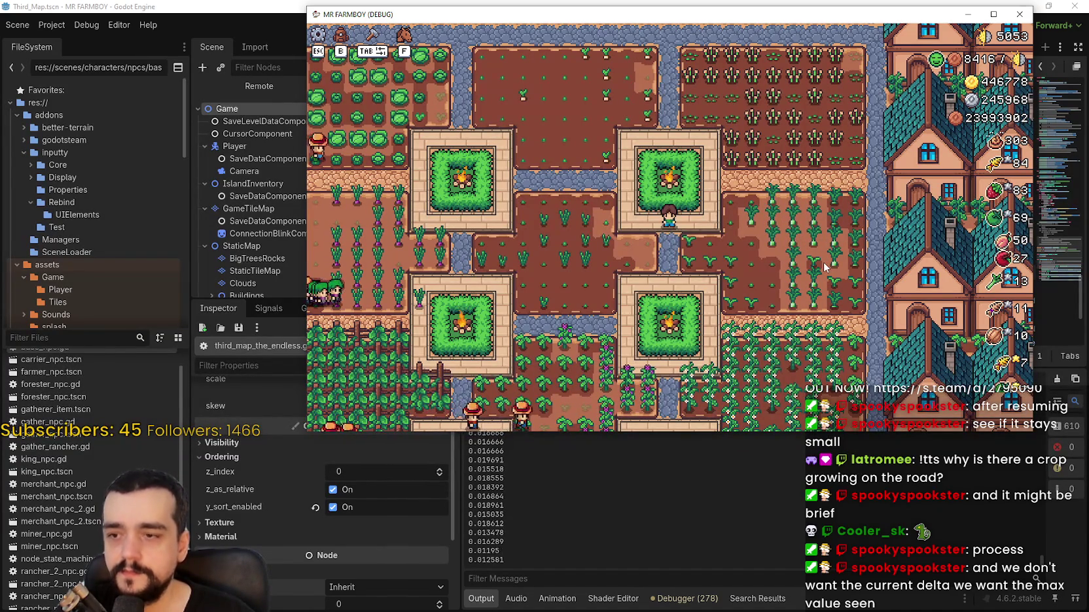
{"action": "key", "text": "d"}
{"action": "key", "text": "w"}
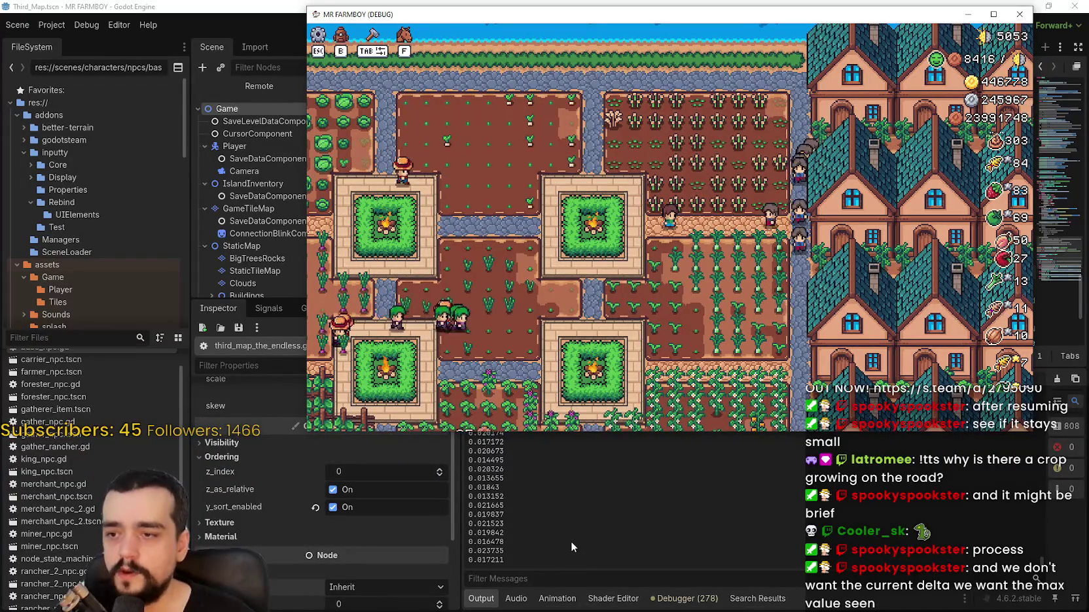
- Open Task Manager and move the game window left beside it, then resume
{"action": "key", "text": "Escape"}
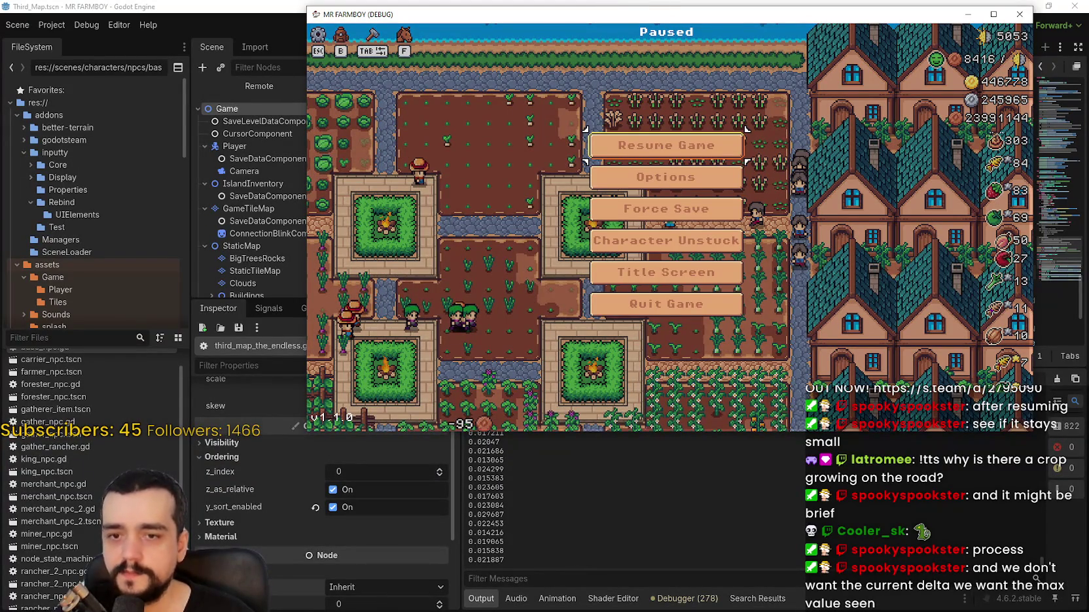
{"action": "key", "text": "ctrl+shift+Escape"}
{"action": "left_click_drag", "start_coordinate": [938, 18], "coordinate": [761, 23]}
{"action": "key", "text": "Escape"}
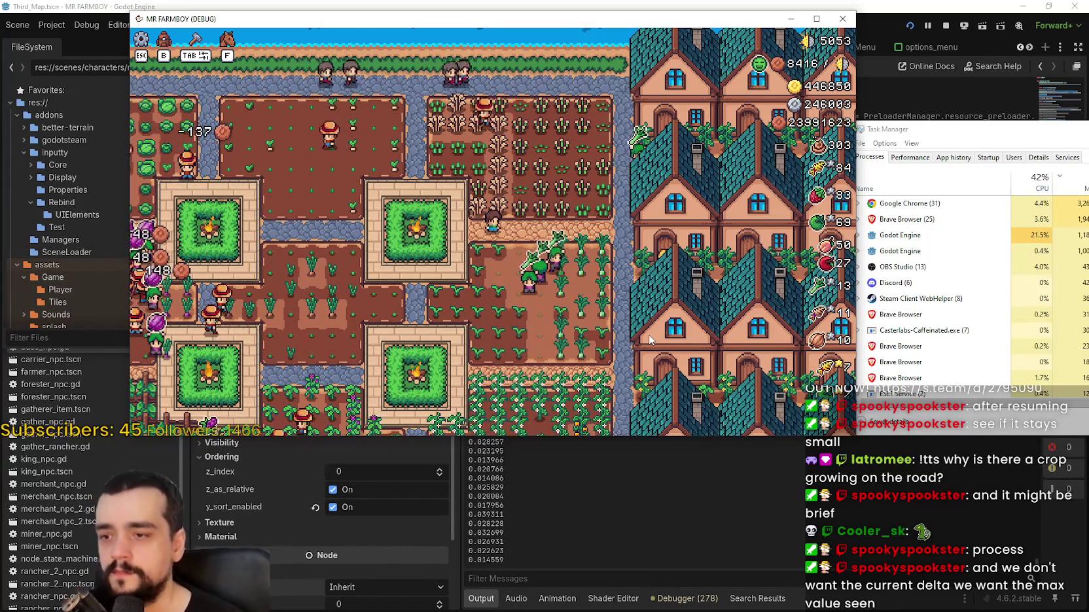
- Pause and resume once more, nudge the game window left, and stop the run
{"action": "key", "text": "Escape"}
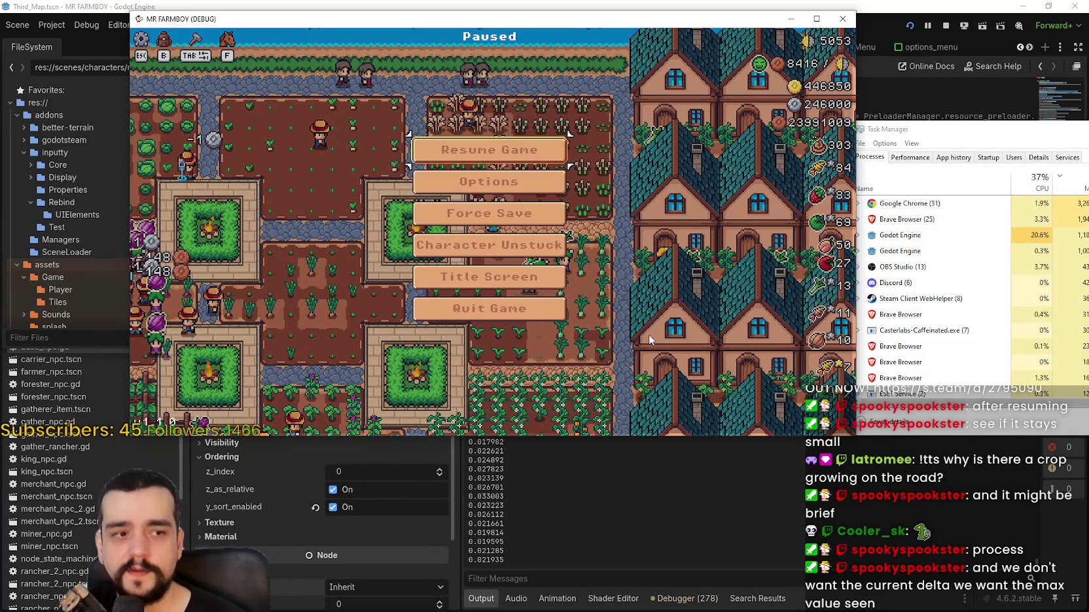
{"action": "key", "text": "Escape"}
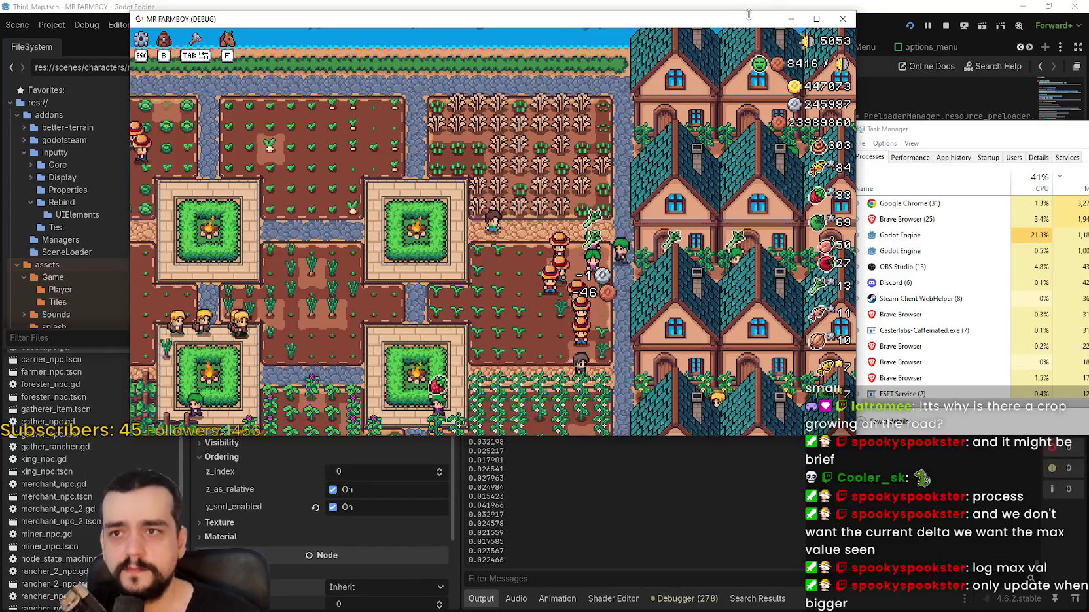
{"action": "left_click_drag", "start_coordinate": [751, 12], "coordinate": [730, 15]}
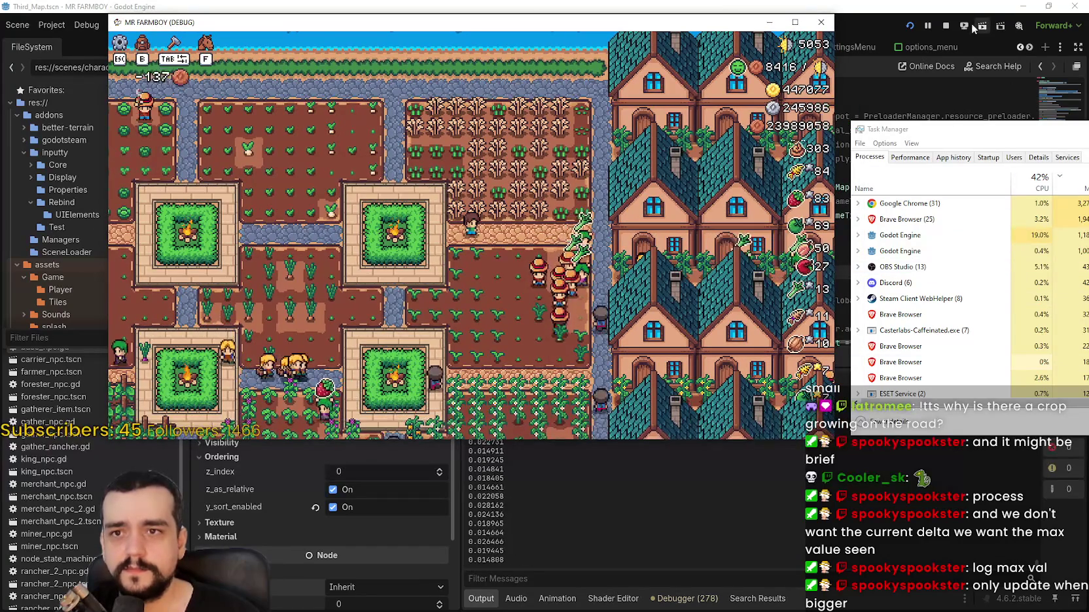
{"action": "left_click", "coordinate": [945, 25]}
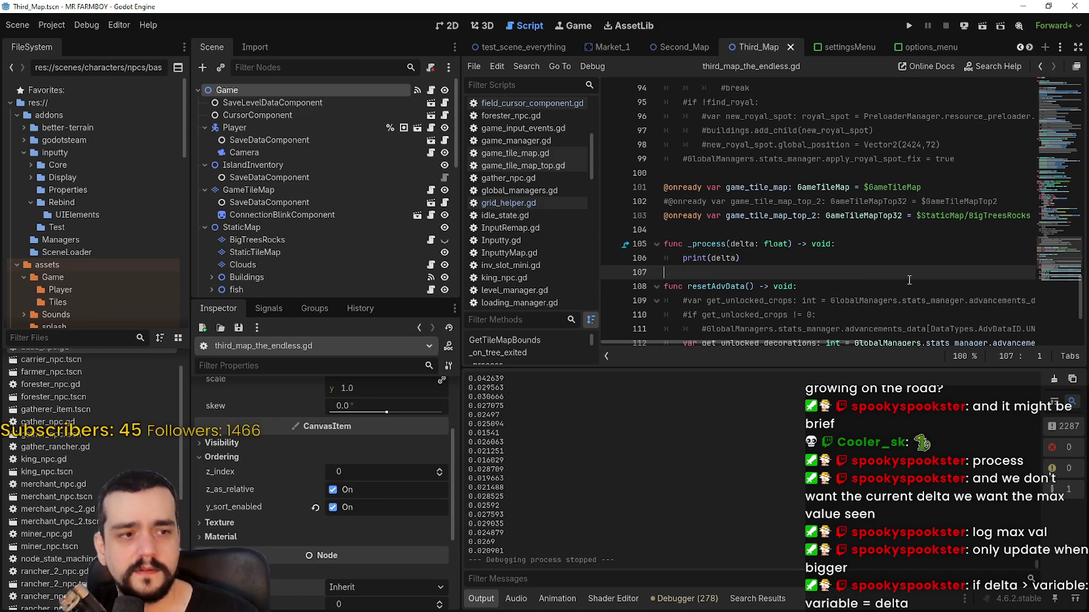
- Run and stop the project twice with F5 and F8, then move the caret above _process
{"action": "key", "text": "F5"}
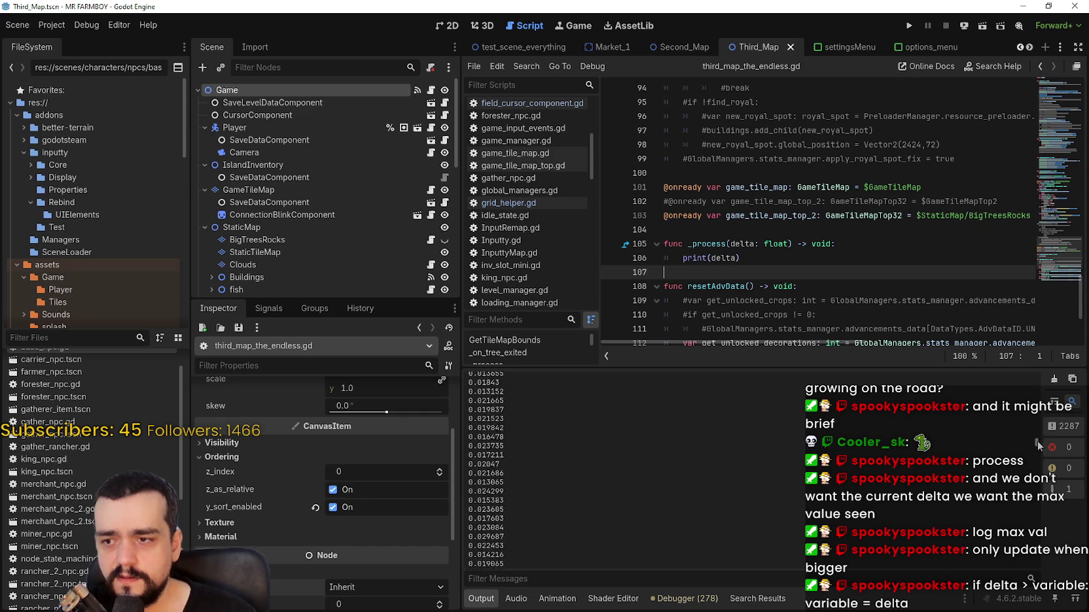
{"action": "key", "text": "F8"}
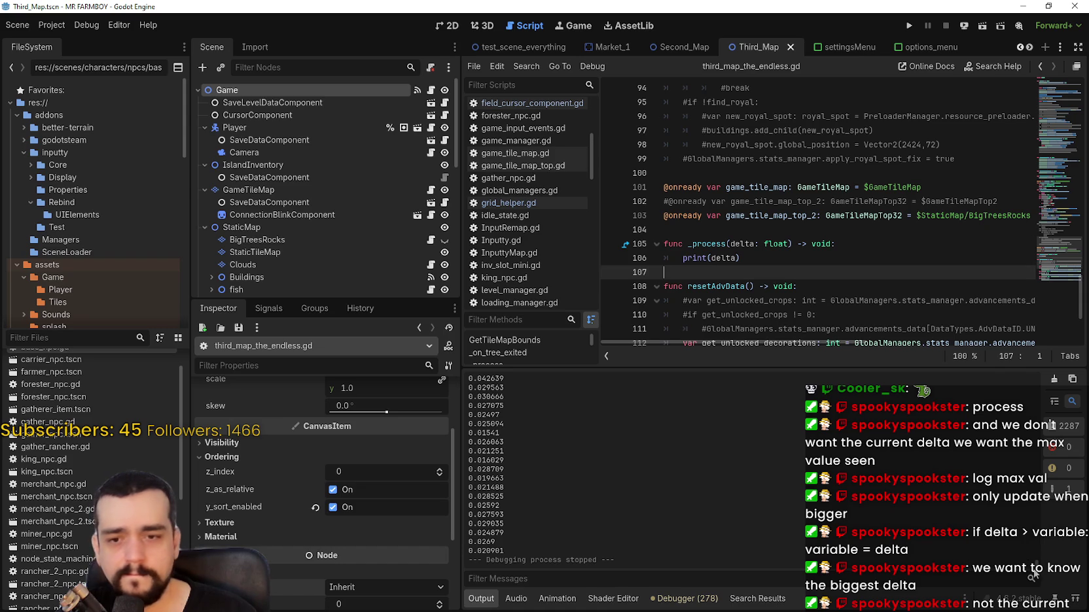
{"action": "key", "text": "F5"}
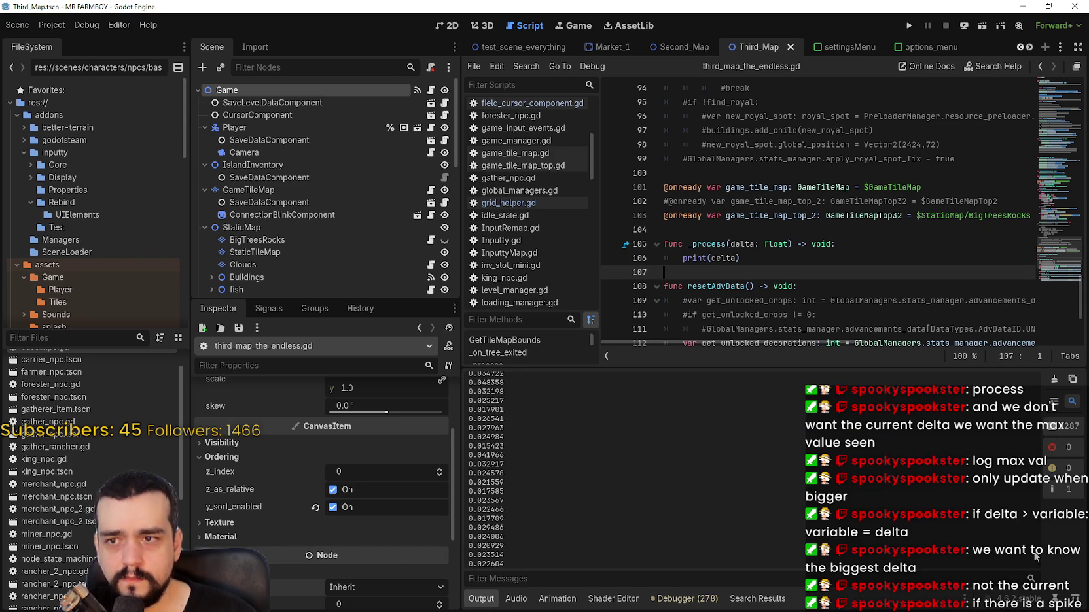
{"action": "key", "text": "F8"}
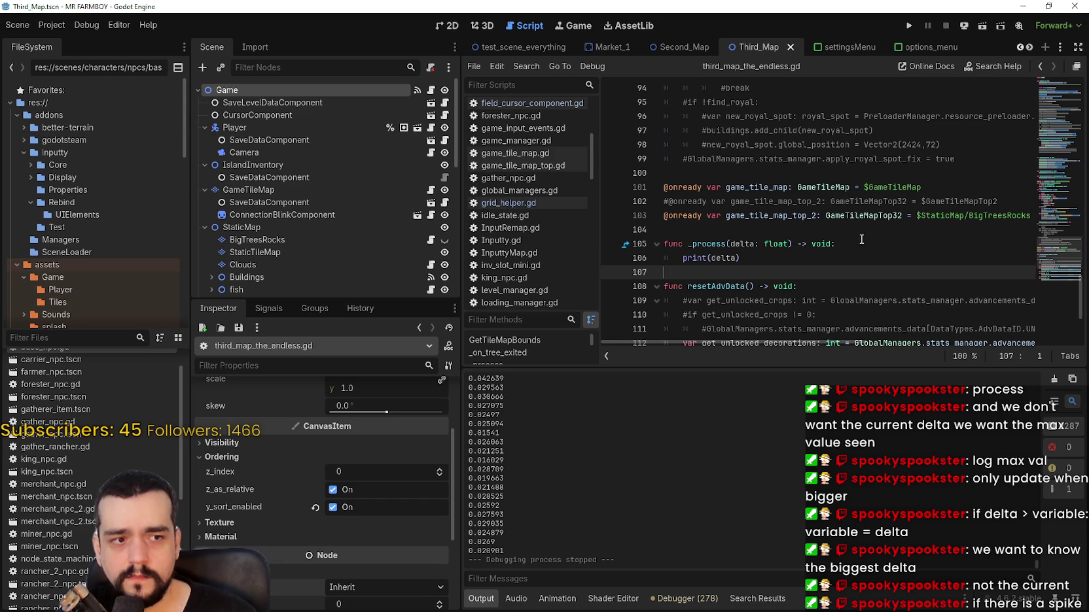
{"action": "key", "text": "Up"}
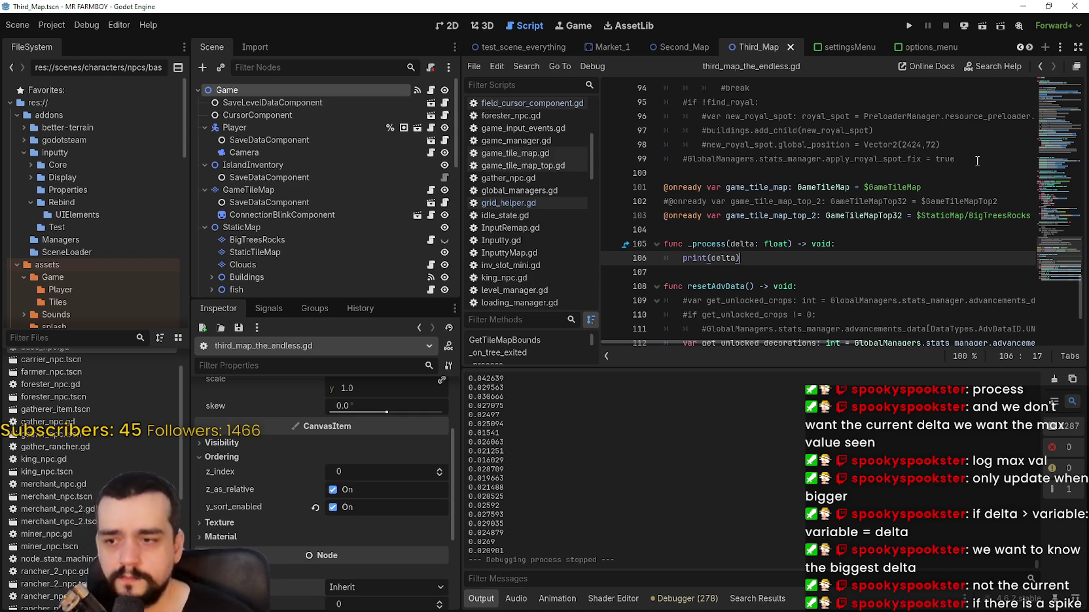
{"action": "left_click", "coordinate": [804, 230]}
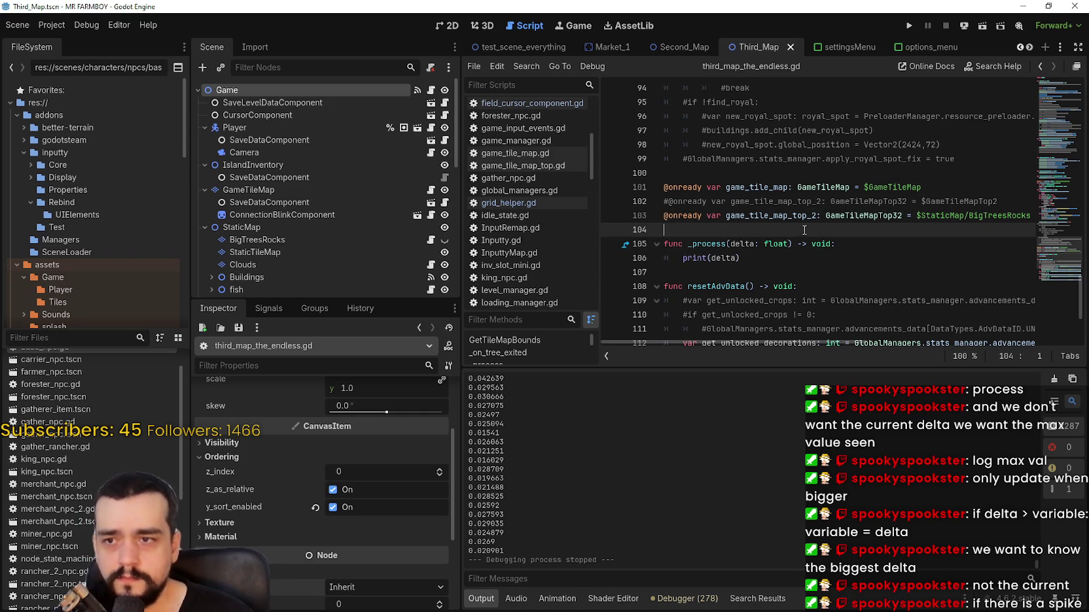
- Declare var max_delta and add 'if delta > max_delta: max_delta = delta' in _process
{"action": "key", "text": "Return"}
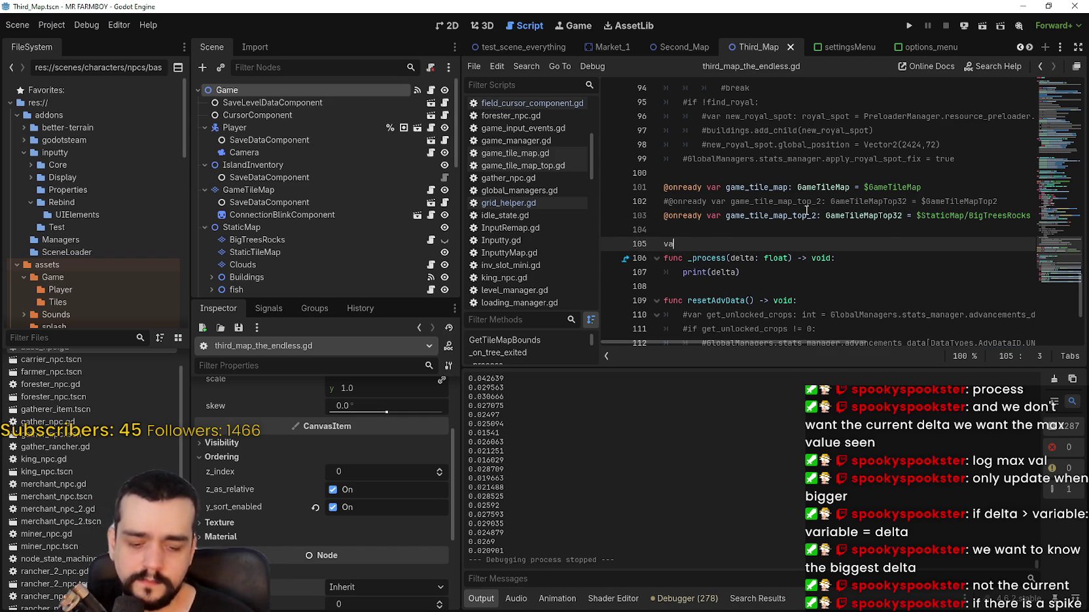
{"action": "type", "text": "r max_delta: float = 0.0"}
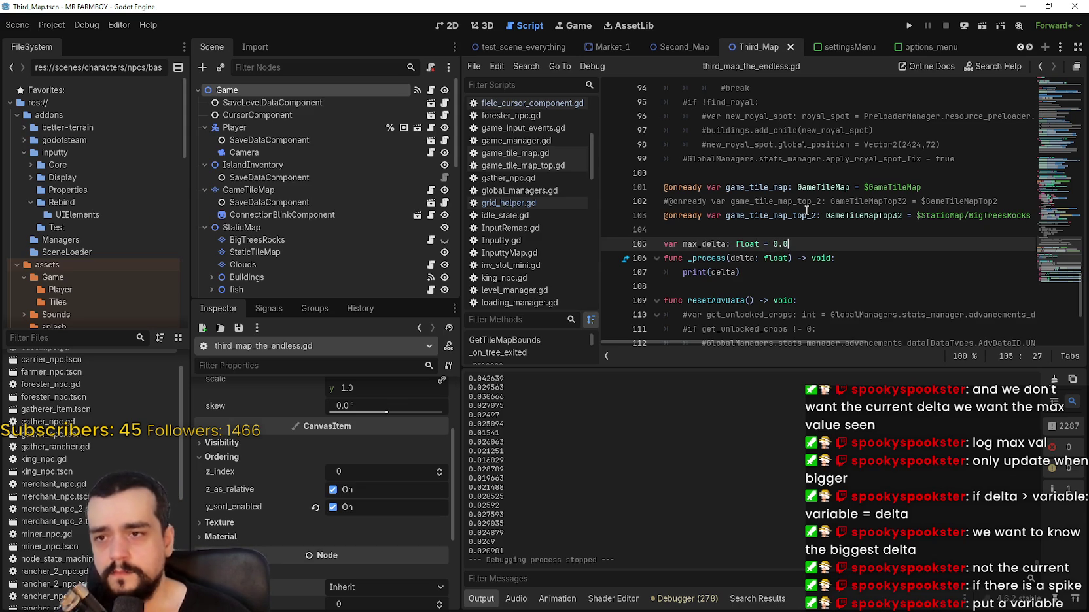
{"action": "left_click", "coordinate": [831, 268]}
{"action": "left_click", "coordinate": [883, 254]}
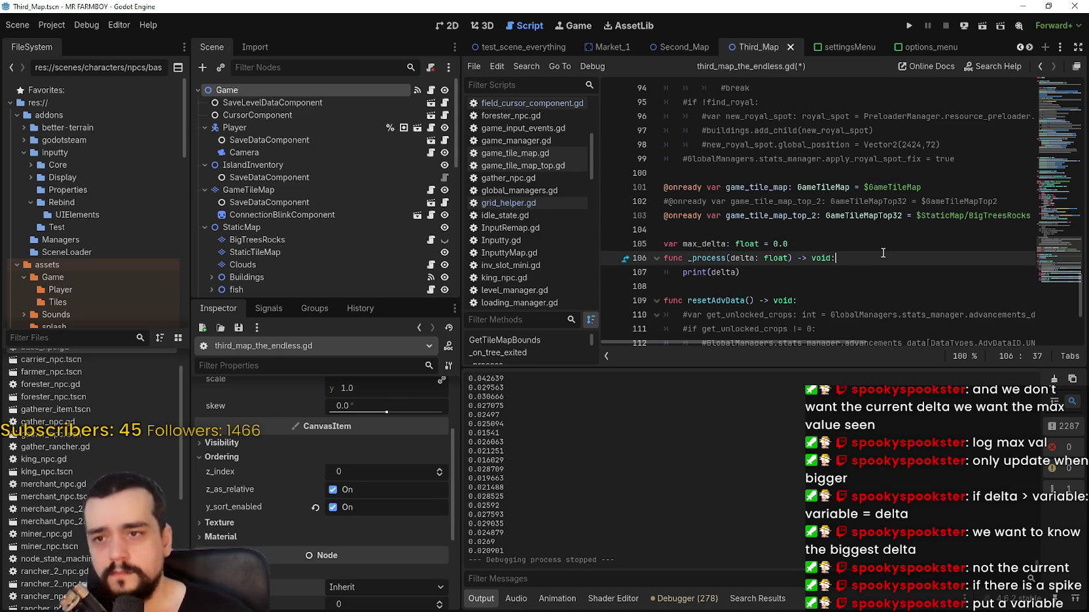
{"action": "key", "text": "Return"}
{"action": "type", "text": "print("}
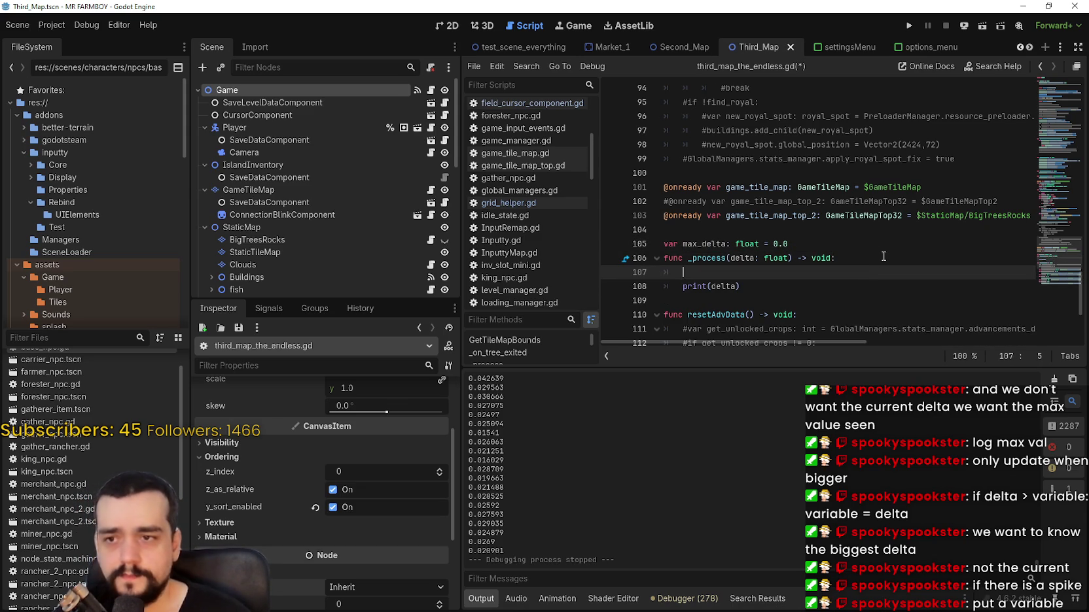
{"action": "type", "text": "delta > max"}
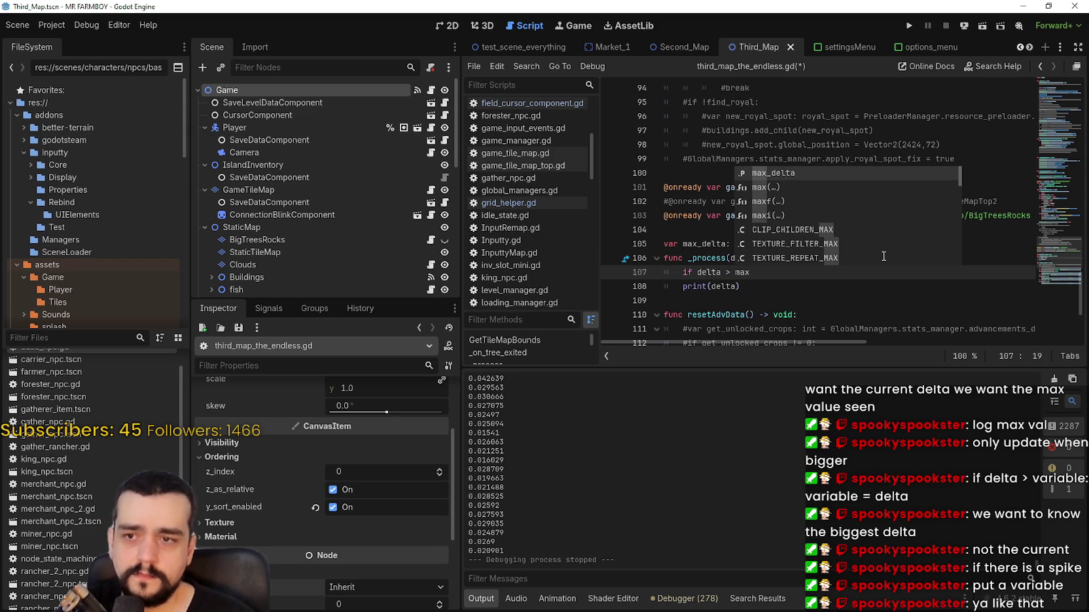
{"action": "key", "text": "Return"}
{"action": "type", "text": ":"}
{"action": "key", "text": "Return"}
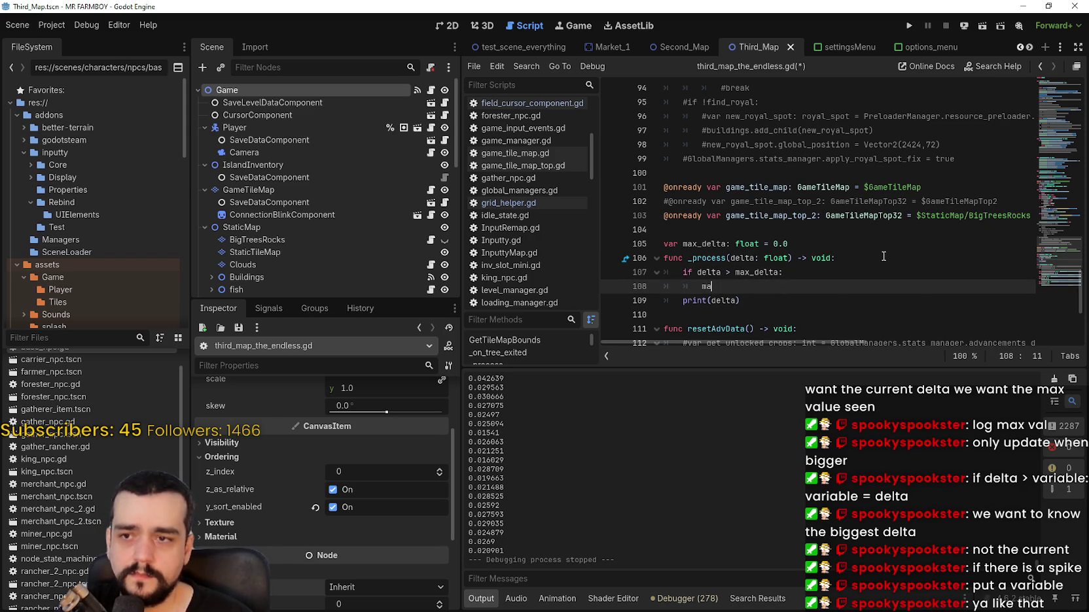
{"action": "type", "text": "x"}
{"action": "key", "text": "Return"}
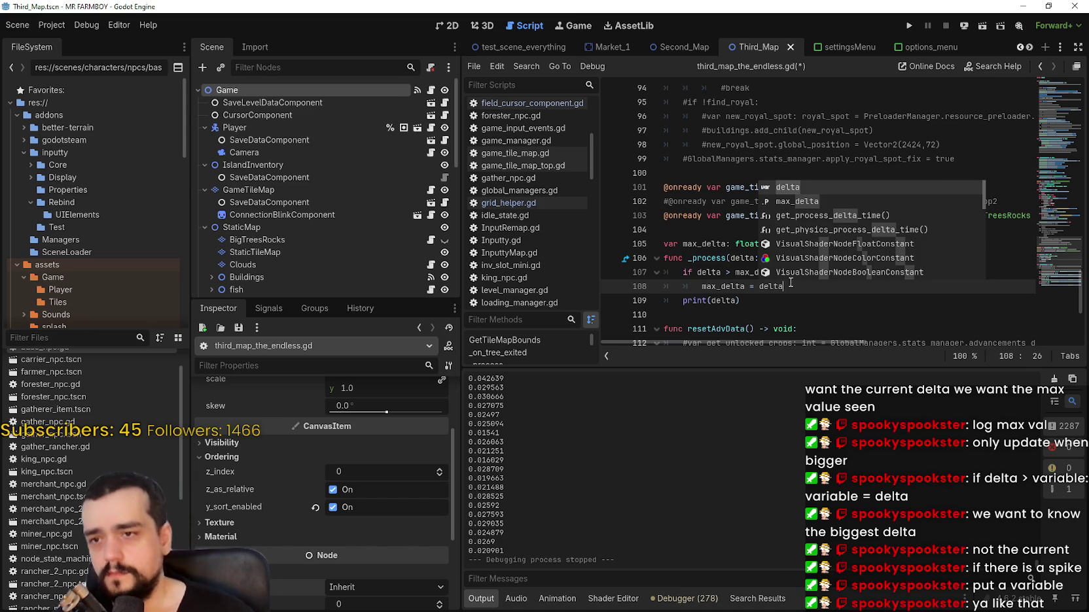
- Print max_delta indented under the if, save the script, and run the game
{"action": "key", "text": "Escape"}
{"action": "double_click", "coordinate": [722, 286]}
{"action": "key", "text": "ctrl+c"}
{"action": "double_click", "coordinate": [724, 300]}
{"action": "key", "text": "ctrl+v"}
{"action": "key", "text": "Home"}
{"action": "key", "text": "Tab"}
{"action": "key", "text": "Down"}
{"action": "key", "text": "ctrl+s"}
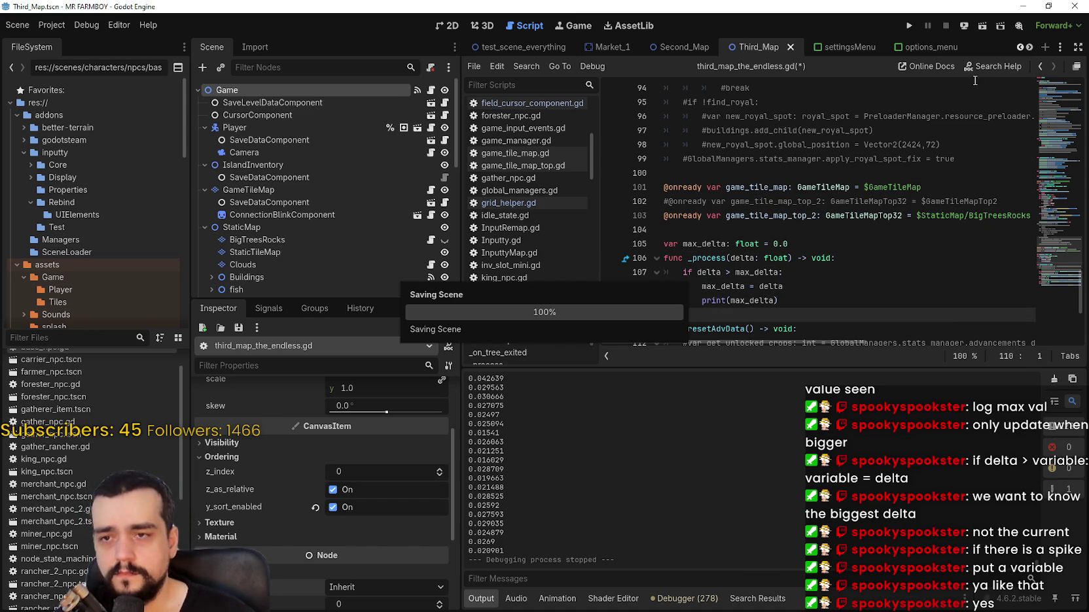
{"action": "left_click", "coordinate": [907, 24]}
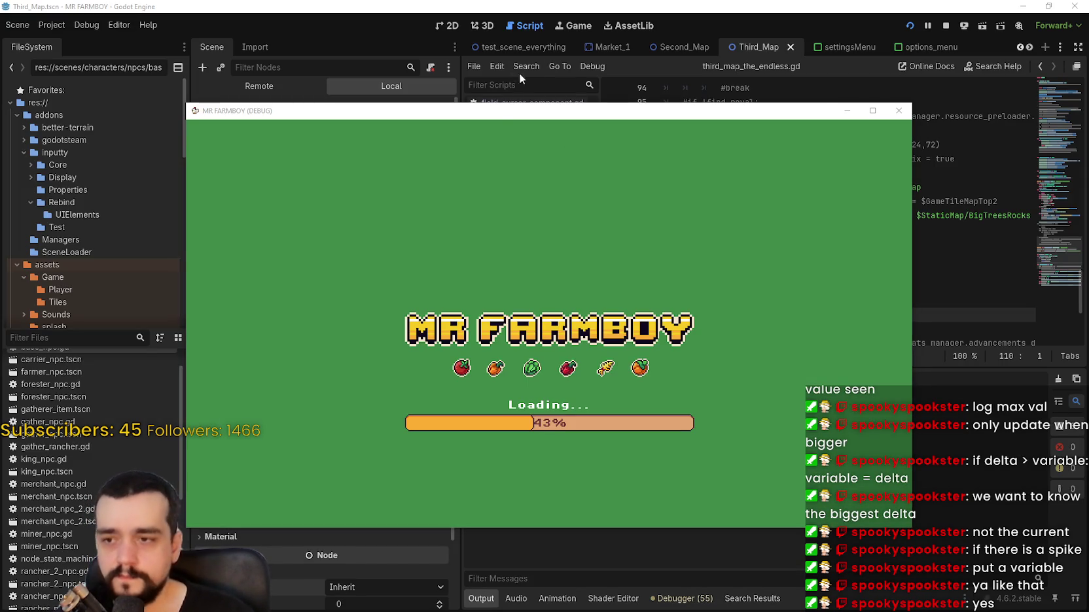
- Reposition the game window, choose Continue, and load the chosen save slot
{"action": "left_click_drag", "start_coordinate": [499, 114], "coordinate": [640, 27]}
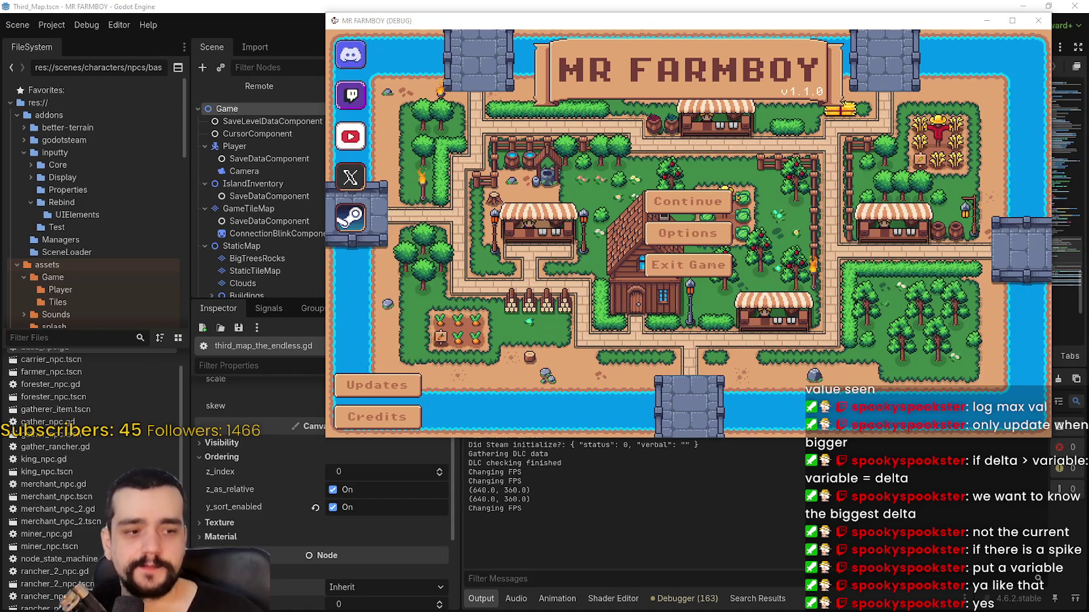
{"action": "left_click", "coordinate": [688, 201]}
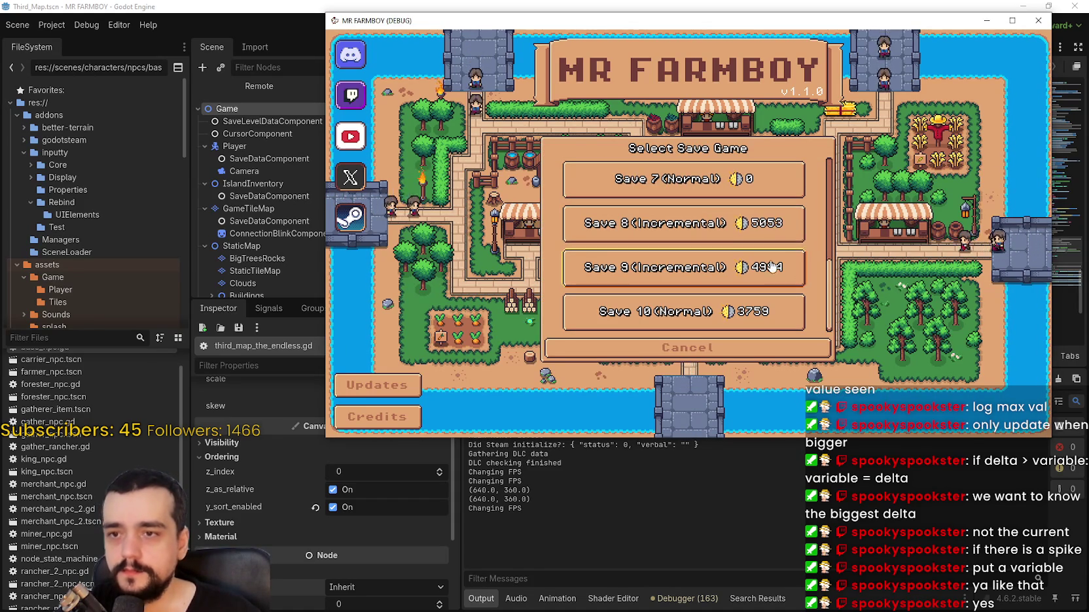
{"action": "left_click", "coordinate": [606, 233]}
{"action": "left_click_drag", "start_coordinate": [767, 23], "coordinate": [621, 22]}
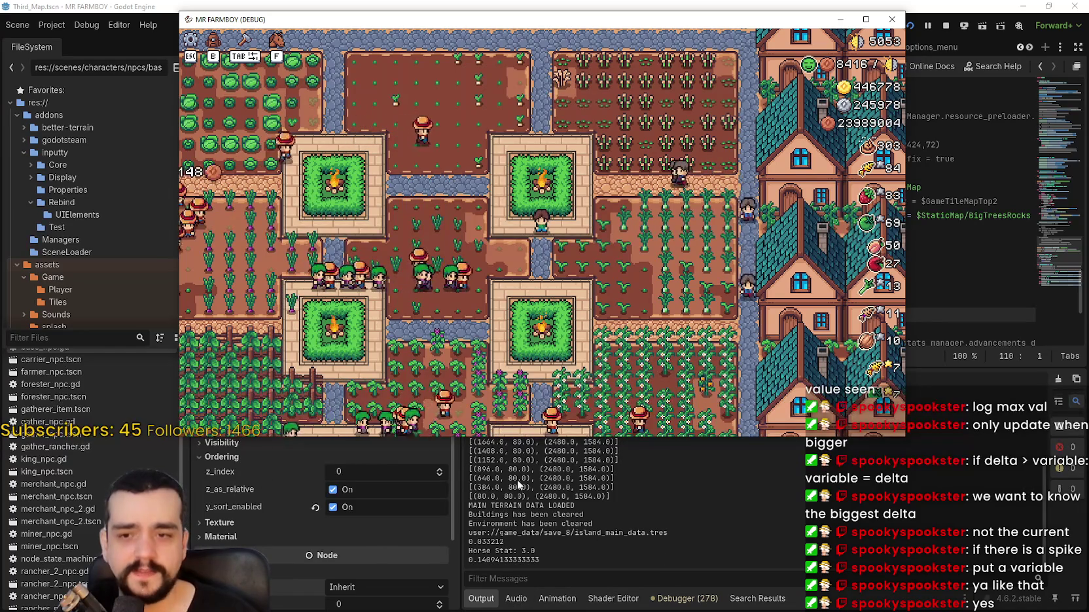
- Pause and resume the running game with Esc, then stop it with F8, leaving peak delta 0.1409 in the output
{"action": "left_click", "coordinate": [606, 552]}
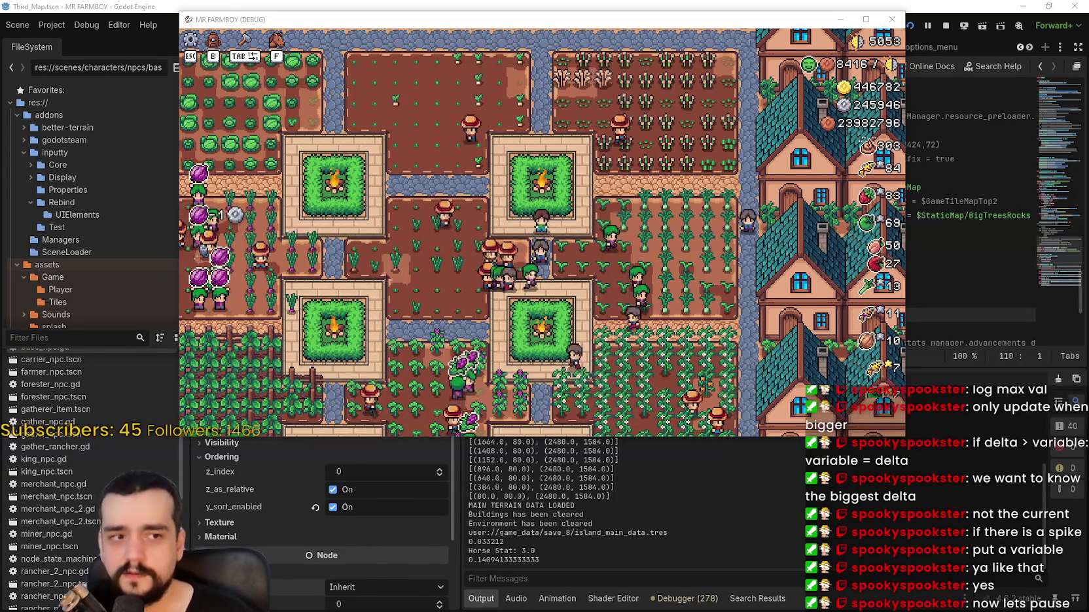
{"action": "left_click", "coordinate": [611, 203]}
{"action": "key", "text": "Escape"}
{"action": "key", "text": "Escape"}
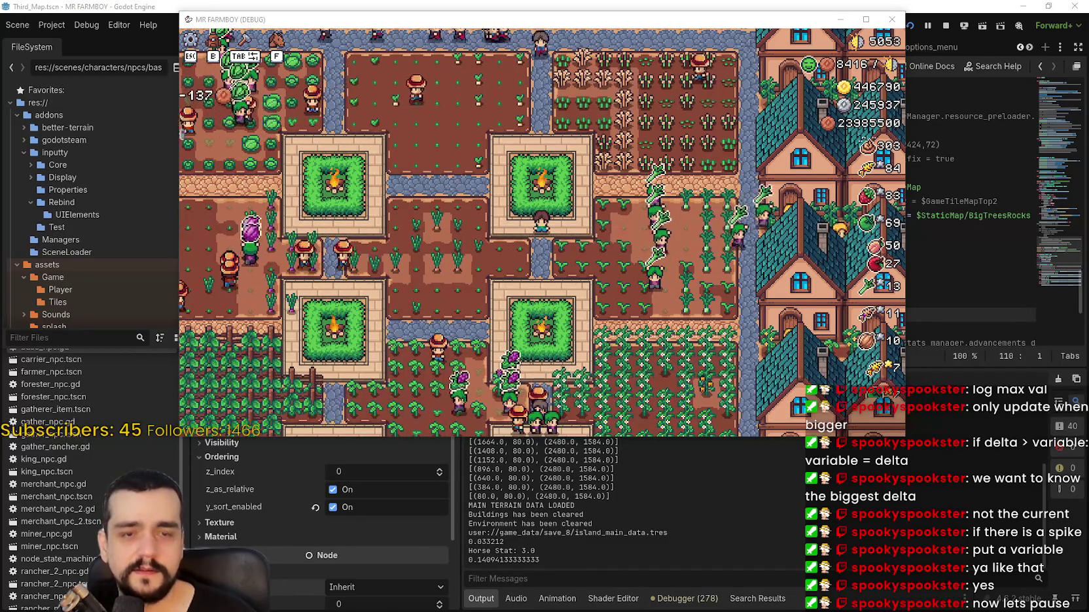
{"action": "left_click", "coordinate": [753, 375]}
{"action": "key", "text": "Escape"}
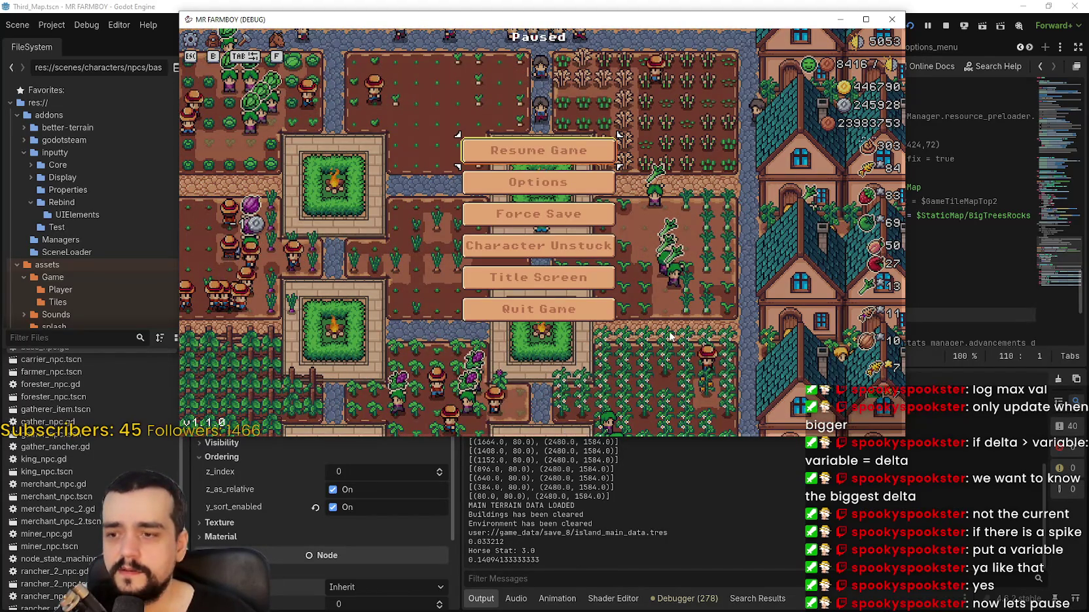
{"action": "key", "text": "Escape"}
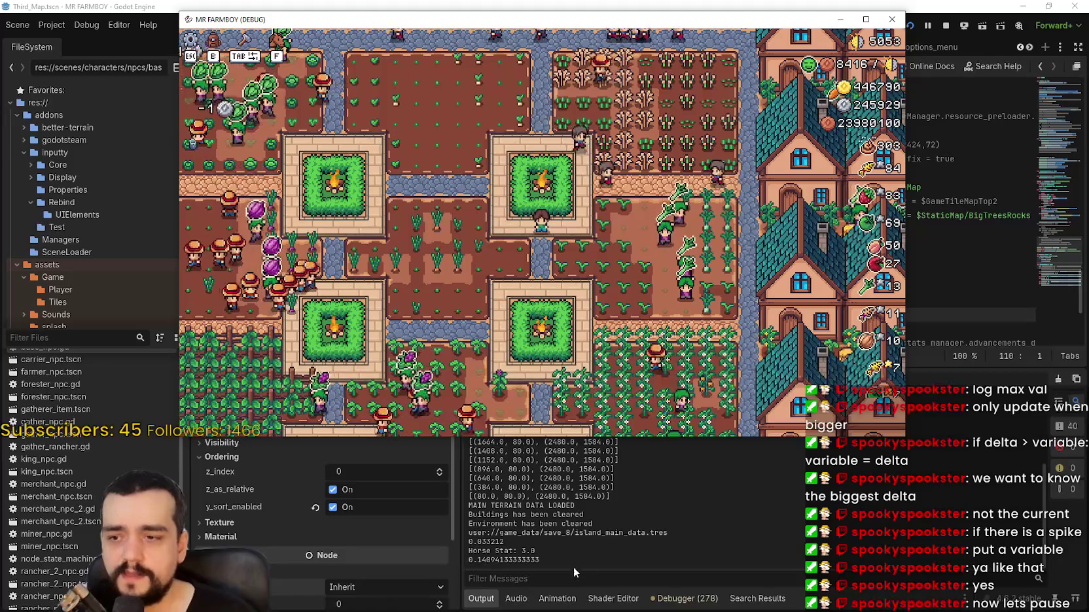
{"action": "key", "text": "F8"}
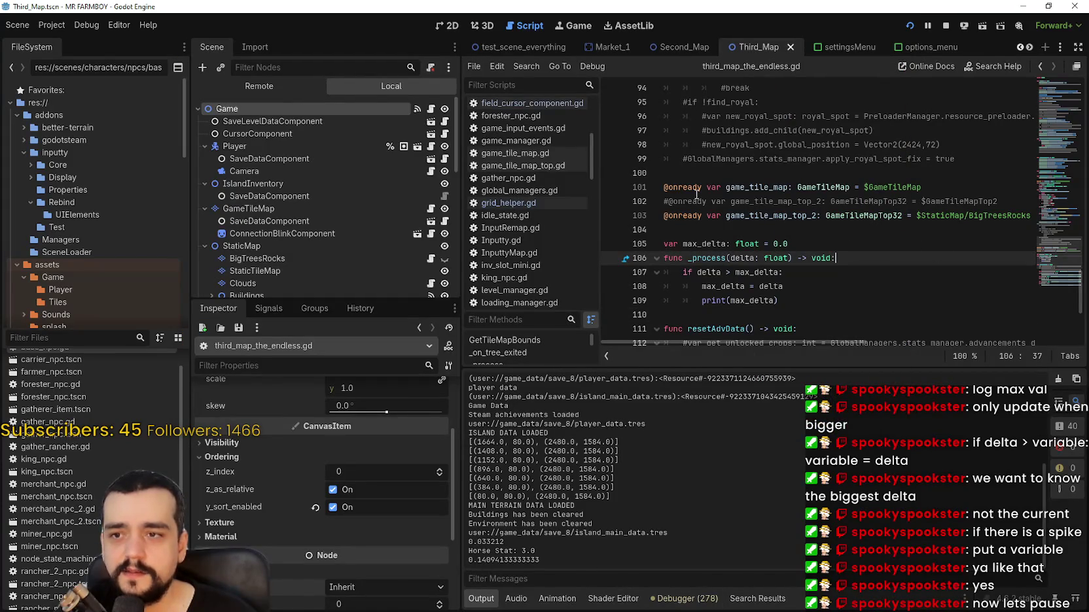
{"action": "left_click", "coordinate": [789, 316]}
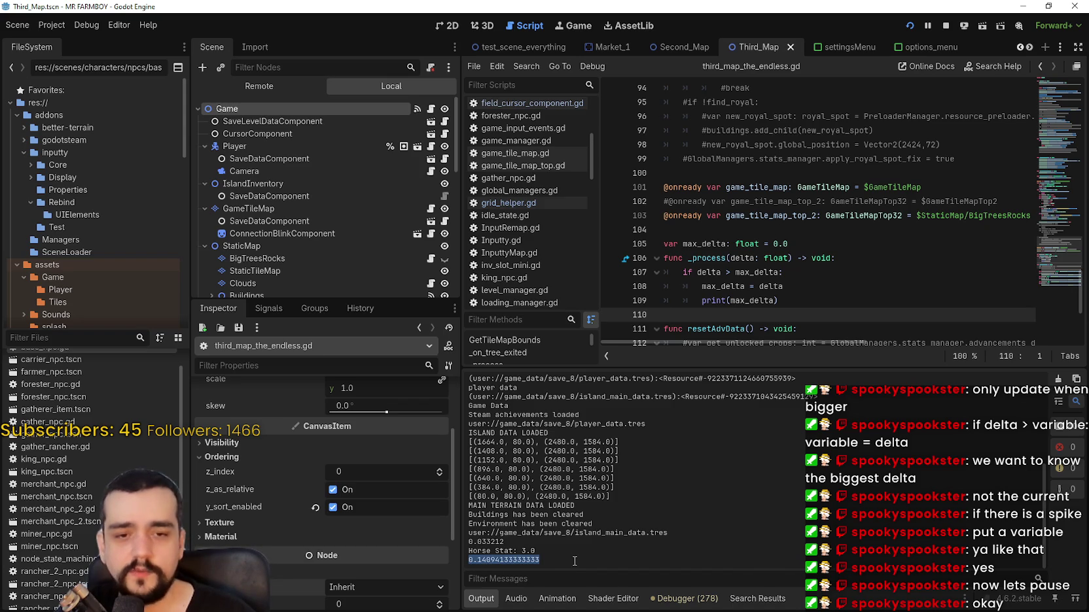
{"action": "scroll", "coordinate": [787, 267], "scroll_direction": "up", "scroll_amount": 2}
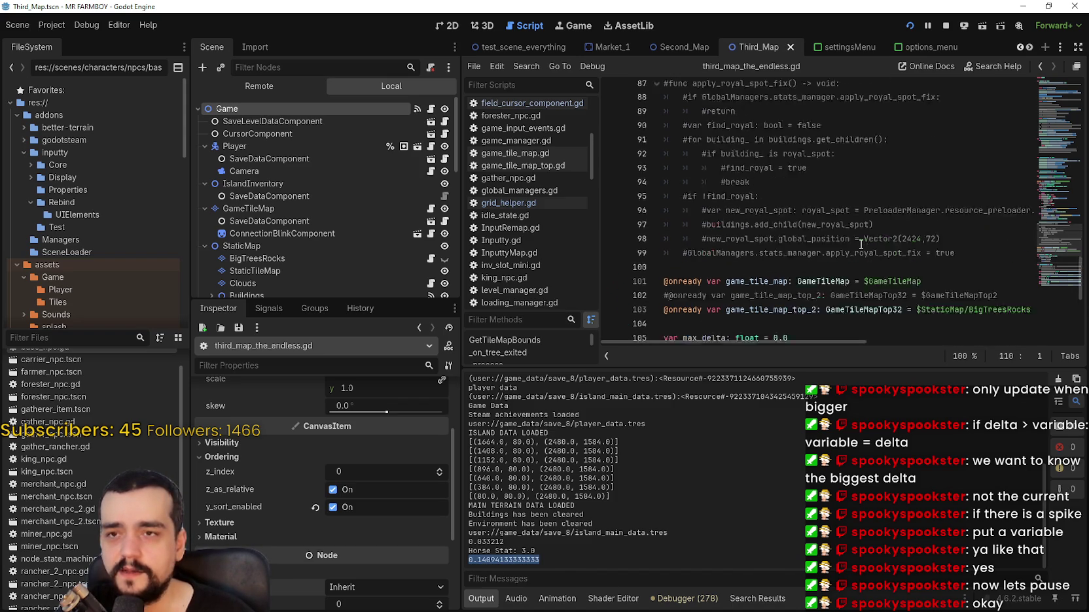
{"action": "left_click_drag", "start_coordinate": [1047, 236], "coordinate": [1065, 80]}
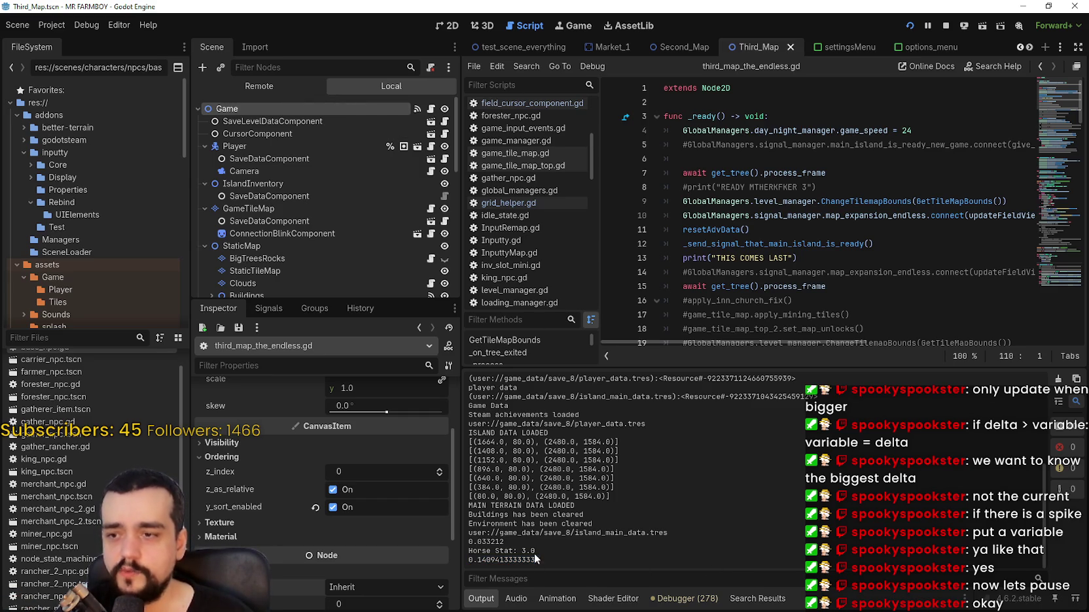
{"action": "key", "text": "alt+Tab"}
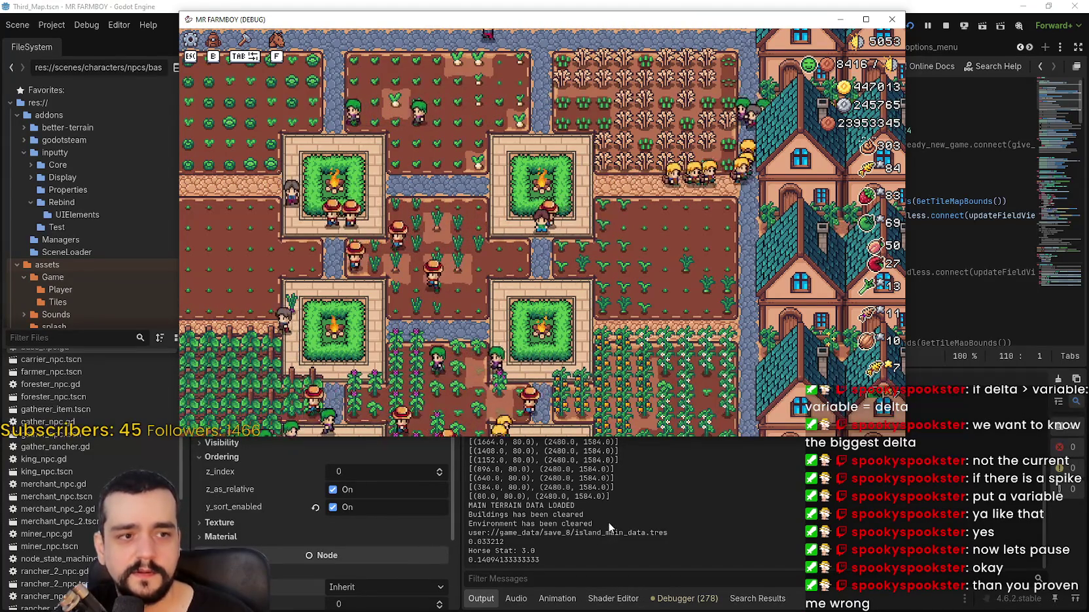
{"action": "key", "text": "F8"}
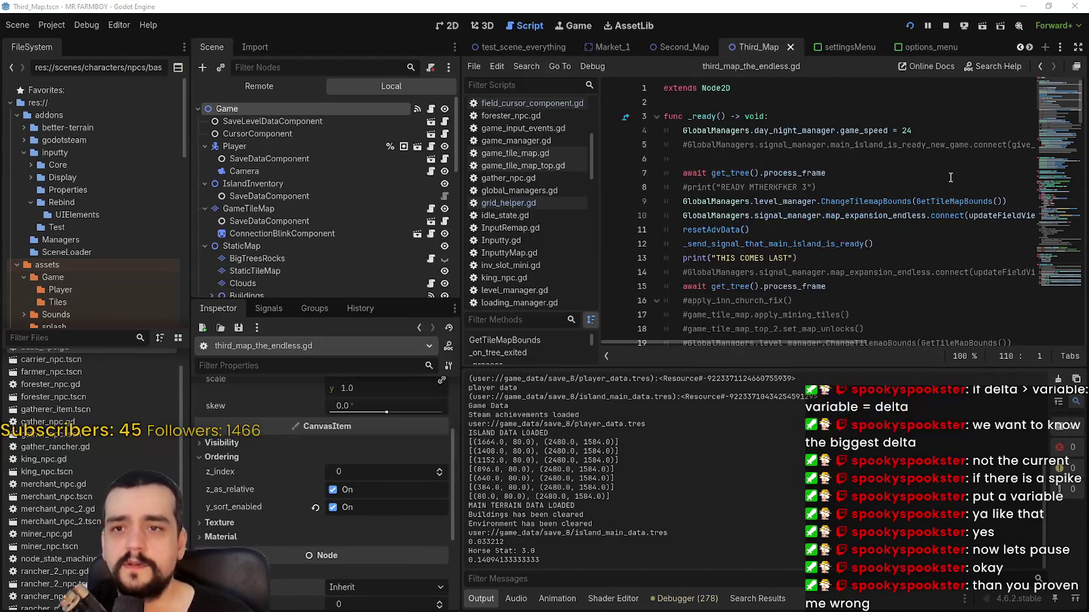
{"action": "scroll", "coordinate": [819, 213], "scroll_direction": "down", "scroll_amount": 2}
{"action": "mouse_move", "coordinate": [1060, 117]}
{"action": "left_mouse_down"}
{"action": "mouse_move", "coordinate": [1054, 70]}
{"action": "mouse_move", "coordinate": [1060, 282]}
{"action": "mouse_move", "coordinate": [1059, 265]}
{"action": "left_mouse_up"}
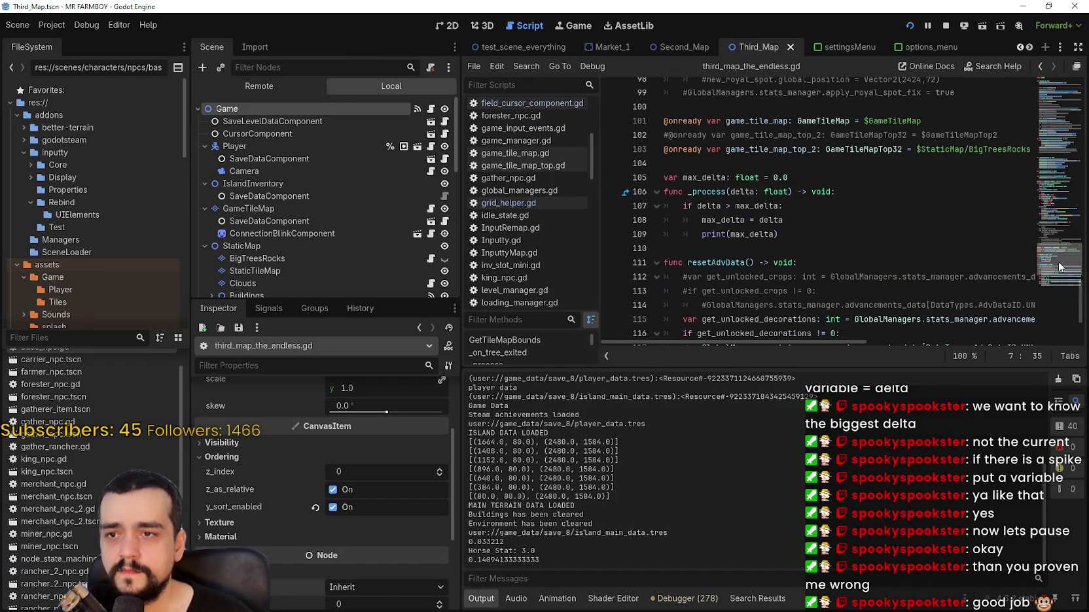
{"action": "left_click", "coordinate": [846, 240]}
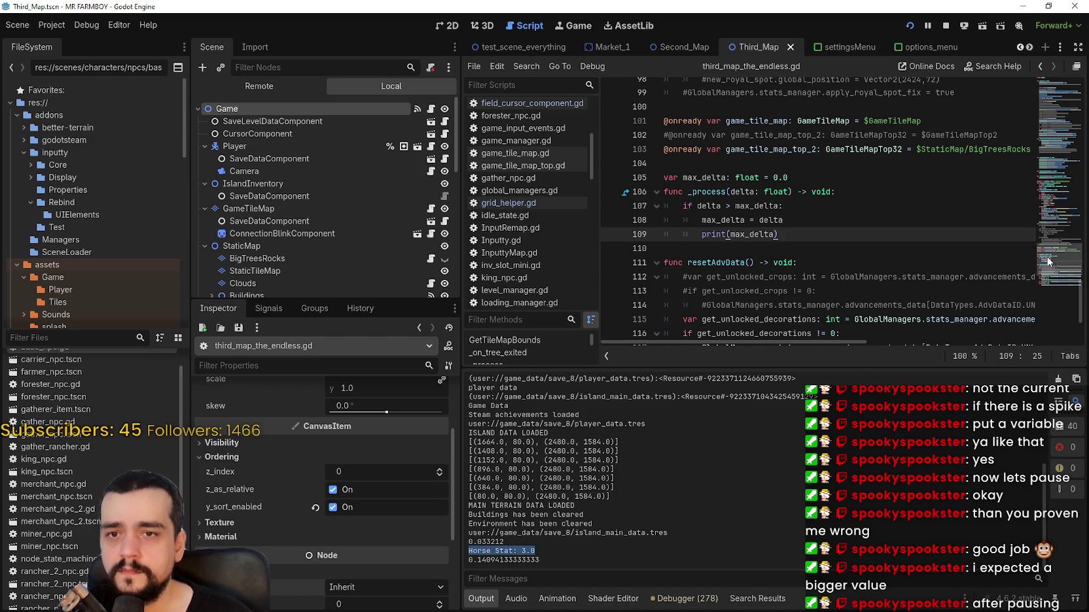
{"action": "scroll", "coordinate": [1047, 259], "scroll_direction": "down", "scroll_amount": 2}
{"action": "scroll", "coordinate": [1047, 259], "scroll_direction": "up", "scroll_amount": 2}
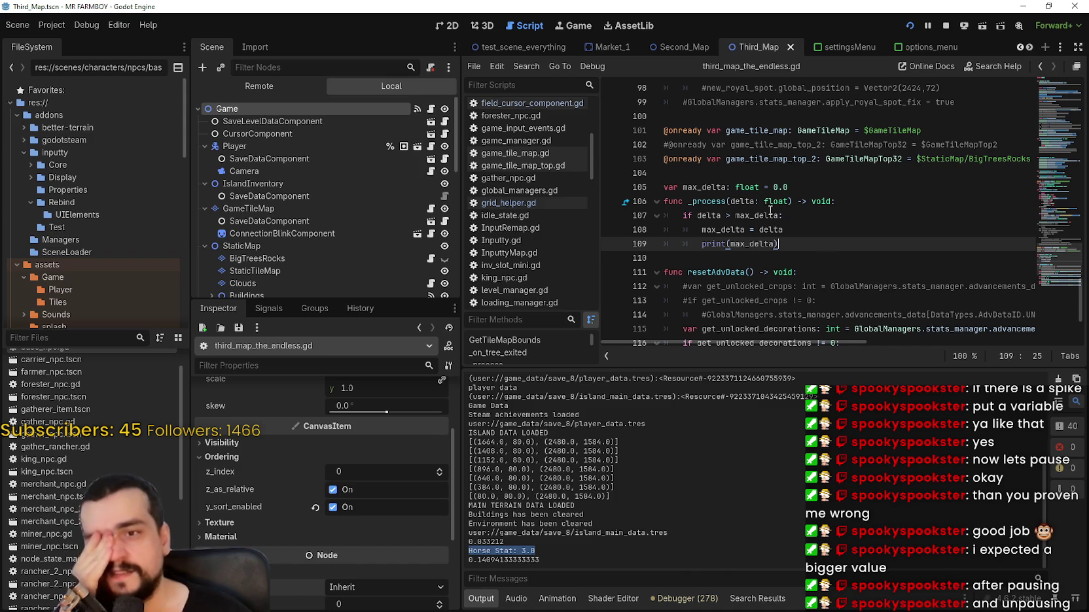
{"action": "mouse_move", "coordinate": [777, 244]}
{"action": "left_mouse_down"}
{"action": "mouse_move", "coordinate": [652, 207]}
{"action": "mouse_move", "coordinate": [652, 216]}
{"action": "left_mouse_up"}
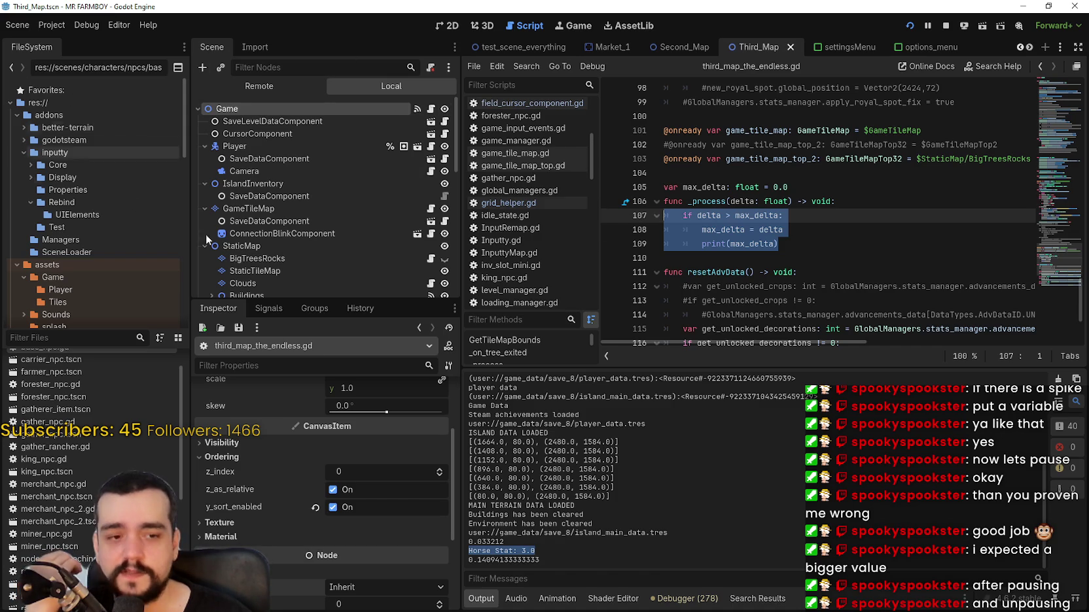
{"action": "key", "text": "alt+Tab"}
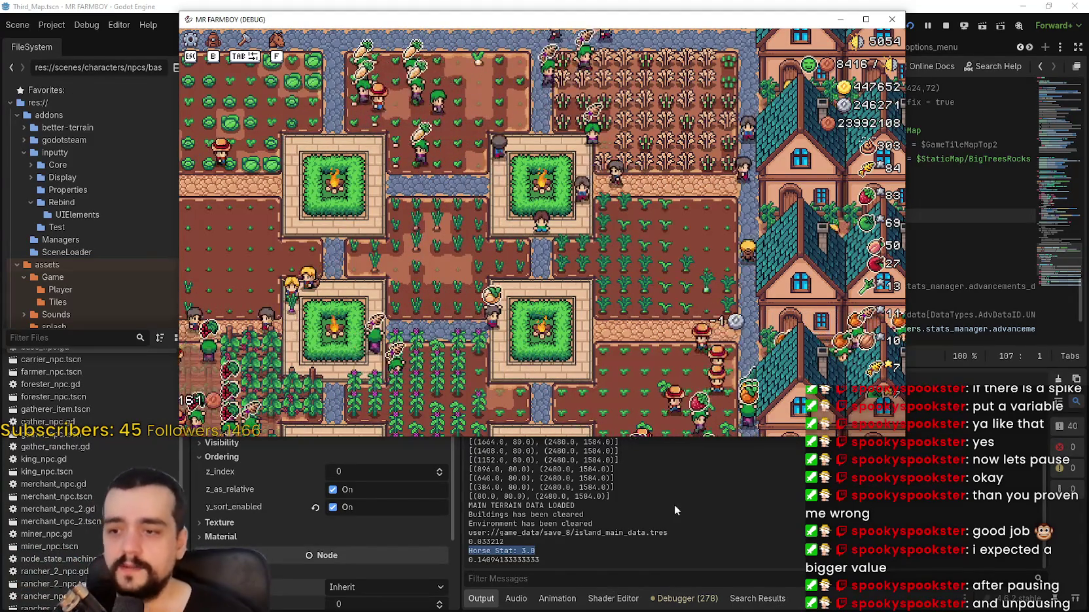
{"action": "left_click", "coordinate": [558, 554]}
{"action": "left_click_drag", "start_coordinate": [470, 562], "coordinate": [561, 560]}
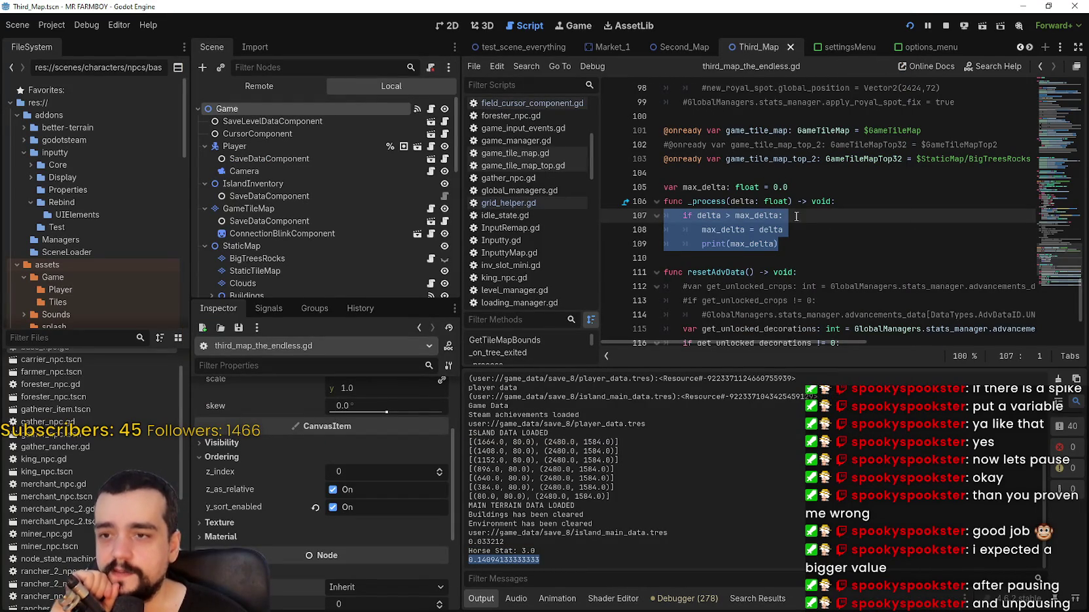
- Make the print call output delta instead of max_delta and save the script
{"action": "left_click", "coordinate": [789, 243]}
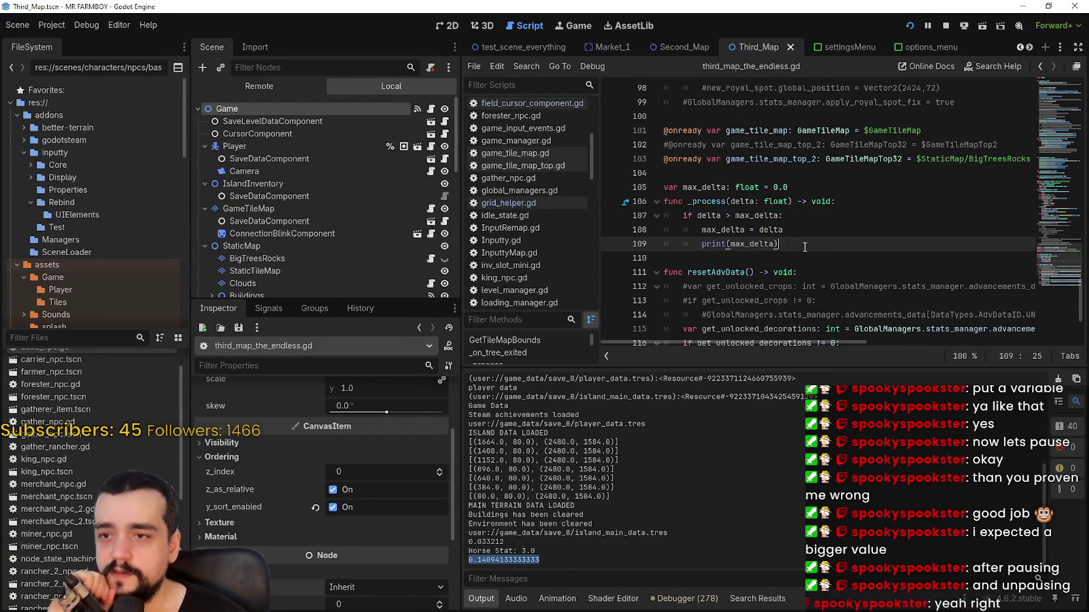
{"action": "double_click", "coordinate": [716, 215]}
{"action": "key", "text": "ctrl+c"}
{"action": "double_click", "coordinate": [726, 243]}
{"action": "key", "text": "ctrl+v"}
{"action": "key", "text": "End"}
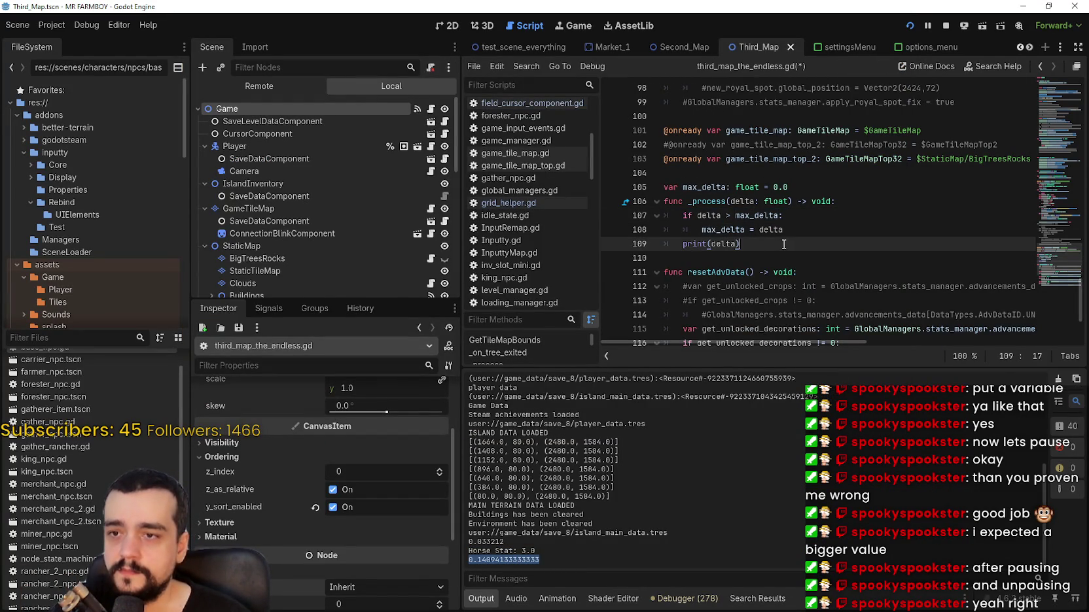
{"action": "key", "text": "ctrl+s"}
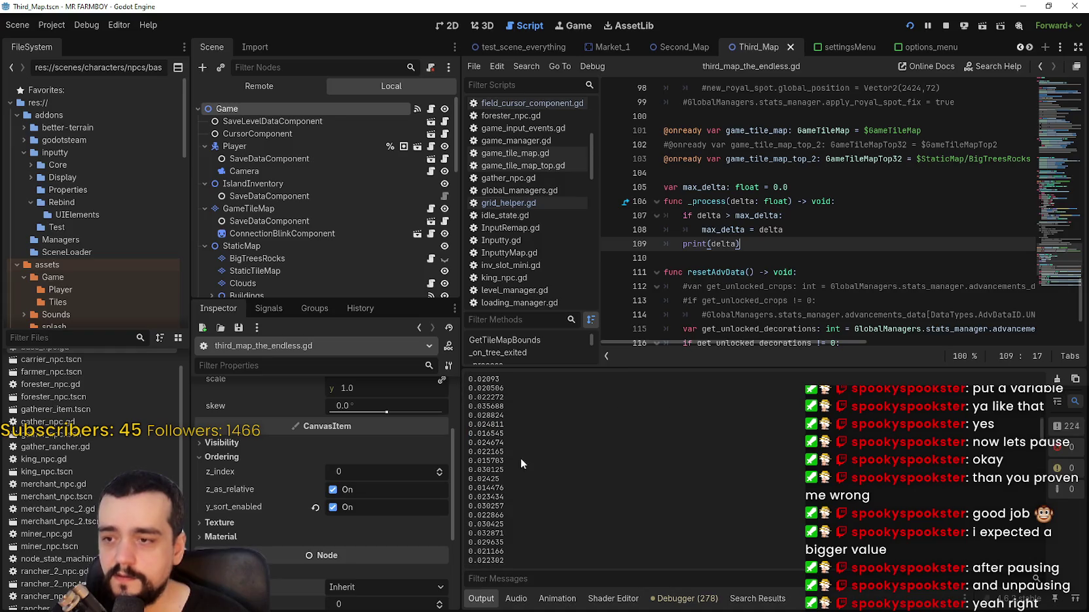
- Run the game, watch per-frame delta values of about 0.02–0.04, then stop it
{"action": "key", "text": "F5"}
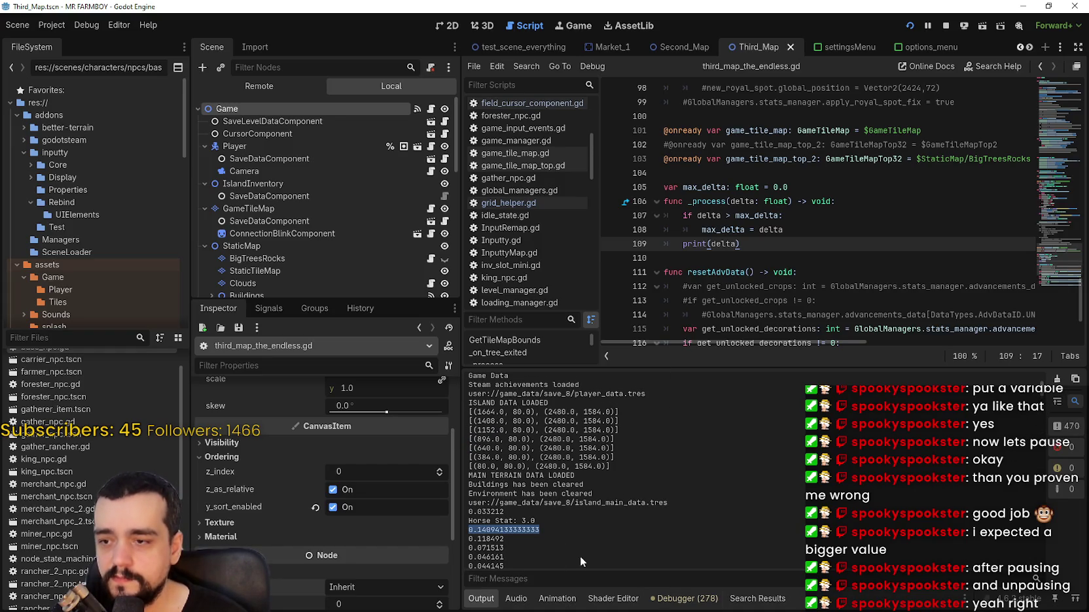
{"action": "mouse_move", "coordinate": [505, 482]}
{"action": "left_mouse_down"}
{"action": "mouse_move", "coordinate": [454, 458]}
{"action": "mouse_move", "coordinate": [551, 531]}
{"action": "mouse_move", "coordinate": [529, 493]}
{"action": "left_mouse_up"}
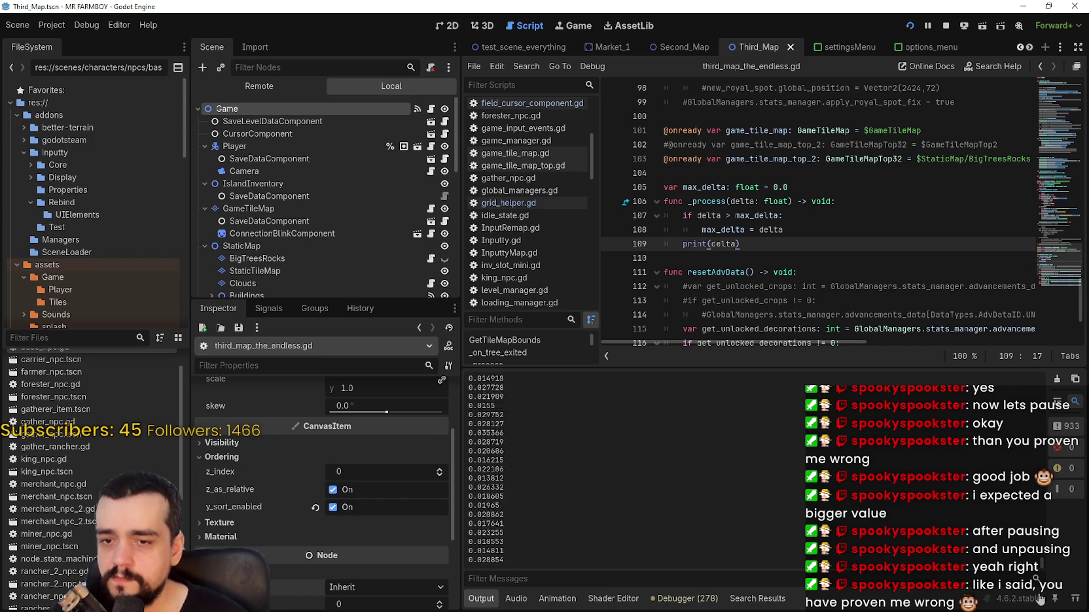
{"action": "key", "text": "alt+Tab"}
{"action": "left_click_drag", "start_coordinate": [458, 19], "coordinate": [477, 10]}
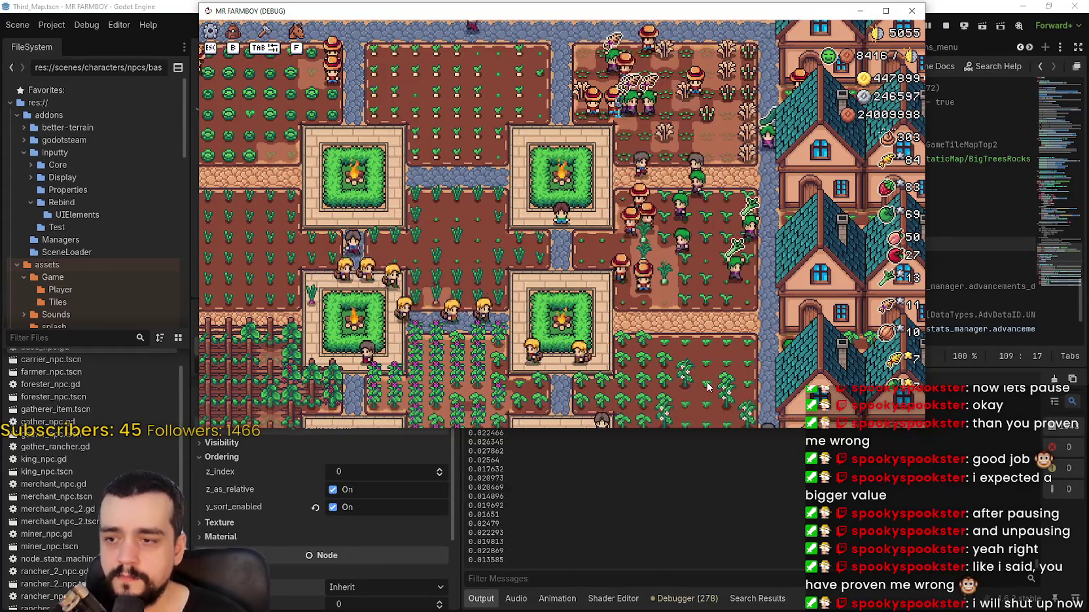
{"action": "left_click", "coordinate": [949, 27]}
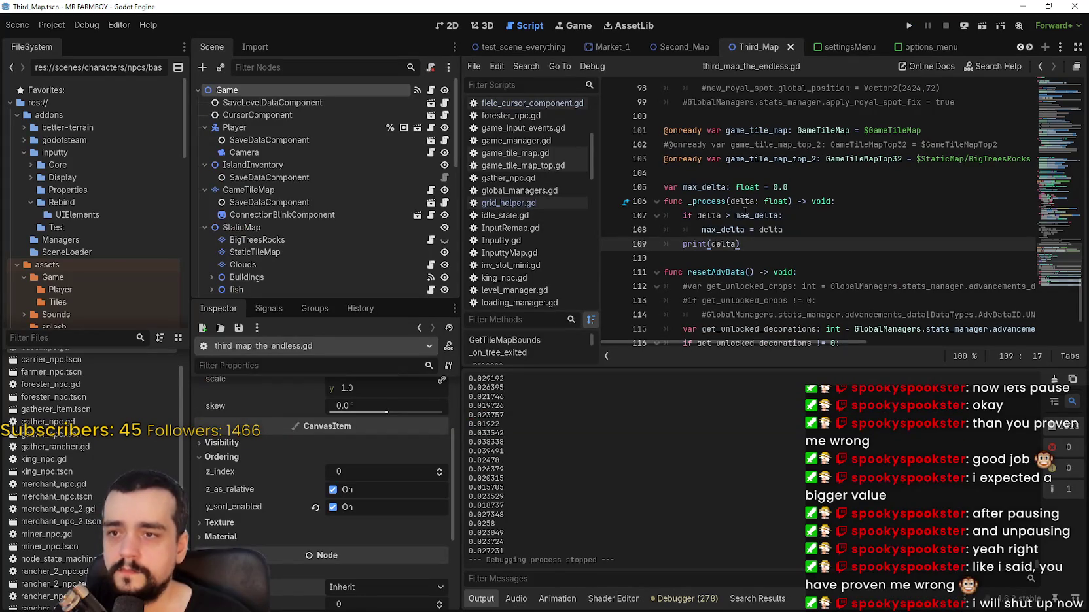
- Rename the _process function to _physics_process and save the script
{"action": "left_click", "coordinate": [714, 200]}
{"action": "type", "text": "_physics"}
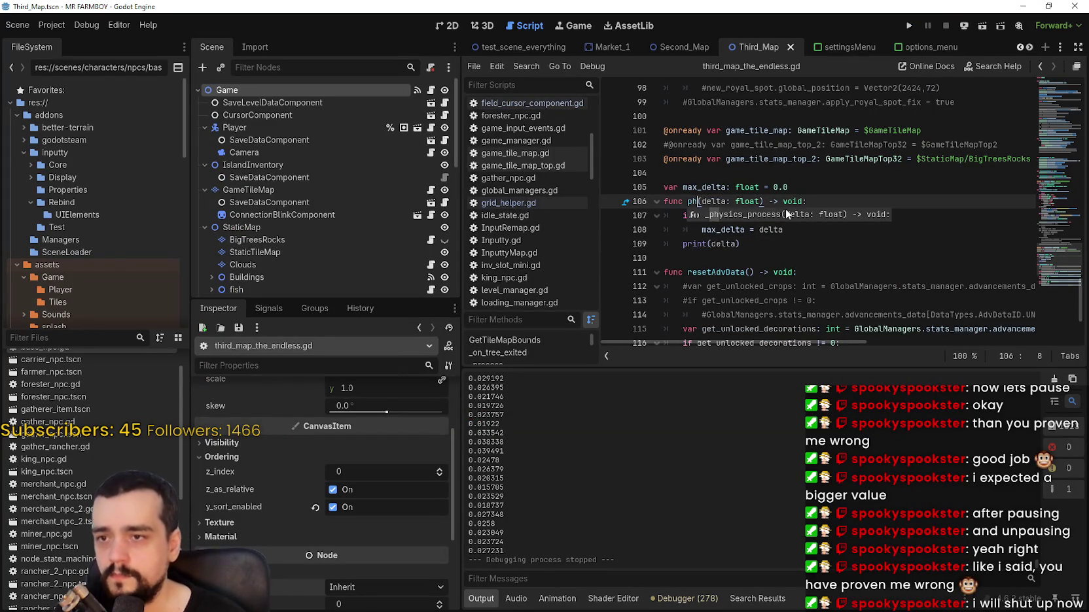
{"action": "key", "text": "Return"}
{"action": "key", "text": "ctrl+s"}
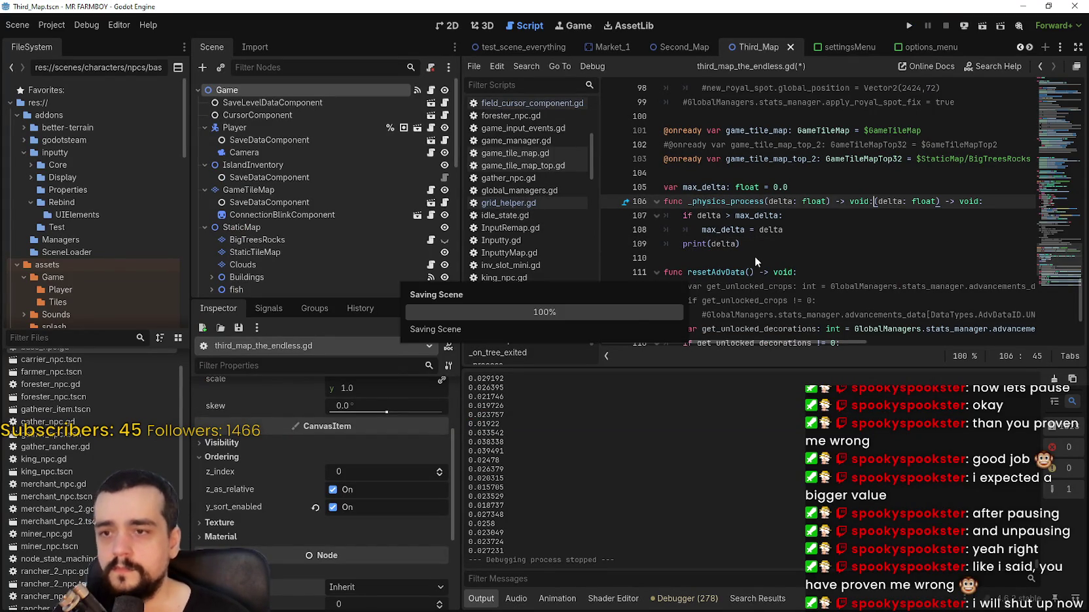
{"action": "left_click", "coordinate": [757, 256]}
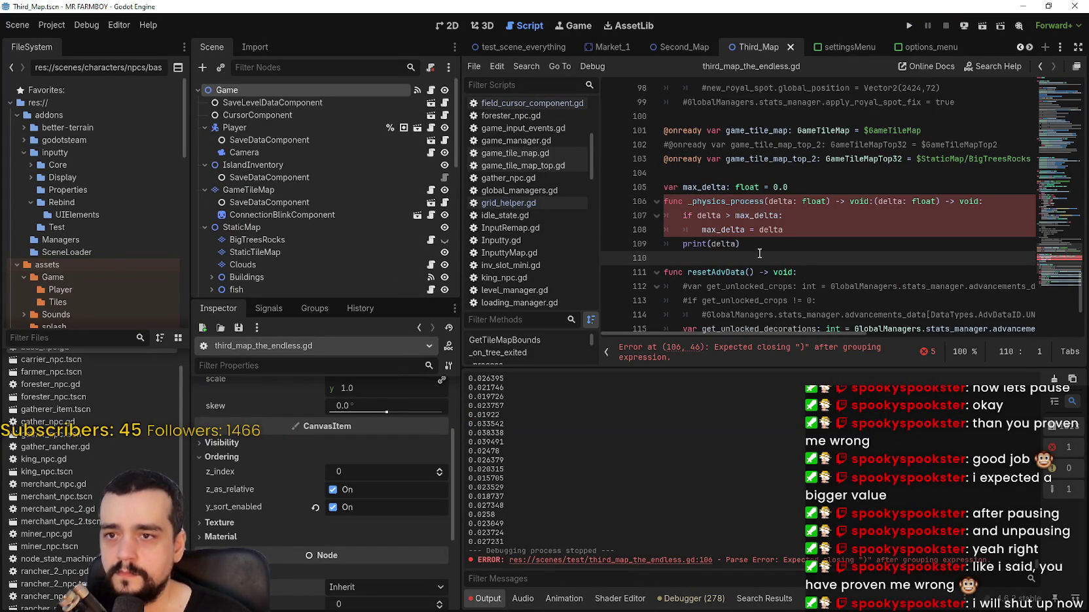
- Delete the duplicated signature text left on line 106, then relaunch the game
{"action": "left_click_drag", "start_coordinate": [844, 201], "coordinate": [1029, 202]}
{"action": "key", "text": "BackSpace"}
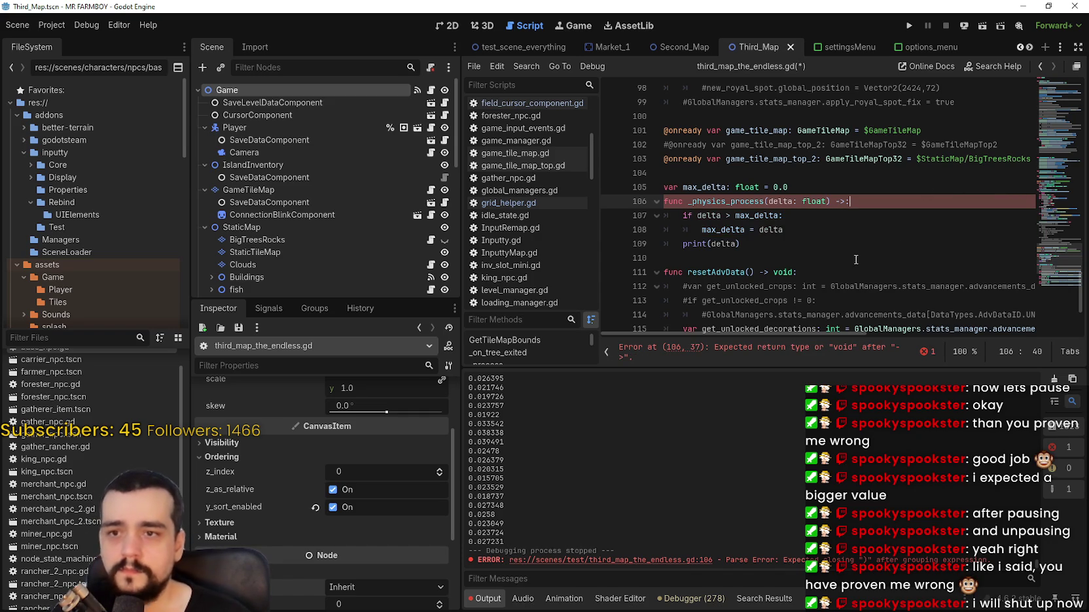
{"action": "key", "text": "ctrl+z"}
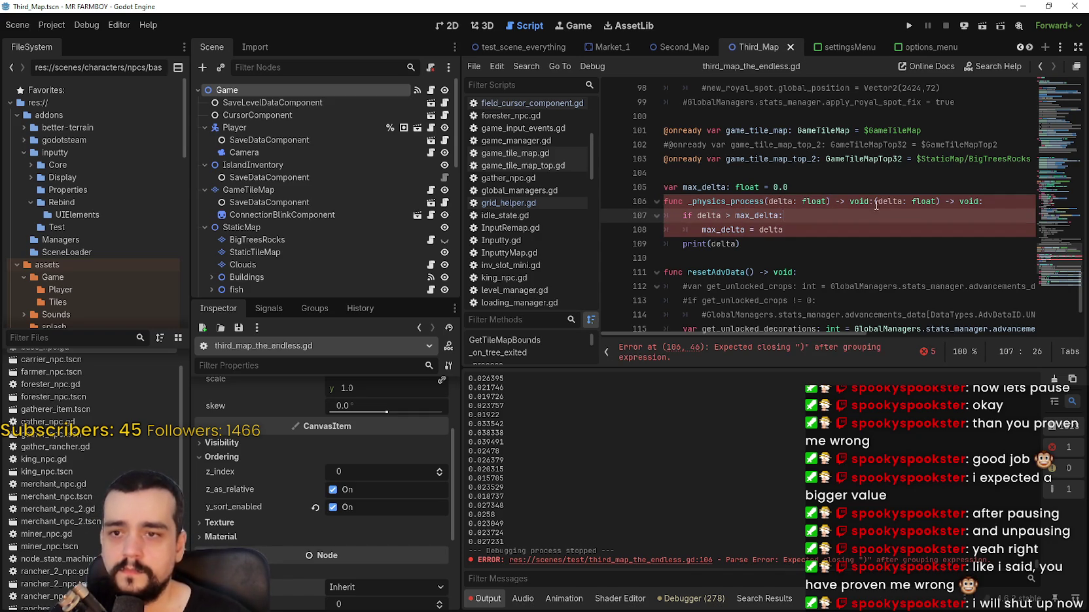
{"action": "left_click_drag", "start_coordinate": [869, 202], "coordinate": [1009, 204]}
{"action": "key", "text": "Delete"}
{"action": "key", "text": "Down"}
{"action": "key", "text": "Down"}
{"action": "key", "text": "Down"}
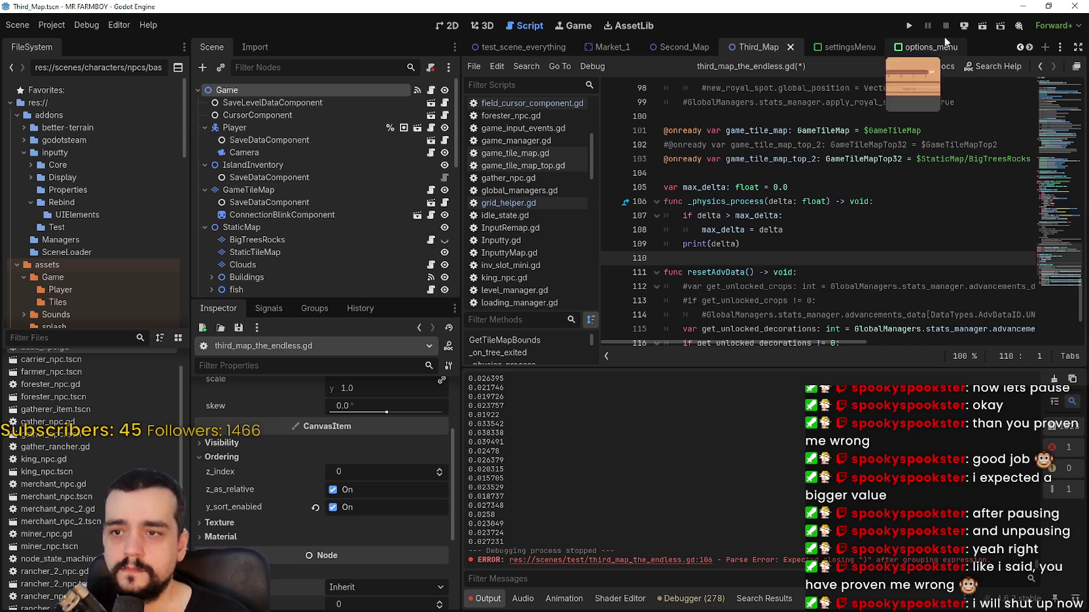
{"action": "left_click", "coordinate": [909, 25]}
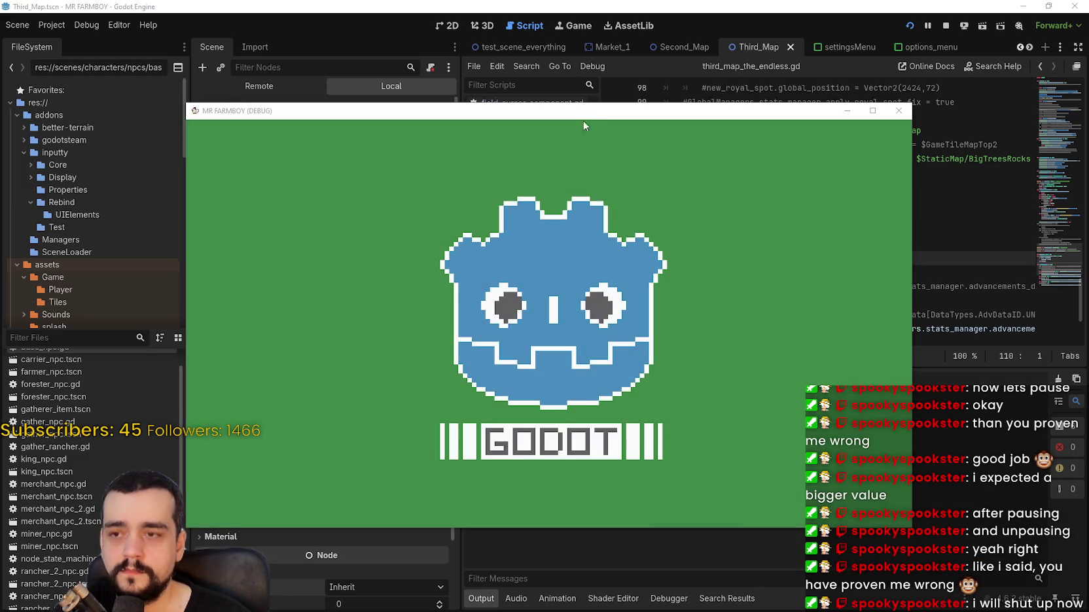
- Move the game window aside, then continue and load the Save 8 game
{"action": "left_click_drag", "start_coordinate": [604, 110], "coordinate": [629, 8]}
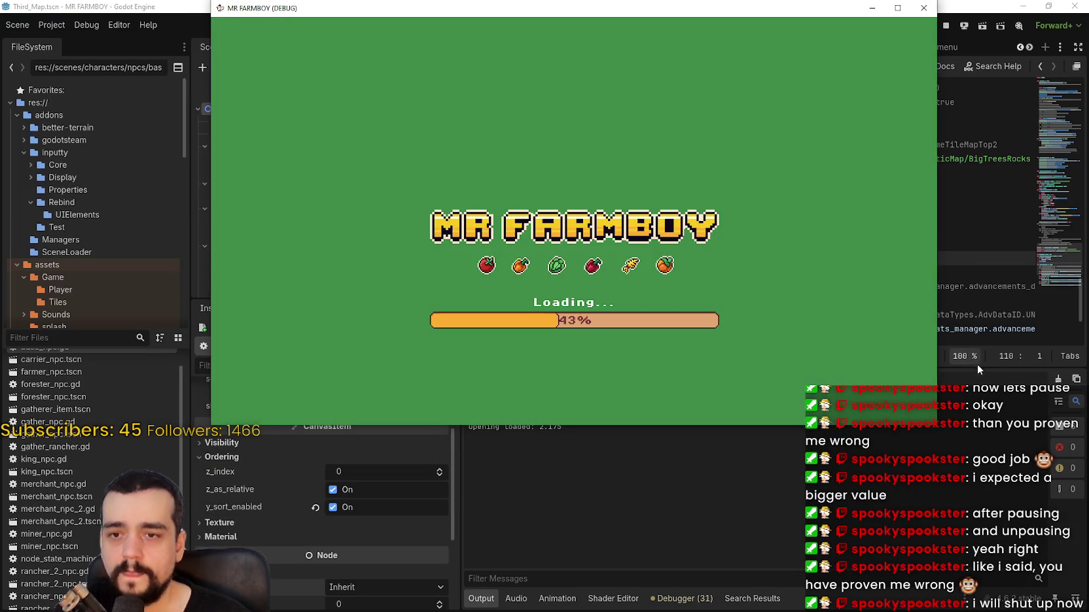
{"action": "left_click", "coordinate": [975, 487]}
{"action": "left_click", "coordinate": [844, 329]}
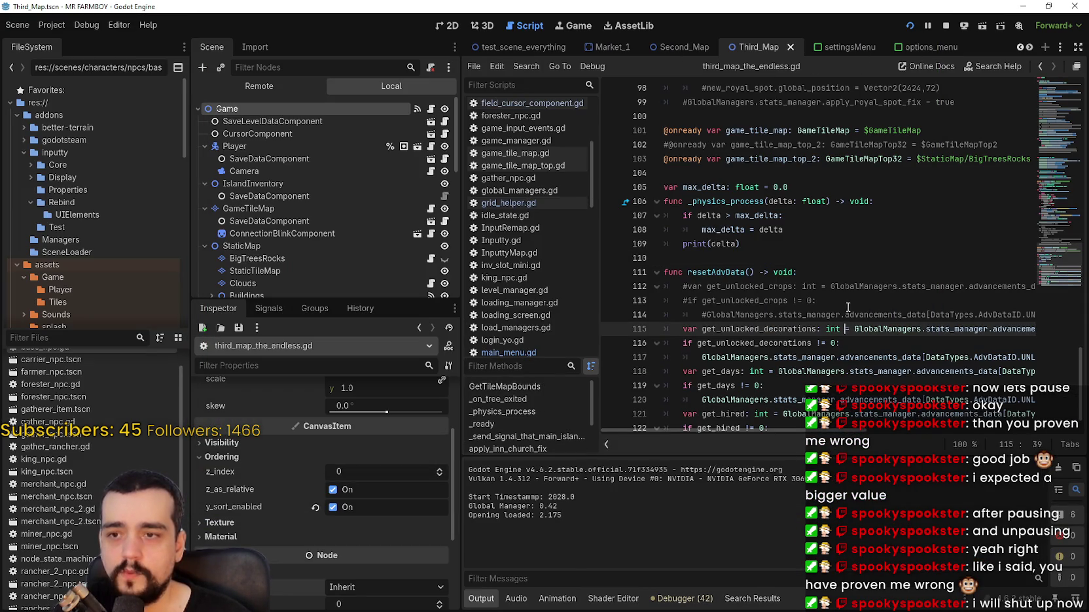
{"action": "left_click", "coordinate": [806, 259]}
{"action": "key", "text": "alt+Tab"}
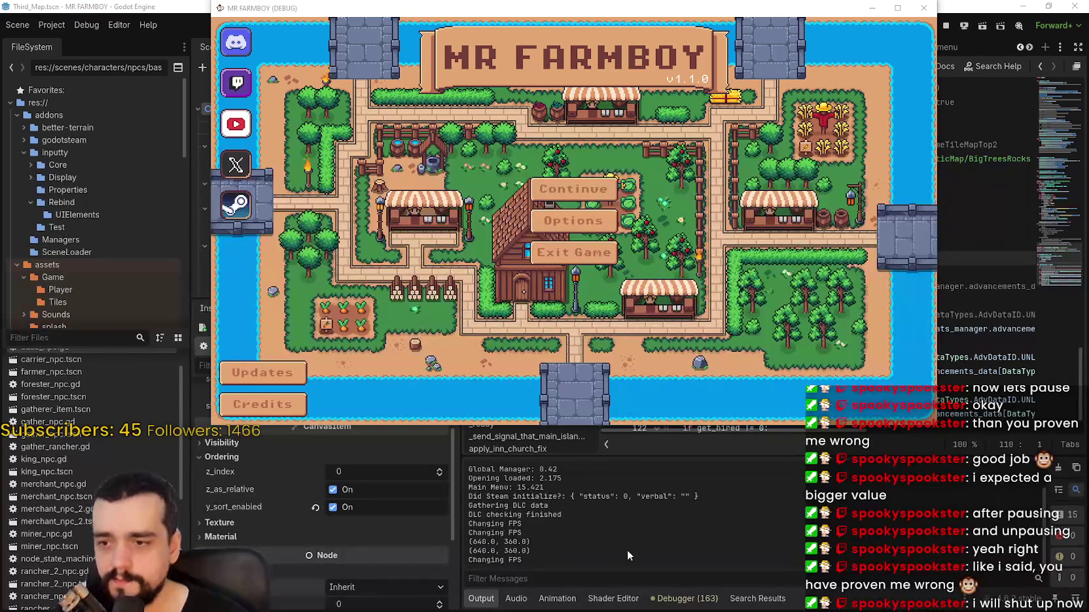
{"action": "left_click", "coordinate": [573, 188]}
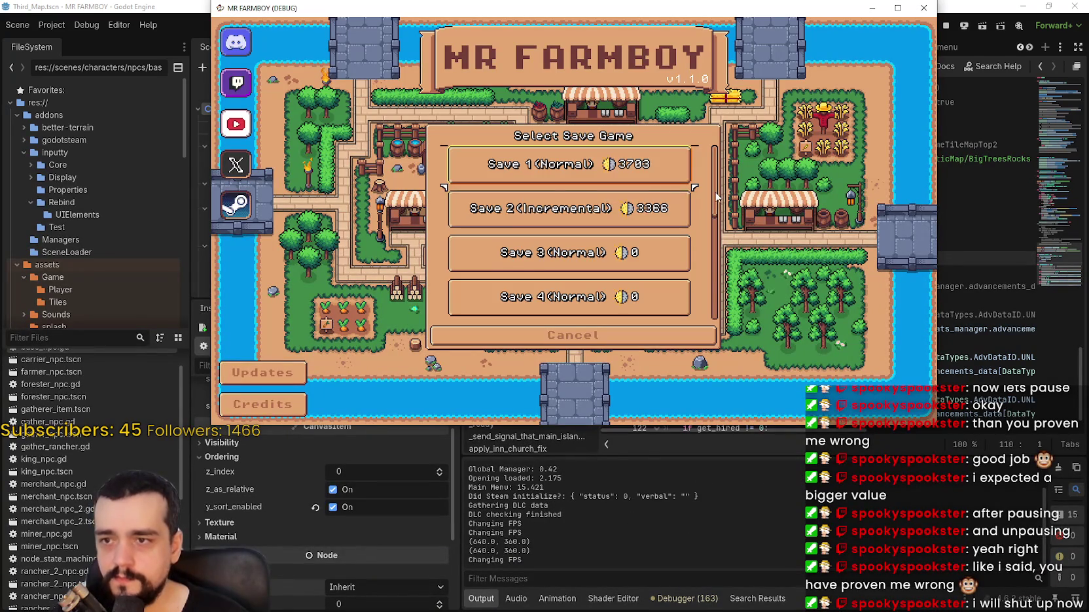
{"action": "left_click", "coordinate": [523, 210]}
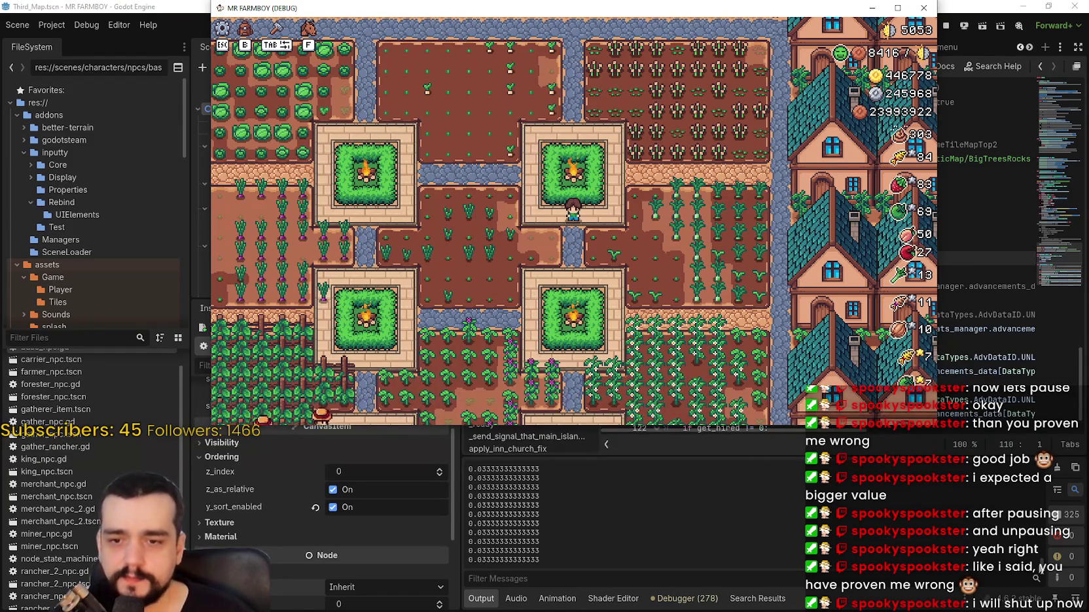
- Watch the steady 0.0333 physics deltas print, then pause and stop the game
{"action": "key", "text": "F5"}
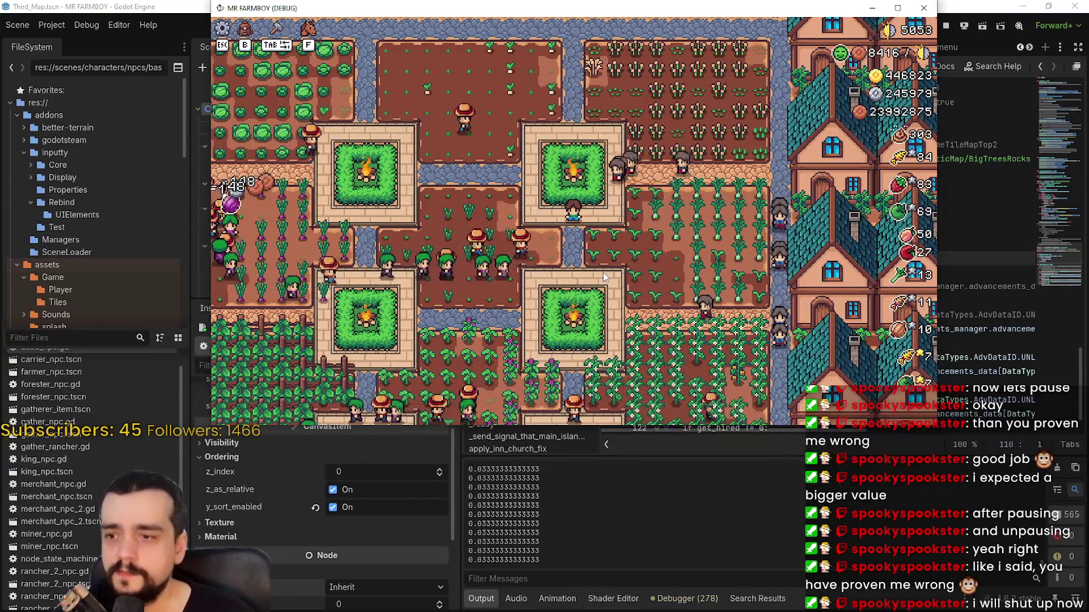
{"action": "key", "text": "Escape"}
{"action": "key", "text": "Escape"}
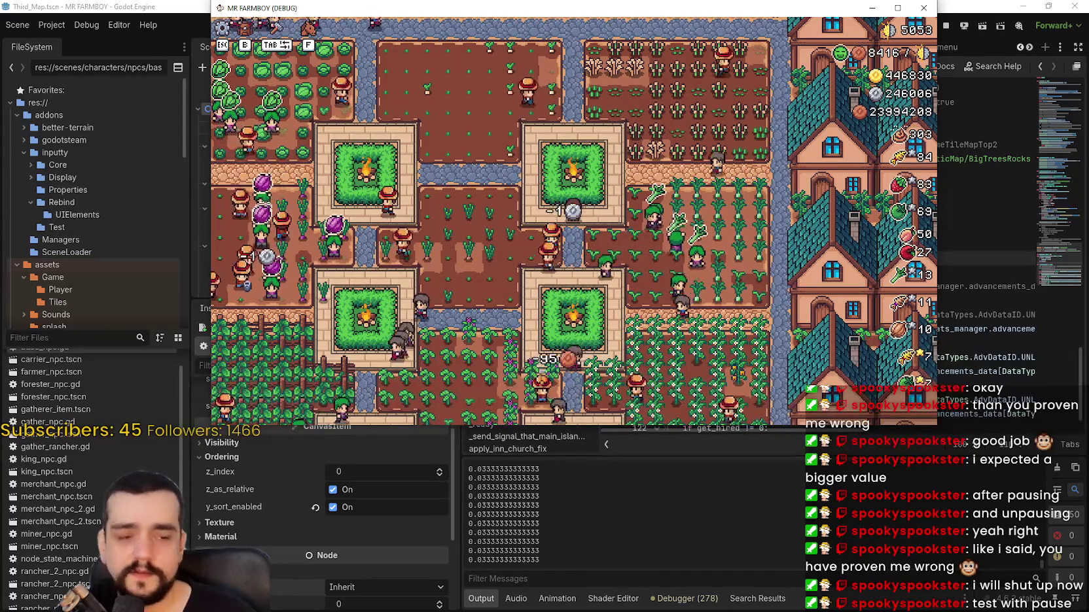
{"action": "left_click", "coordinate": [983, 26]}
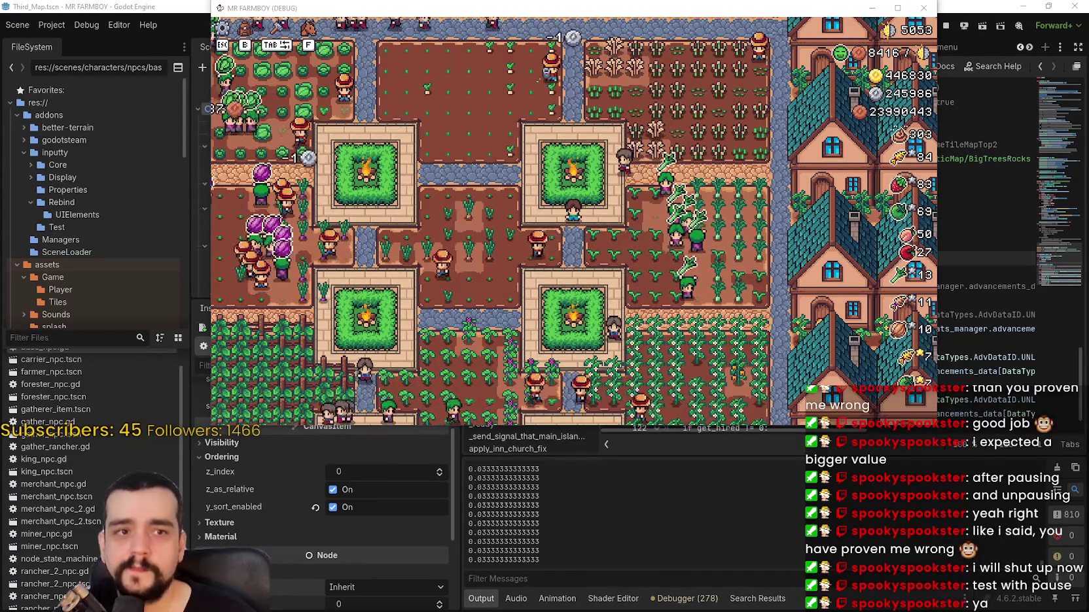
{"action": "left_click", "coordinate": [946, 26]}
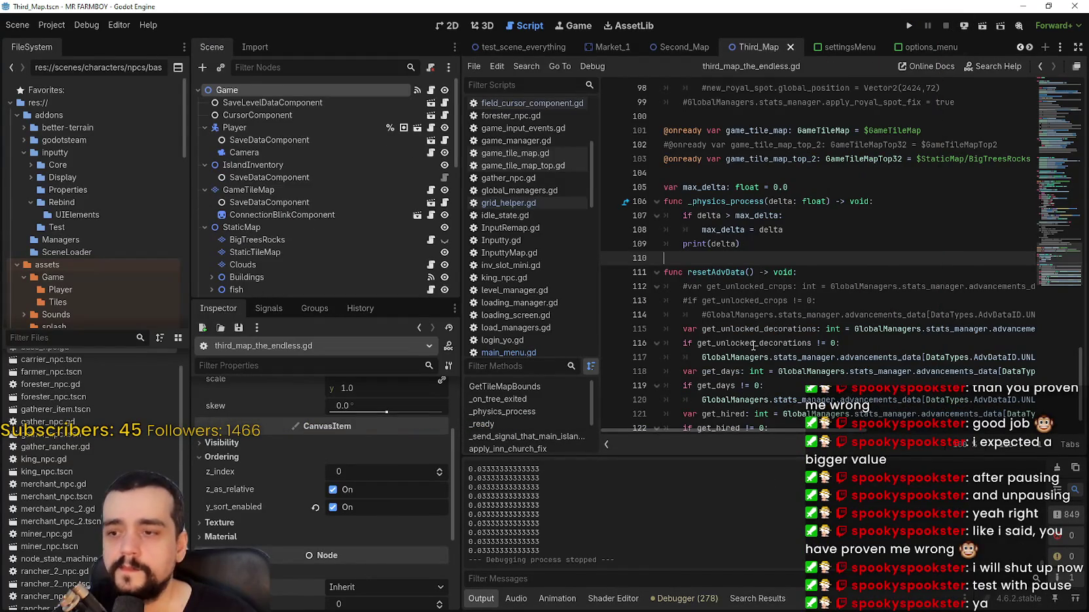
- Rename _physics_process back to _process and save the script
{"action": "key", "text": "Up"}
{"action": "key", "text": "Up"}
{"action": "key", "text": "Up"}
{"action": "key", "text": "End"}
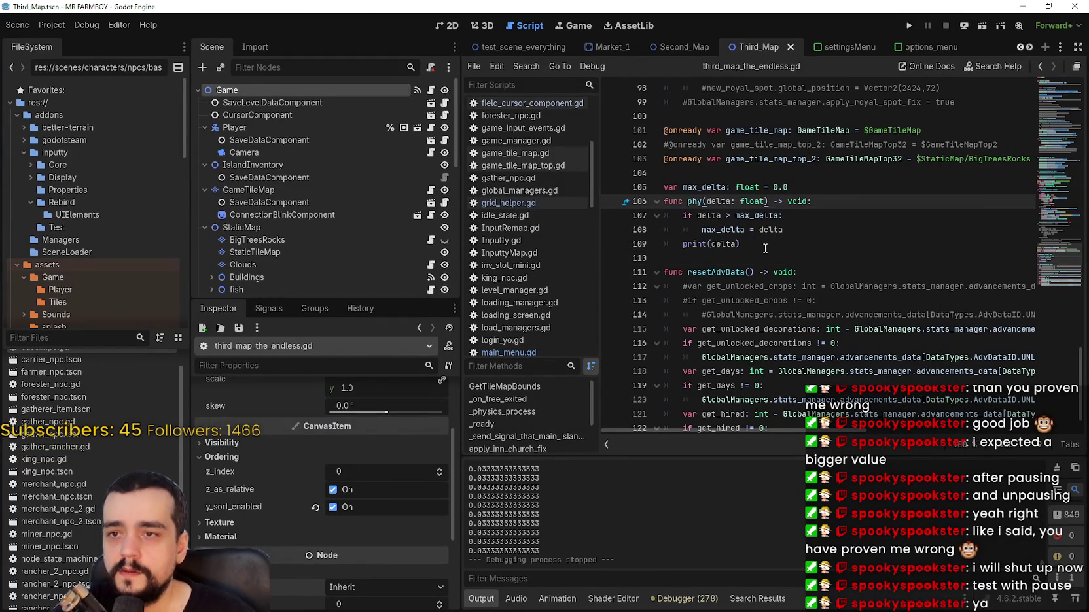
{"action": "type", "text": "_process"}
{"action": "left_click", "coordinate": [765, 246]}
{"action": "key", "text": "ctrl+s"}
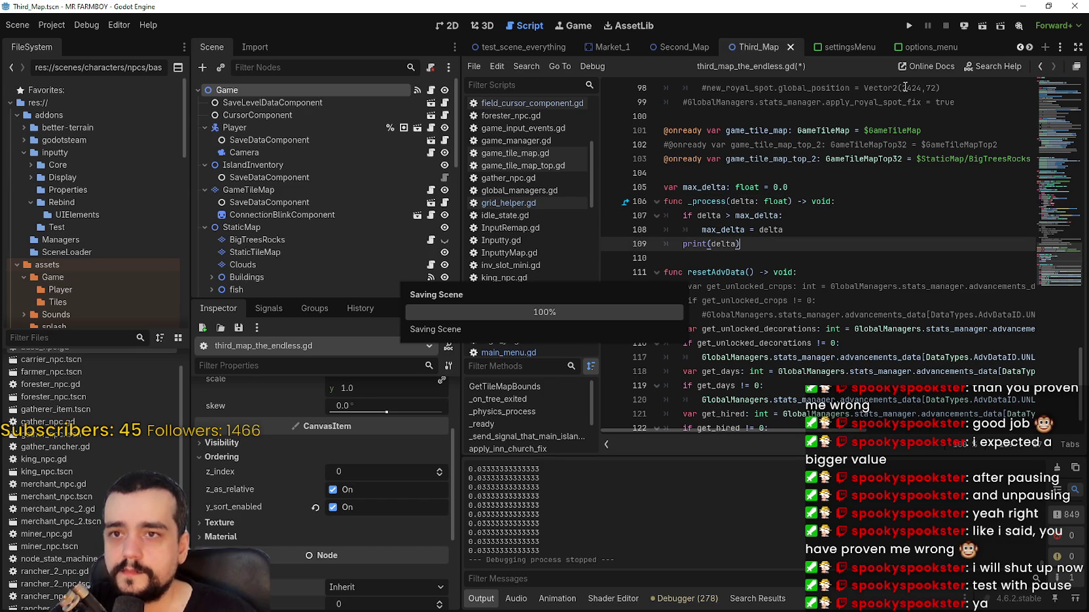
{"action": "left_click", "coordinate": [703, 230]}
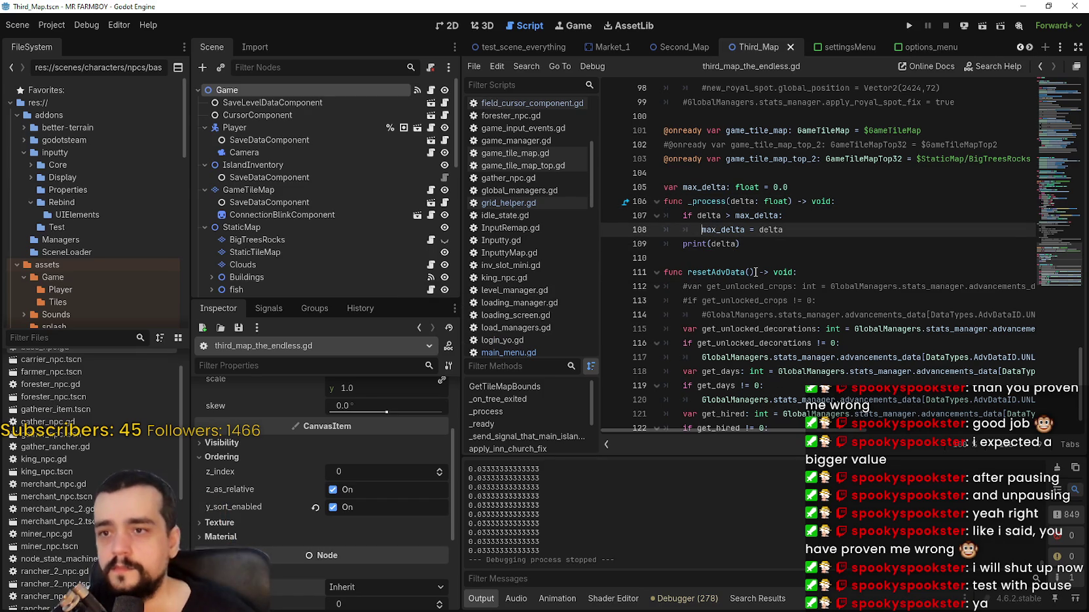
- Comment out the max_delta declaration, assignment and if check with #, save, and run with F5
{"action": "left_click", "coordinate": [683, 215]}
{"action": "left_click", "coordinate": [683, 230]}
{"action": "type", "text": "#"}
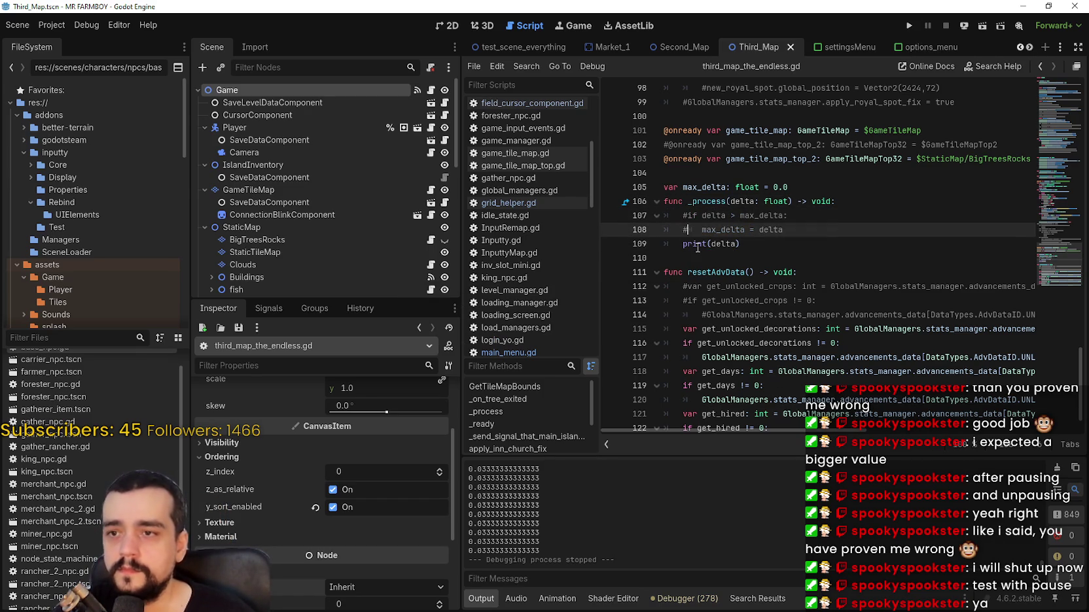
{"action": "key", "text": "ctrl+s"}
{"action": "left_click", "coordinate": [664, 187]}
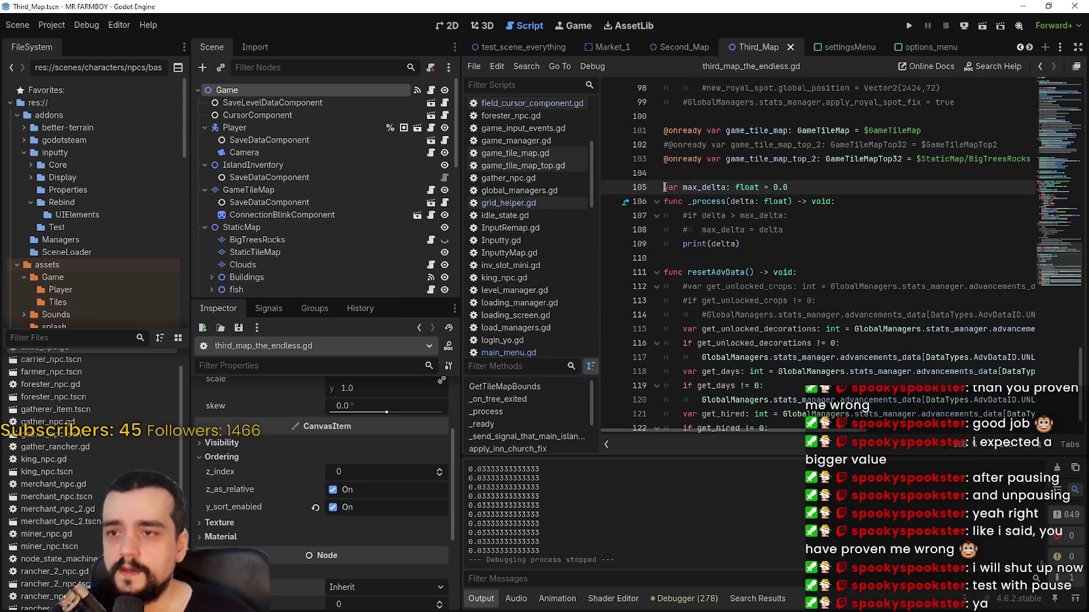
{"action": "key", "text": "ctrl+s"}
{"action": "left_click", "coordinate": [692, 257]}
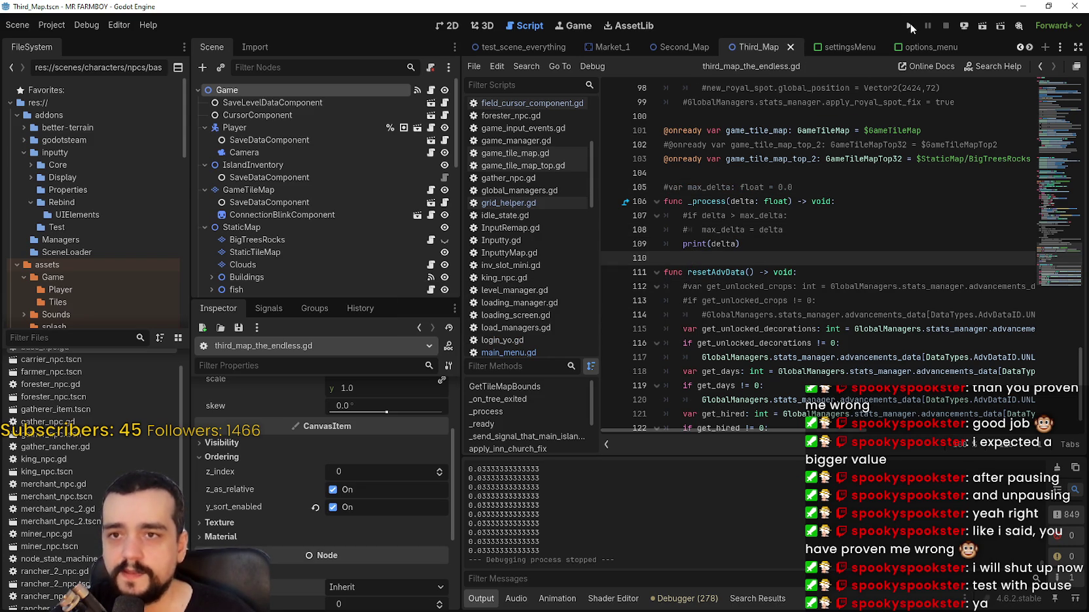
{"action": "key", "text": "F5"}
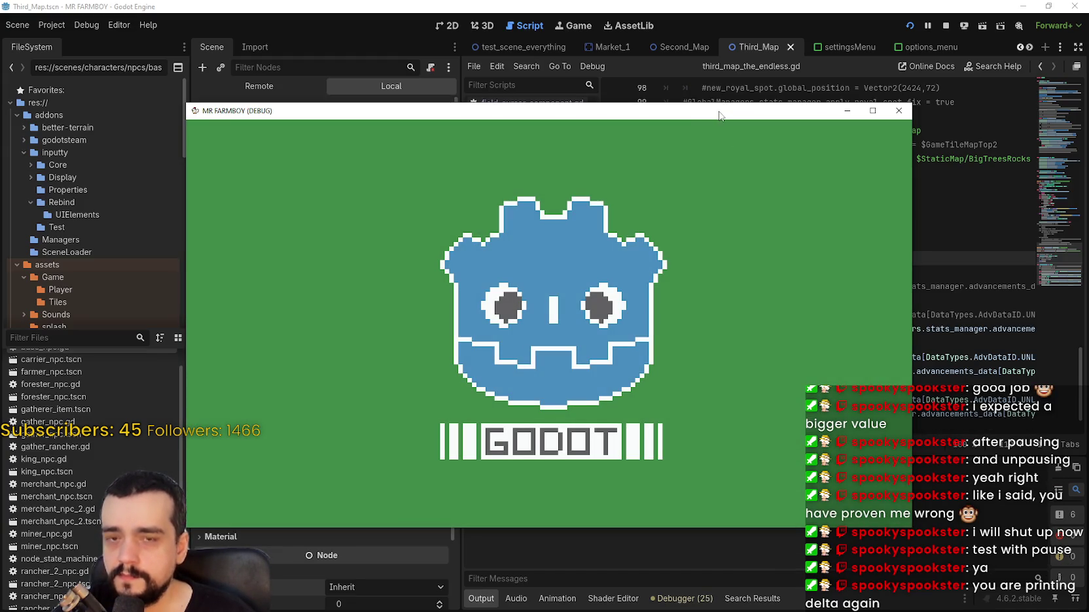
- Move the game window aside, then continue and load the Save 8 slot from the save list
{"action": "left_click_drag", "start_coordinate": [719, 115], "coordinate": [791, 36]}
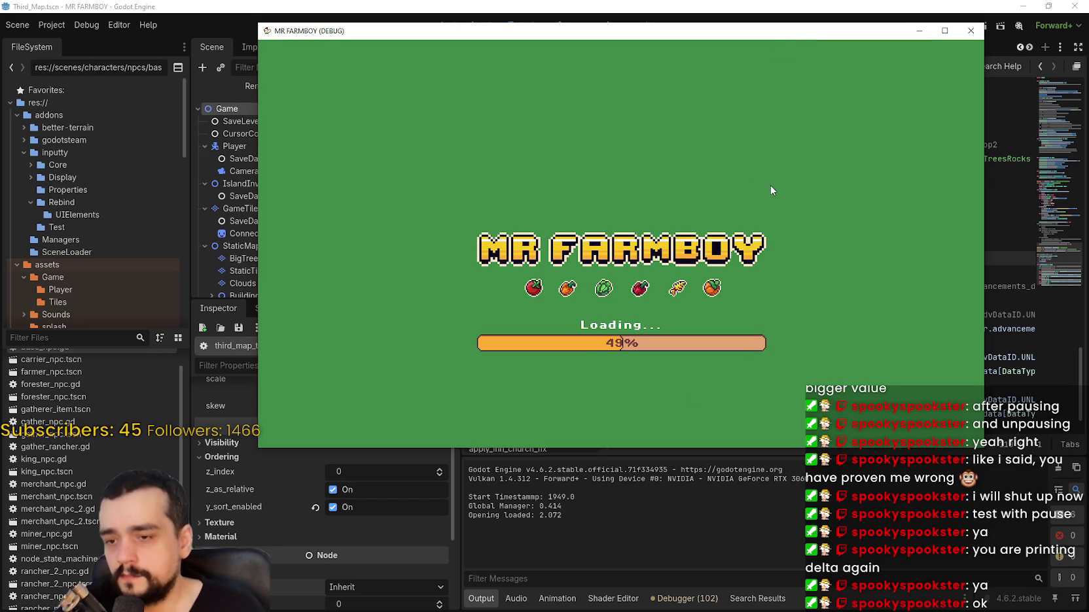
{"action": "left_click", "coordinate": [1017, 255]}
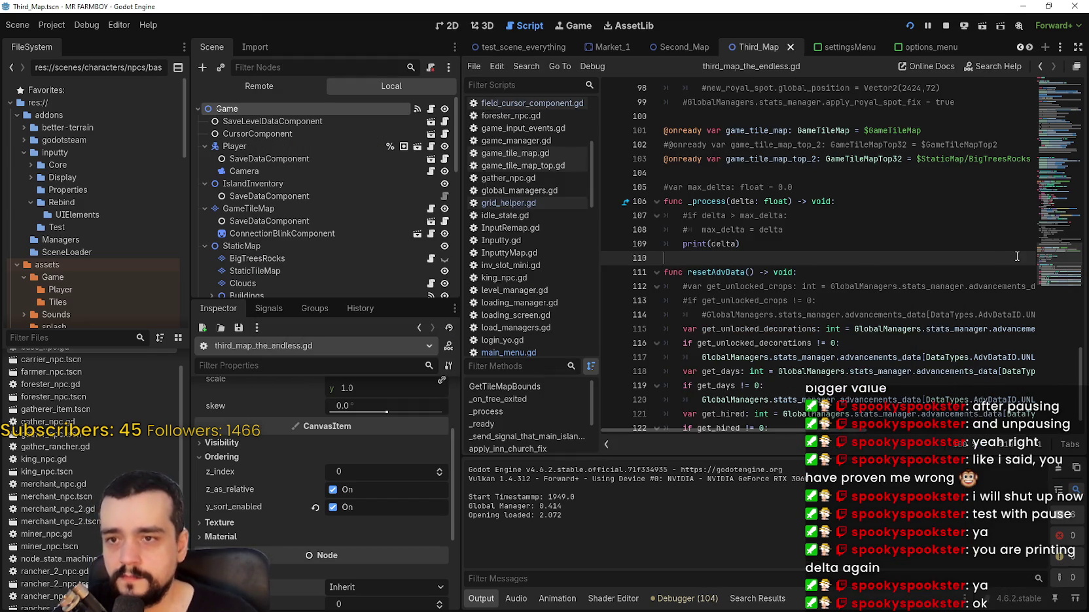
{"action": "key", "text": "alt+Tab"}
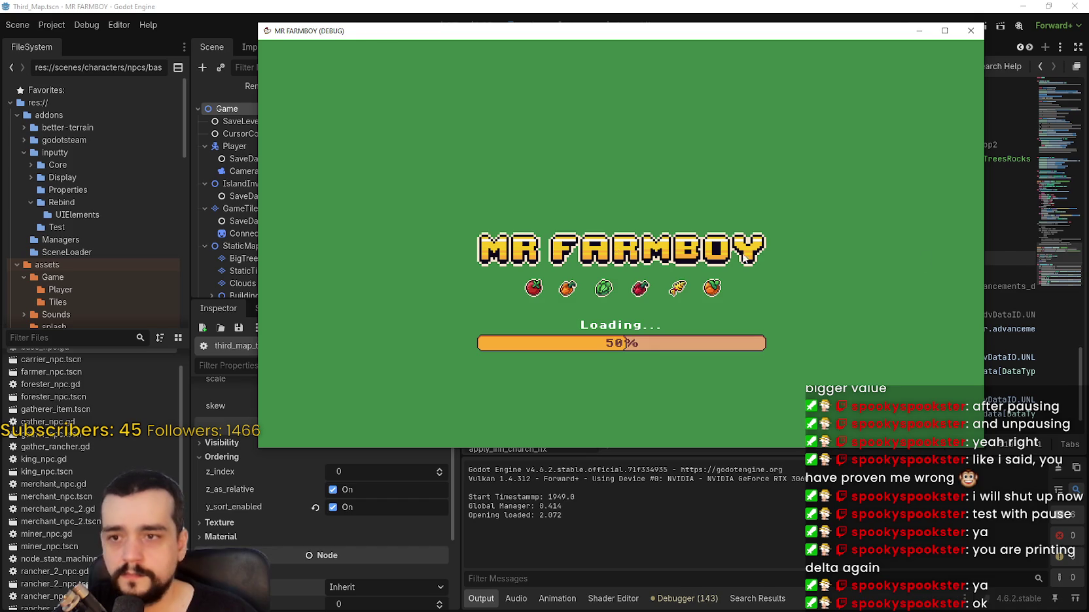
{"action": "key", "text": "alt+Tab"}
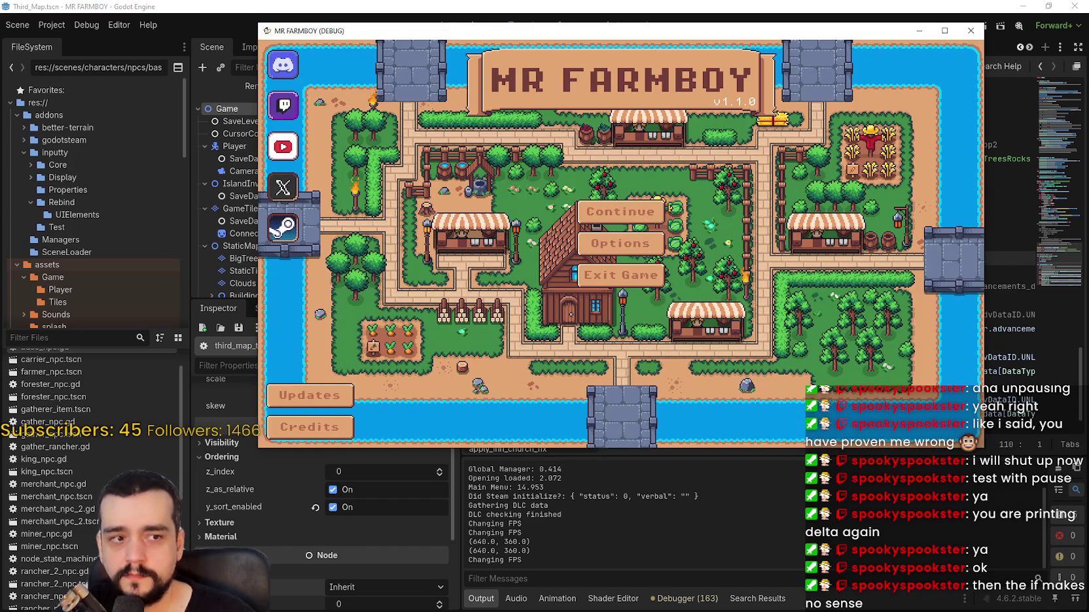
{"action": "left_click", "coordinate": [639, 214]}
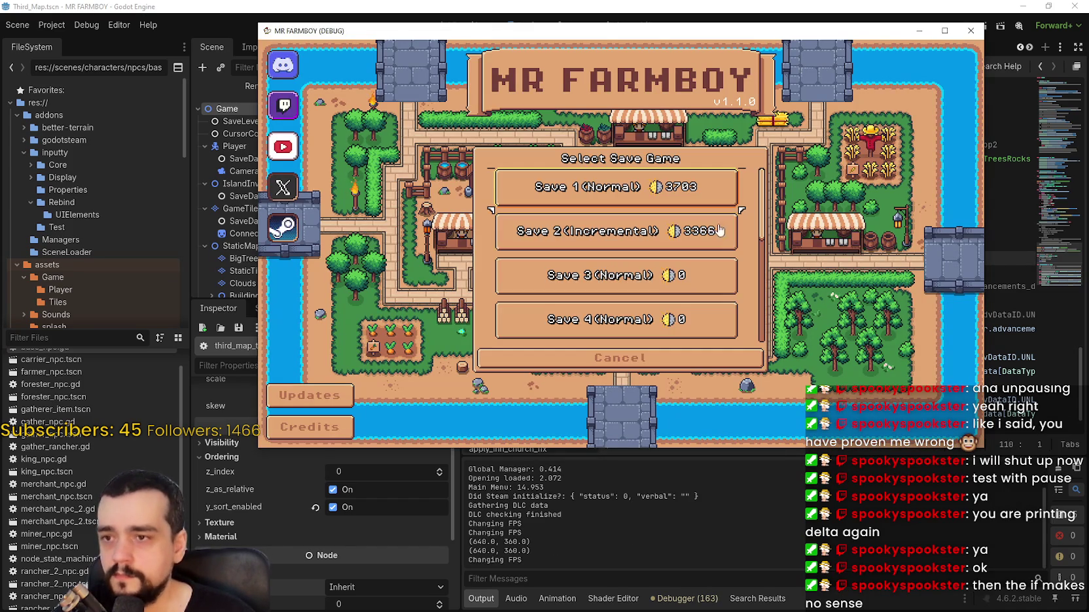
{"action": "left_click_drag", "start_coordinate": [762, 205], "coordinate": [761, 335]}
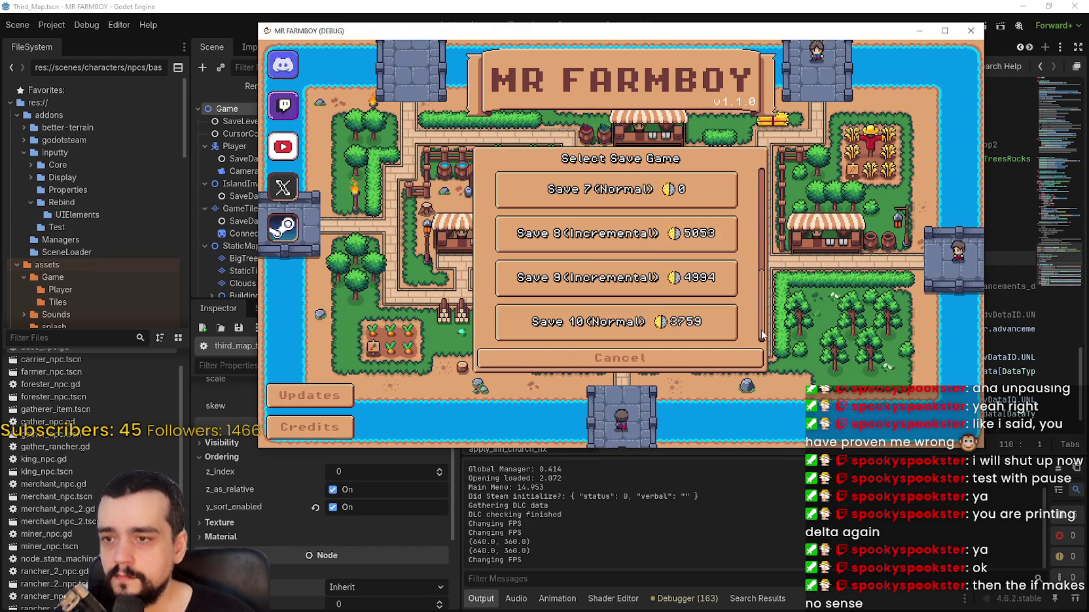
{"action": "left_click", "coordinate": [657, 229]}
{"action": "left_click", "coordinate": [571, 243]}
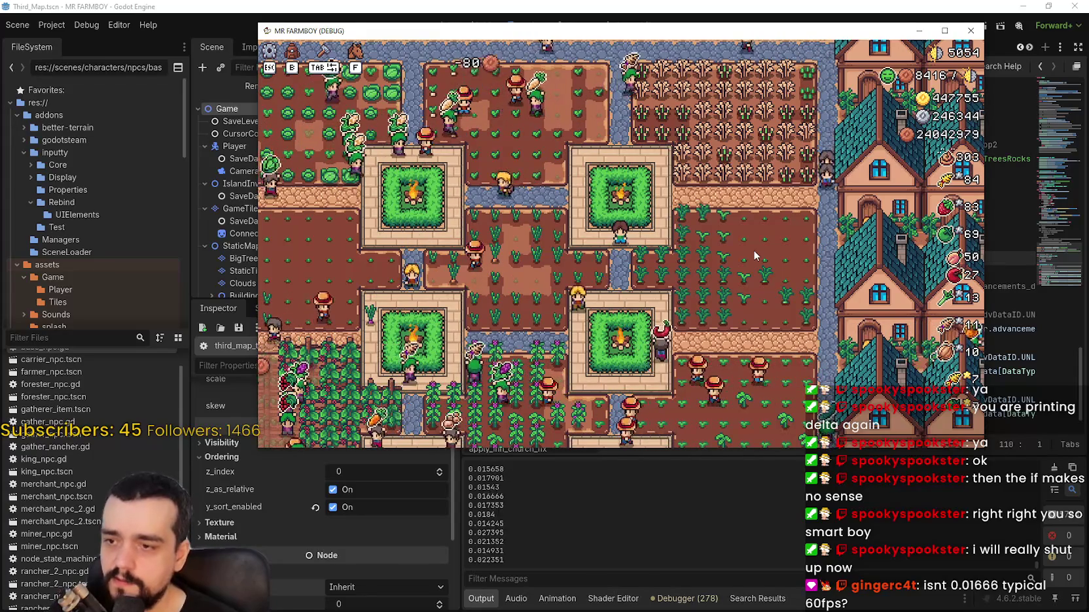
- Pause the farm game after watching raw delta values near 0.016 stream into the output
{"action": "key", "text": "Escape"}
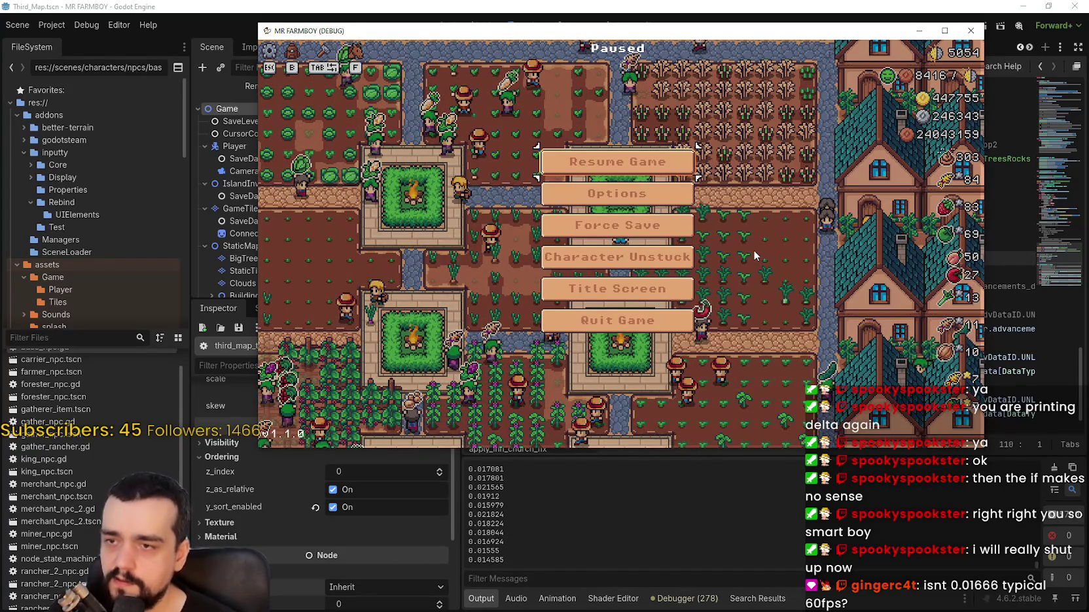
- Close the pause menu with Escape so the farm game runs and prints delta again
{"action": "key", "text": "Escape"}
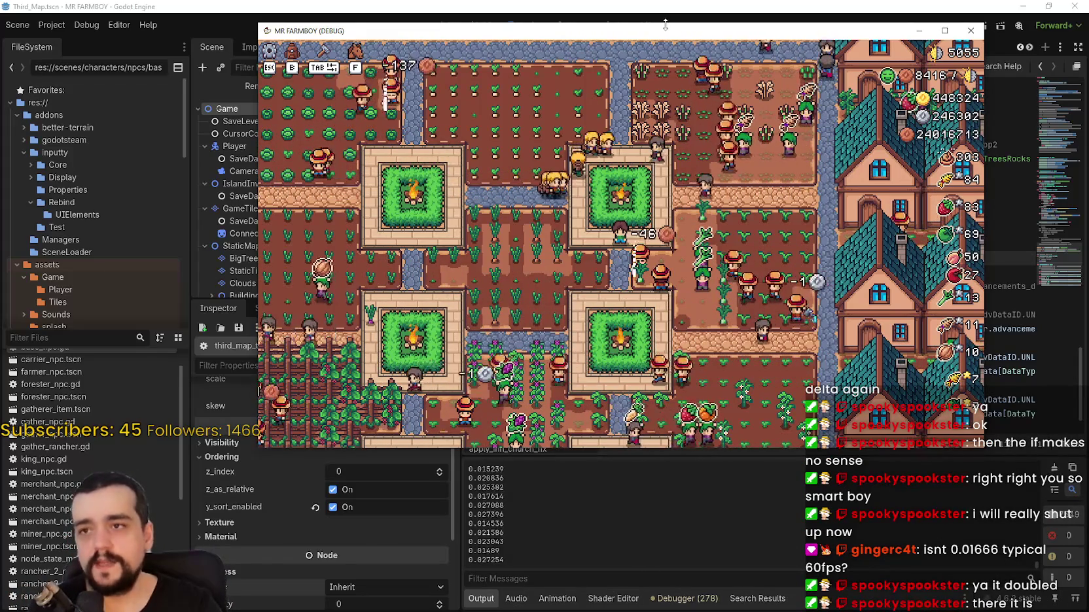
- Move the game window left and enable the FPS and Process time monitors in the Debugger
{"action": "left_click_drag", "start_coordinate": [643, 34], "coordinate": [384, 26]}
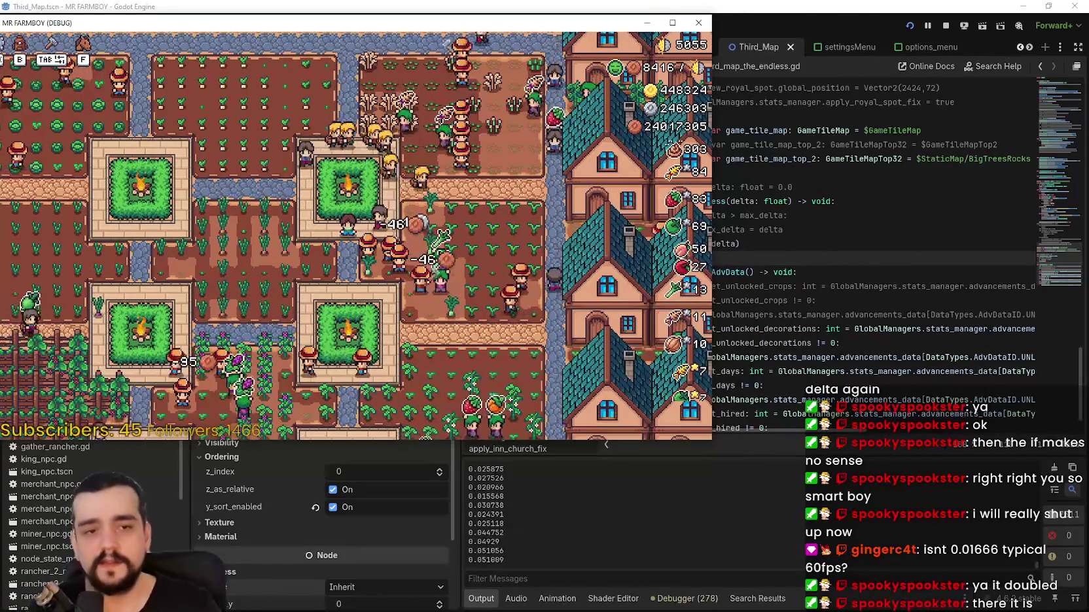
{"action": "key", "text": "ctrl+shift+Escape"}
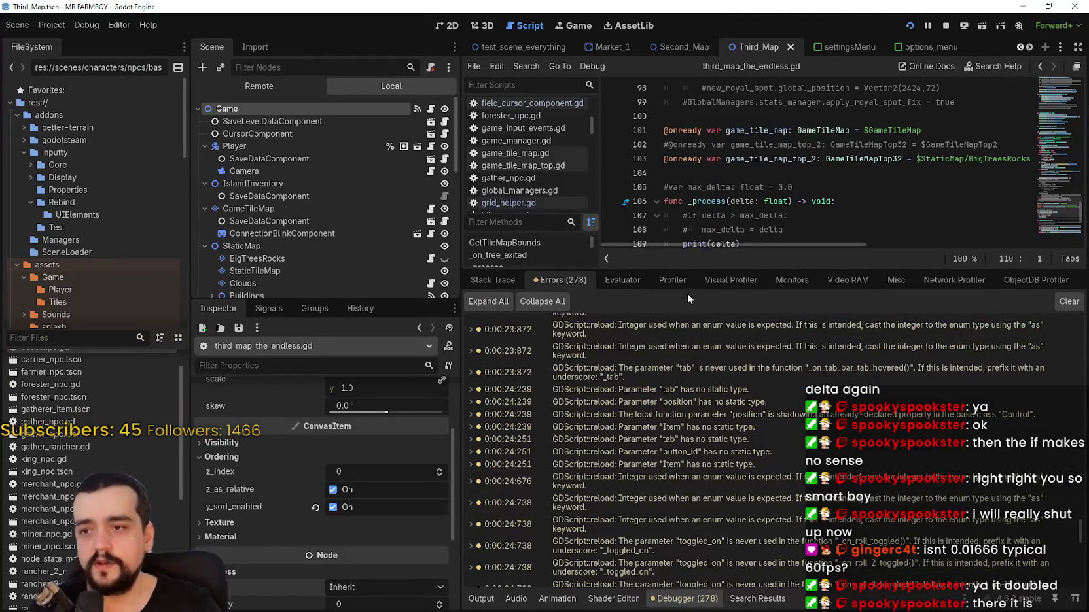
{"action": "left_click", "coordinate": [724, 282]}
{"action": "left_click", "coordinate": [674, 277]}
{"action": "left_click_drag", "start_coordinate": [695, 269], "coordinate": [695, 434]}
{"action": "left_click", "coordinate": [797, 446]}
{"action": "left_click", "coordinate": [538, 498]}
{"action": "left_click", "coordinate": [539, 510]}
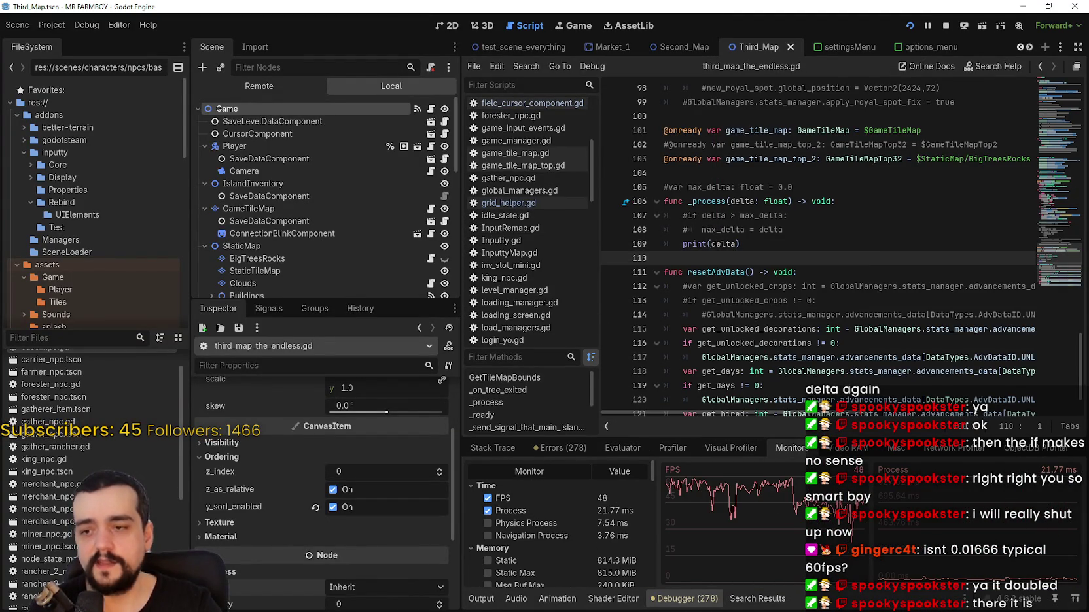
- Check CPU use in Task Manager and the game, then browse the Errors, Evaluator and Stack Trace tabs
{"action": "key", "text": "ctrl+shift+Escape"}
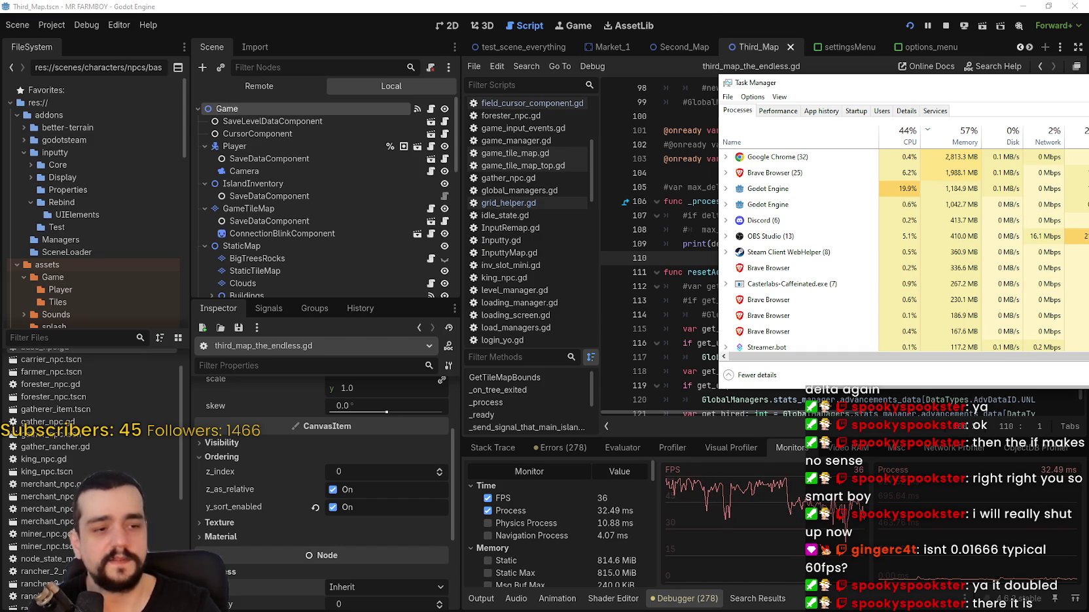
{"action": "key", "text": "alt+Tab"}
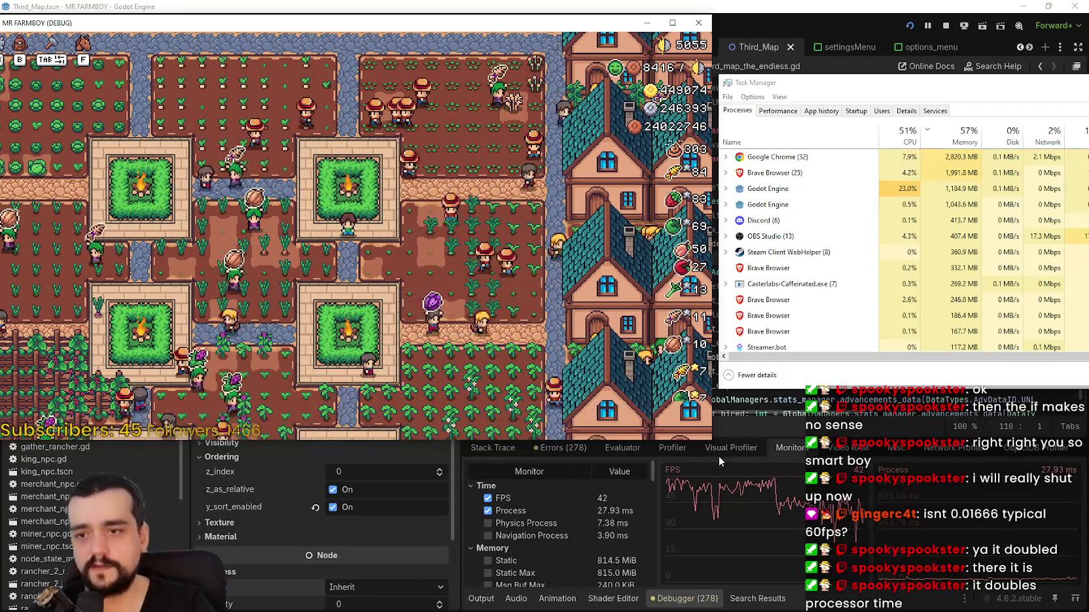
{"action": "left_click", "coordinate": [497, 448]}
{"action": "left_click", "coordinate": [532, 449]}
{"action": "left_click", "coordinate": [622, 448]}
{"action": "left_click", "coordinate": [502, 451]}
{"action": "left_click", "coordinate": [780, 447]}
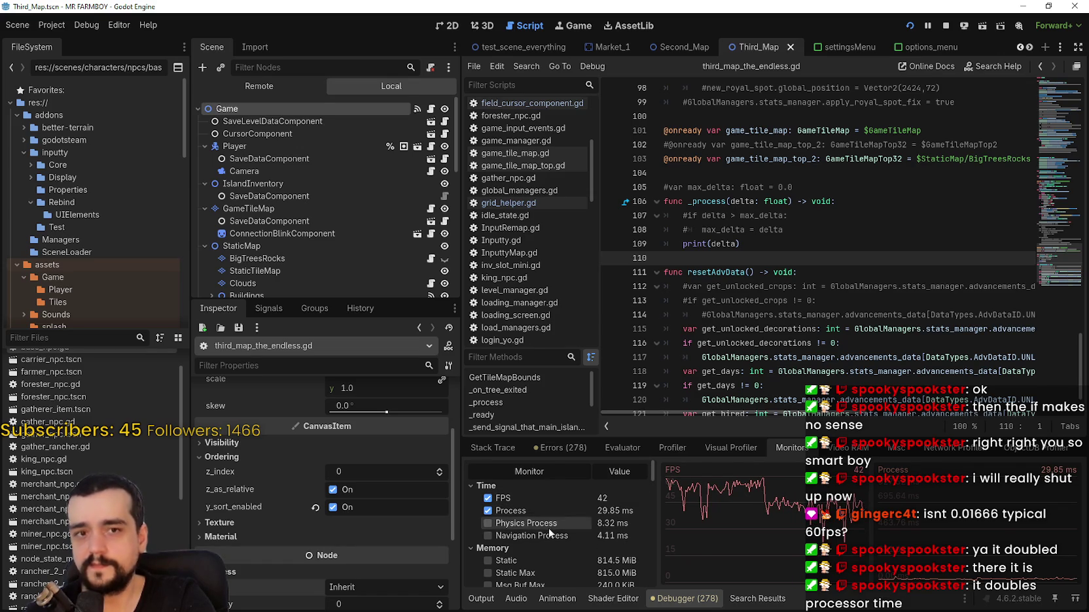
- Reposition the game window and go from the Errors and Stack Trace tabs back to the delta Output
{"action": "key", "text": "alt+Tab"}
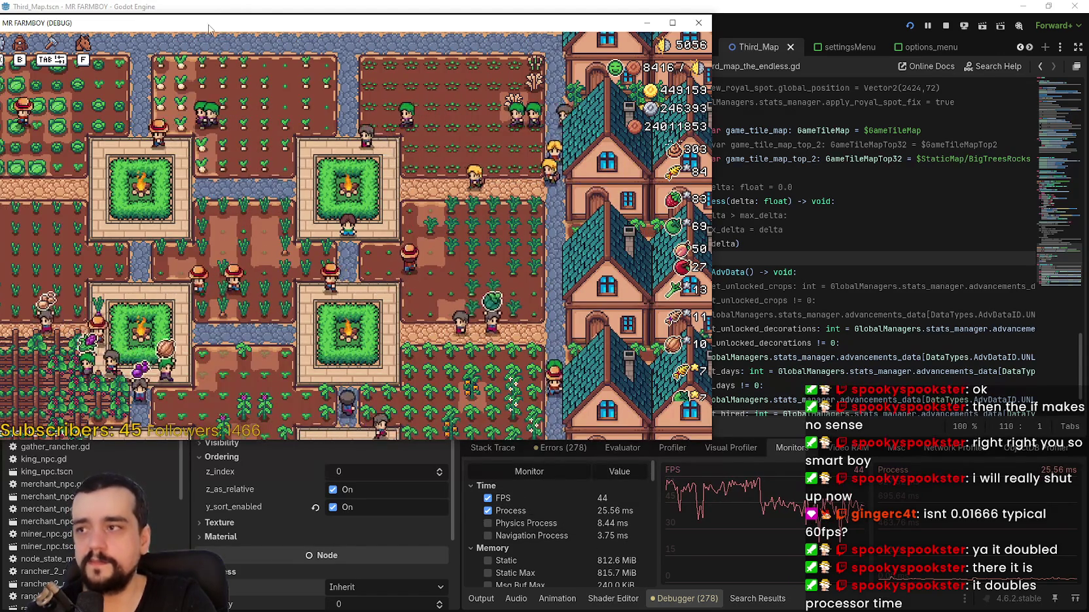
{"action": "left_click_drag", "start_coordinate": [327, 22], "coordinate": [390, 21]}
{"action": "left_click", "coordinate": [794, 453]}
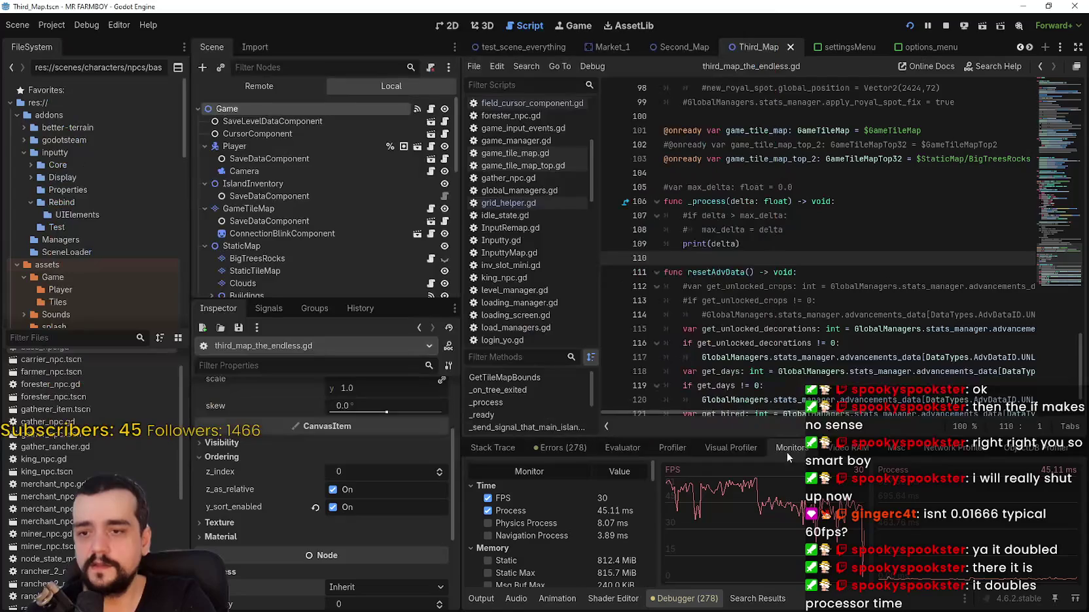
{"action": "left_click", "coordinate": [559, 449]}
{"action": "left_click", "coordinate": [492, 452]}
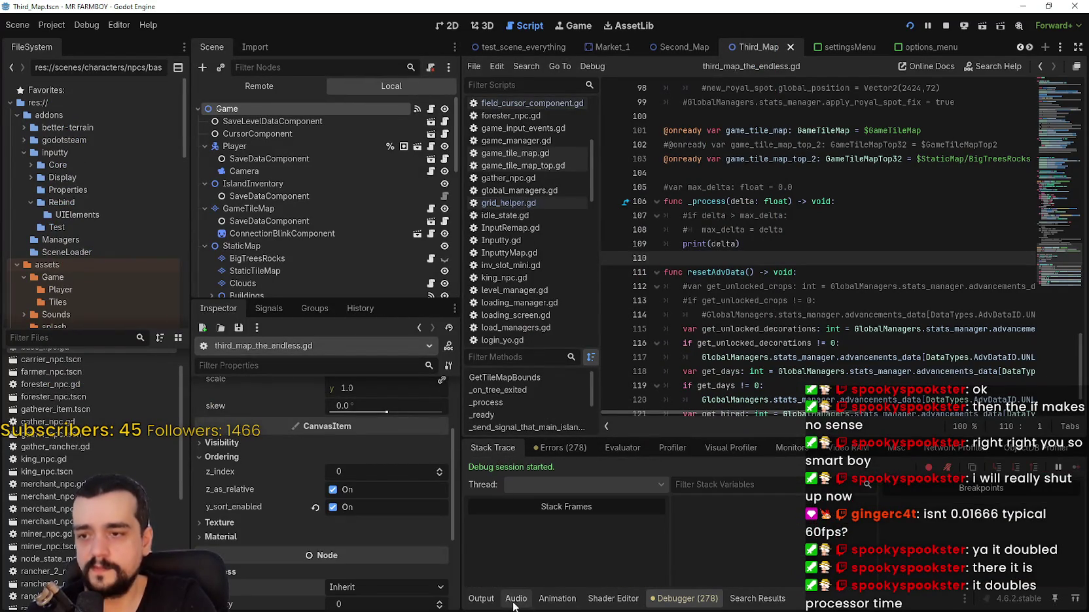
{"action": "left_click", "coordinate": [484, 598]}
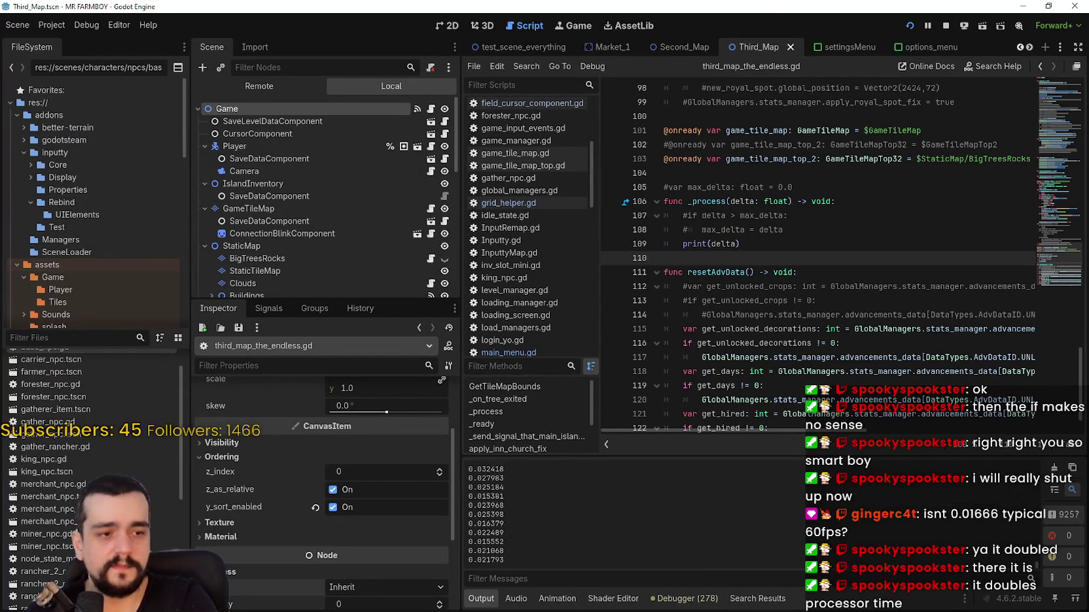
- Compare the game with Task Manager's CPU usage, pause the game, and stop the debug run
{"action": "key", "text": "alt+Tab"}
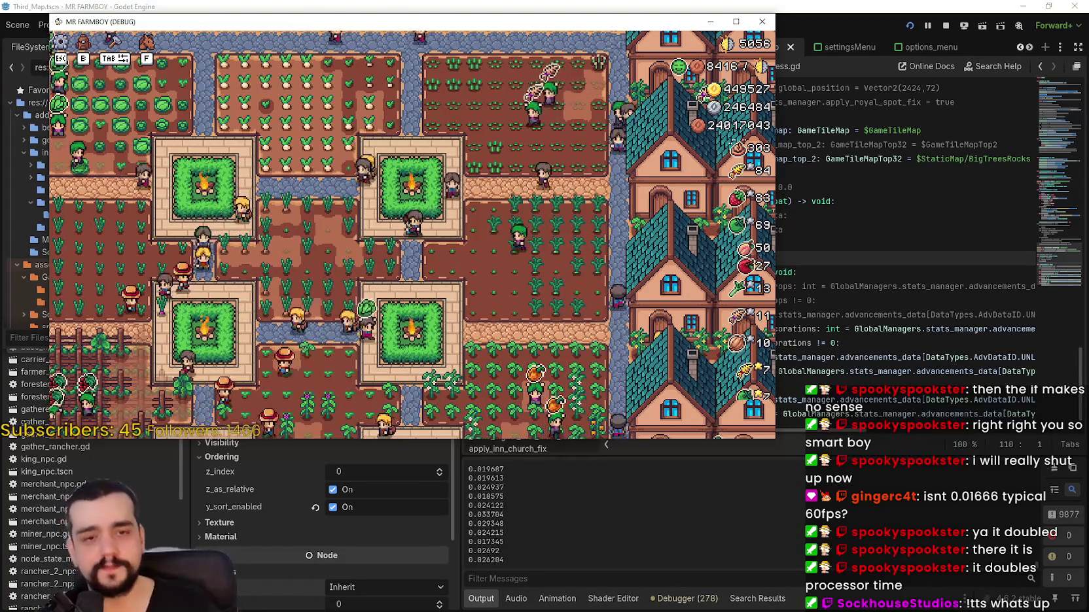
{"action": "key", "text": "alt+Tab"}
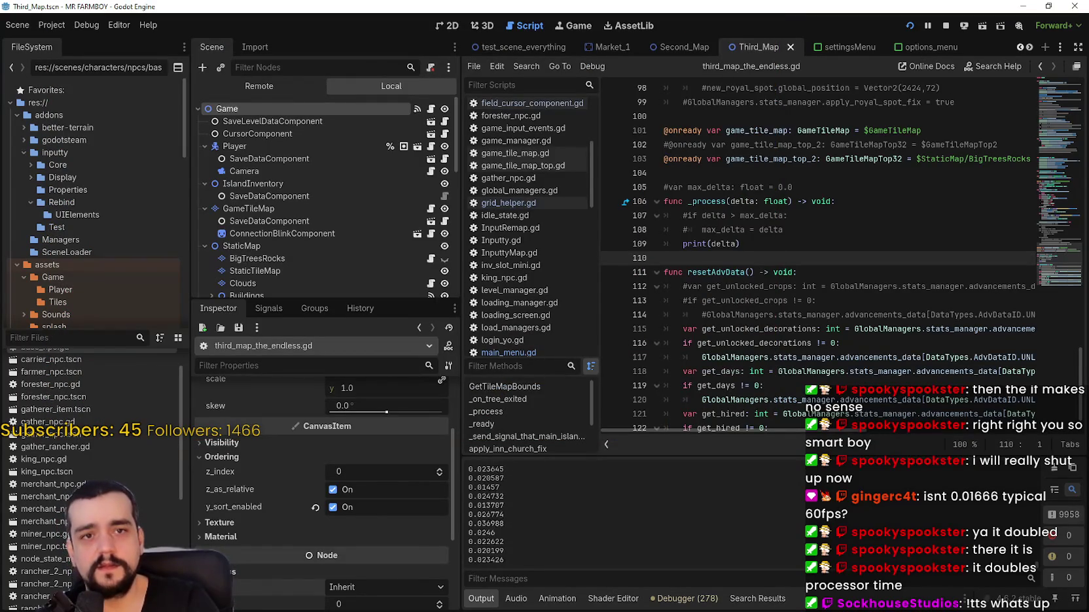
{"action": "key", "text": "ctrl+shift+Escape"}
{"action": "mouse_move", "coordinate": [910, 89]}
{"action": "left_mouse_down"}
{"action": "mouse_move", "coordinate": [892, 90]}
{"action": "mouse_move", "coordinate": [921, 87]}
{"action": "left_mouse_up"}
{"action": "key", "text": "alt+Tab"}
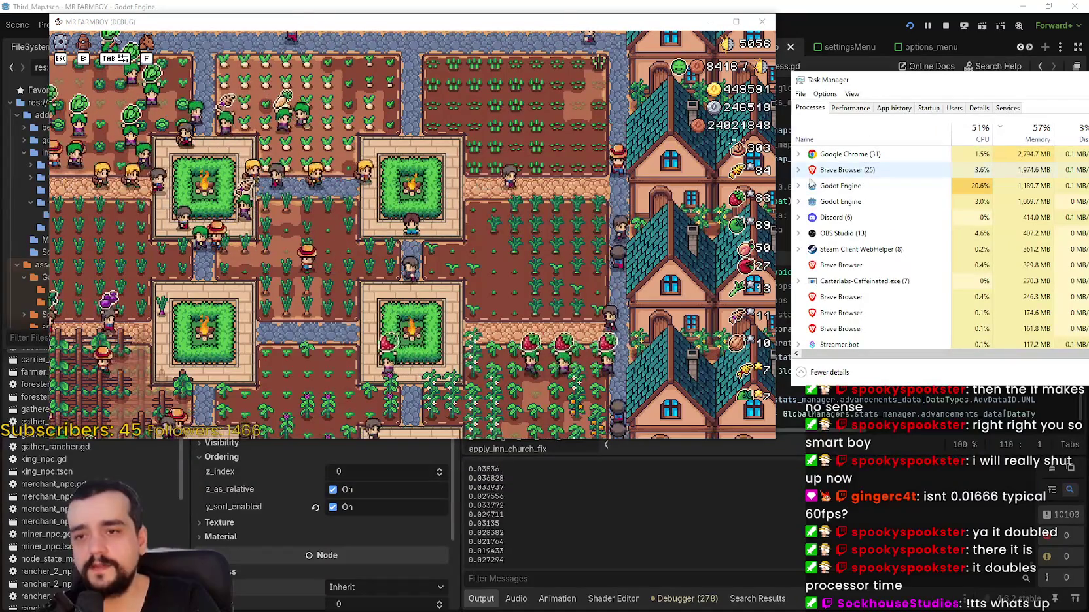
{"action": "key", "text": "Escape"}
{"action": "key", "text": "Escape"}
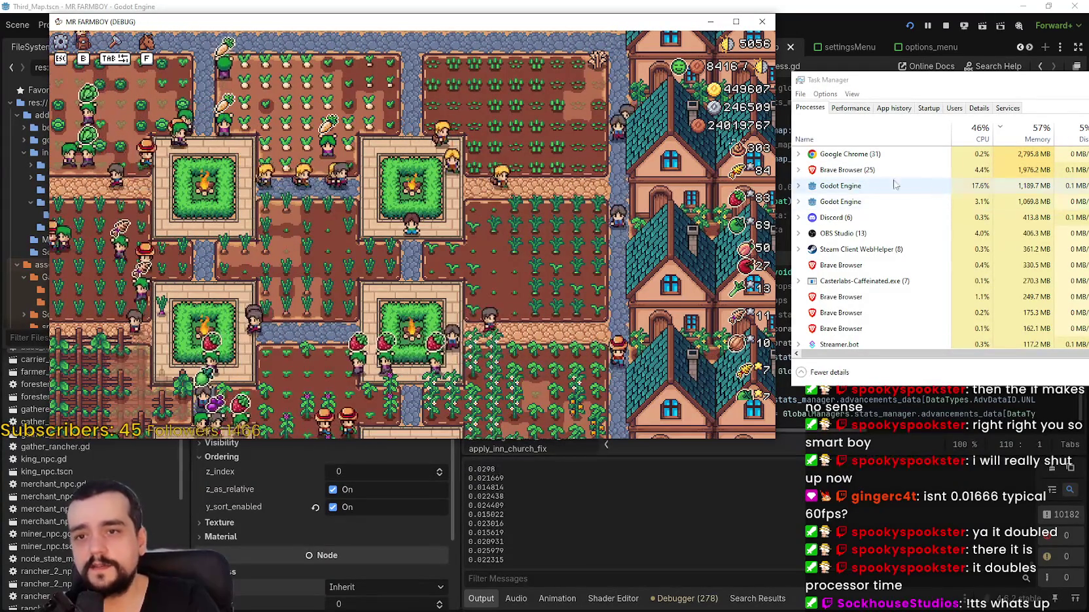
{"action": "left_click", "coordinate": [946, 26]}
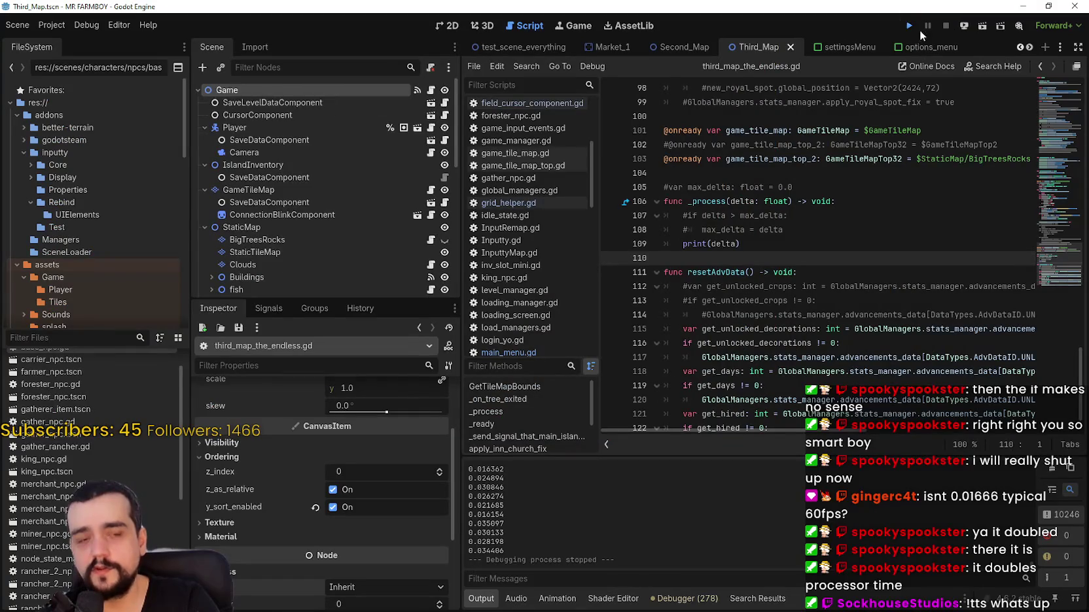
- Run Mr Farmboy, load the Save 8 world, then place the game top-left and Task Manager top-right
{"action": "left_click", "coordinate": [908, 29]}
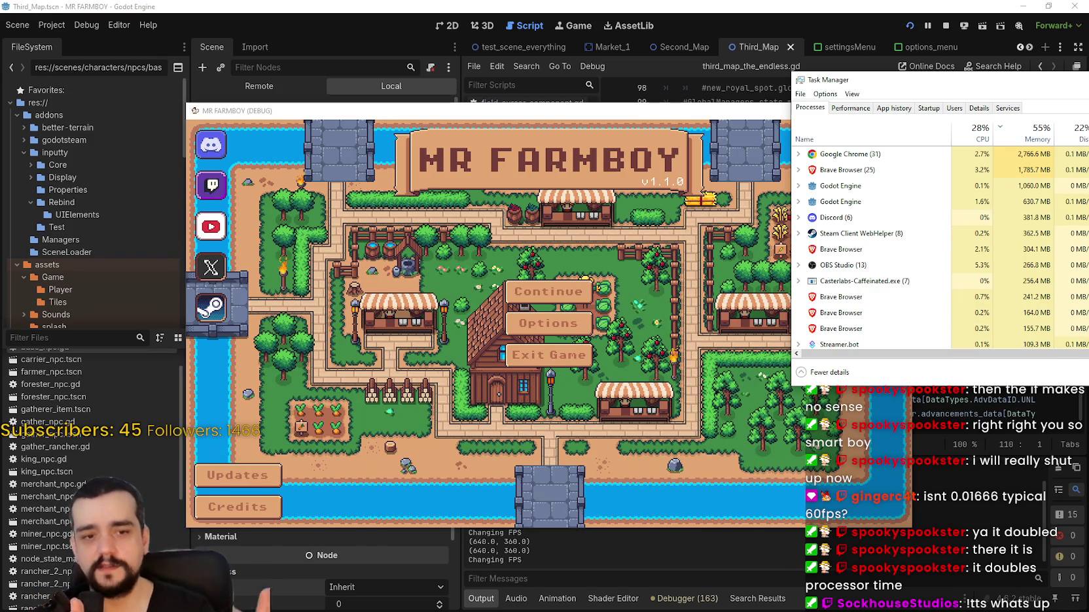
{"action": "left_click", "coordinate": [568, 301]}
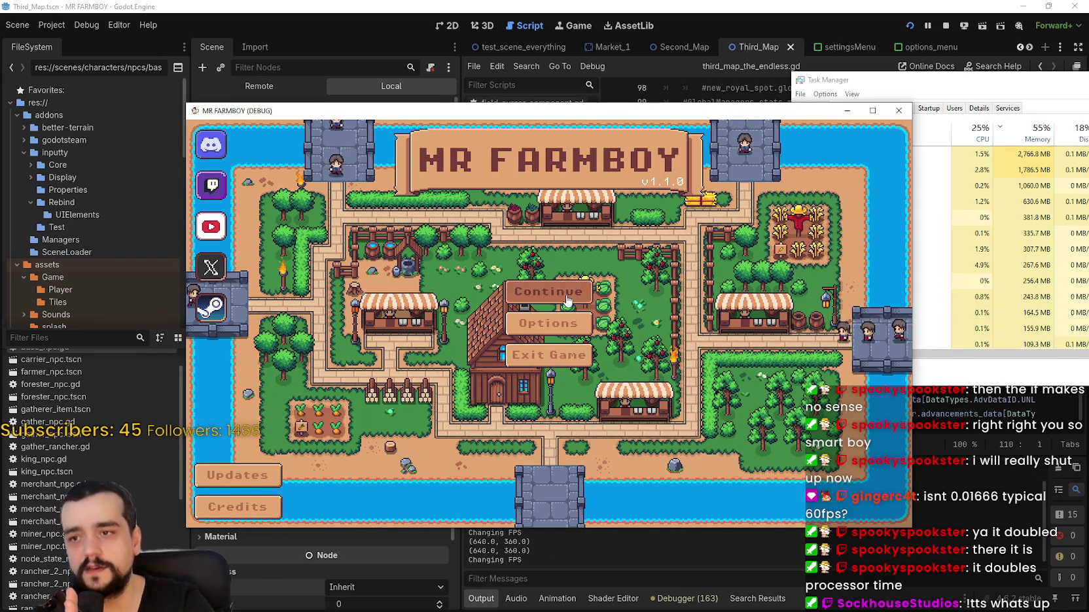
{"action": "scroll", "coordinate": [674, 366], "scroll_direction": "down", "scroll_amount": 6}
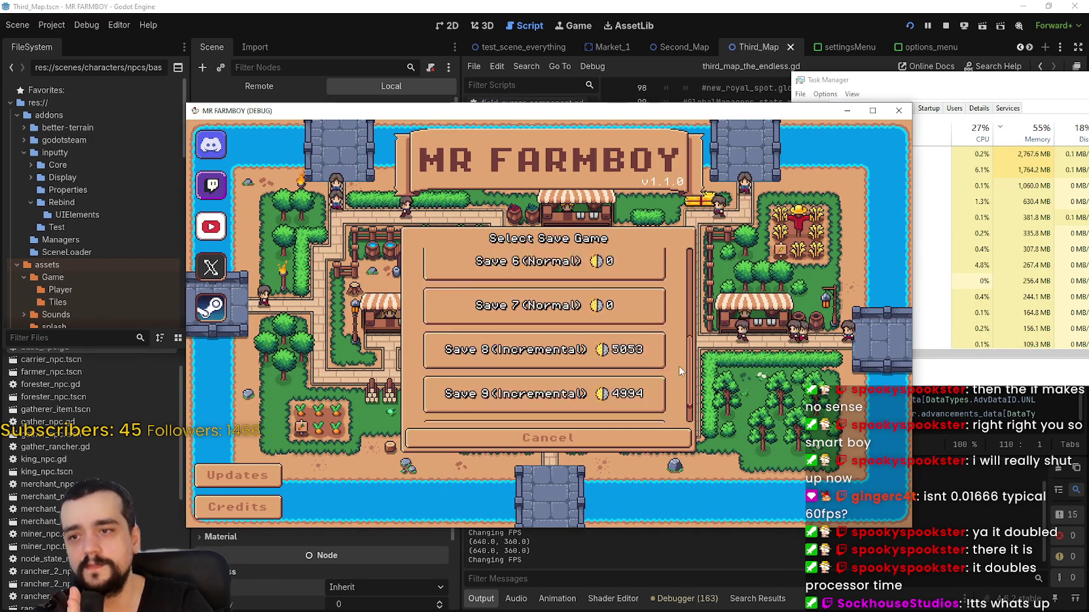
{"action": "left_click", "coordinate": [616, 324]}
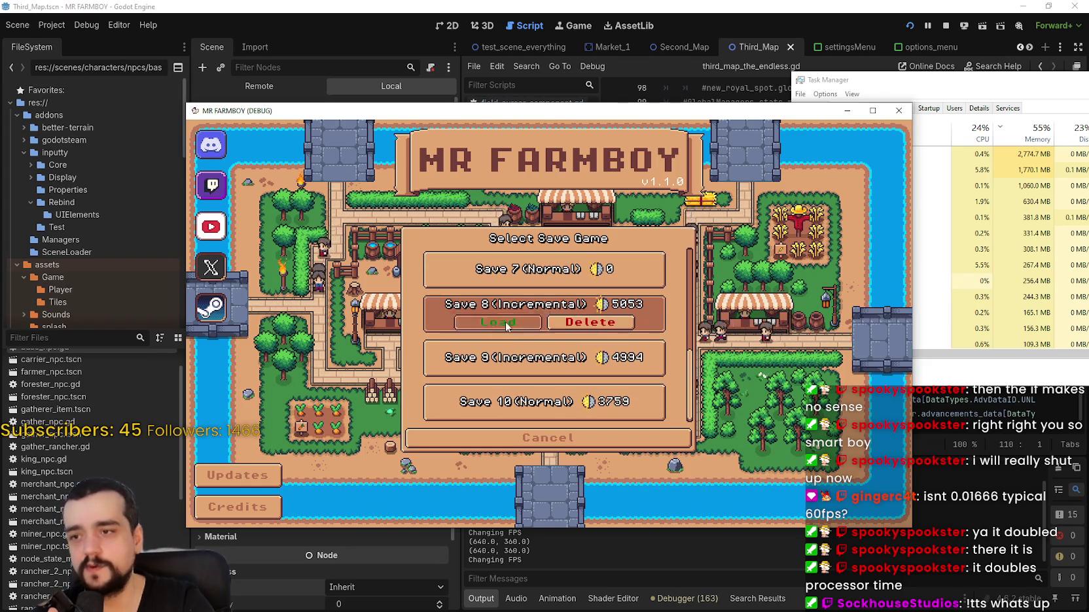
{"action": "left_click", "coordinate": [507, 327]}
{"action": "left_click_drag", "start_coordinate": [630, 110], "coordinate": [457, 35]}
{"action": "mouse_move", "coordinate": [880, 79]}
{"action": "left_mouse_down"}
{"action": "mouse_move", "coordinate": [837, 49]}
{"action": "mouse_move", "coordinate": [854, 44]}
{"action": "left_mouse_up"}
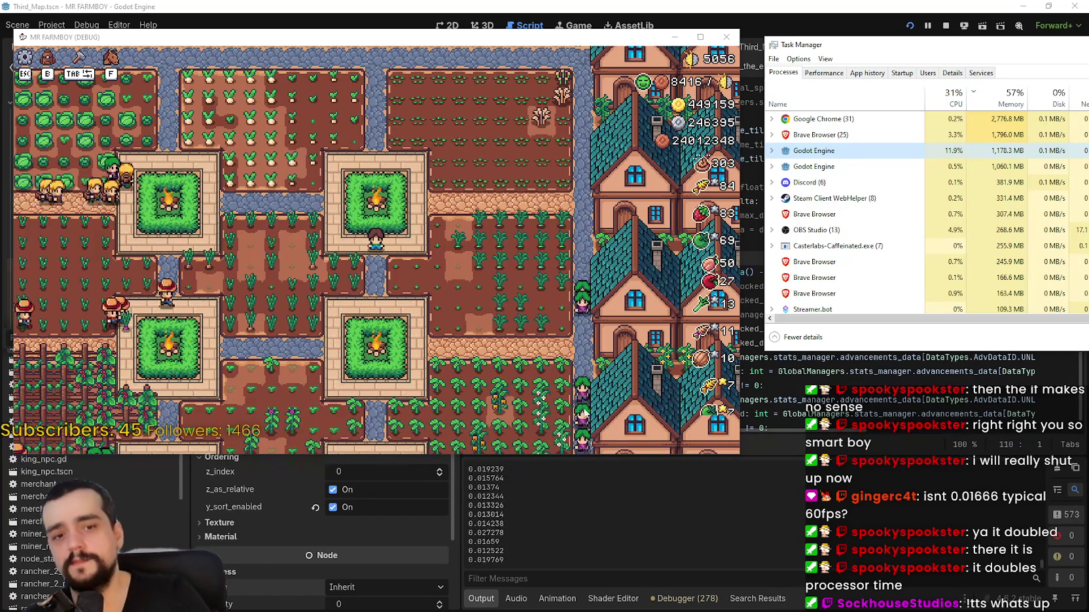
{"action": "left_click", "coordinate": [704, 607]}
{"action": "left_click", "coordinate": [778, 447]}
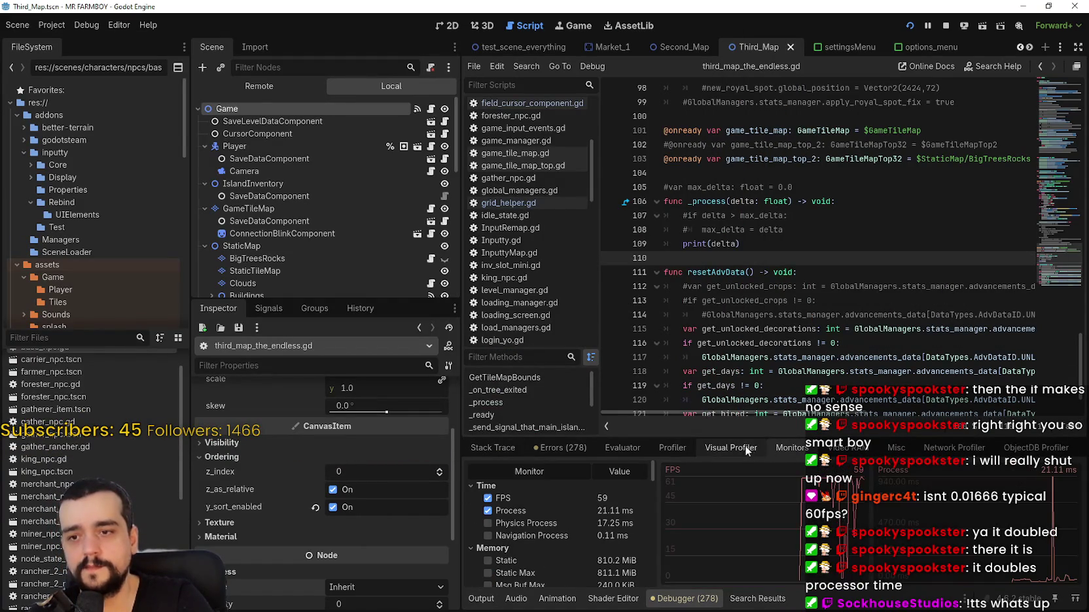
{"action": "key", "text": "alt+Tab"}
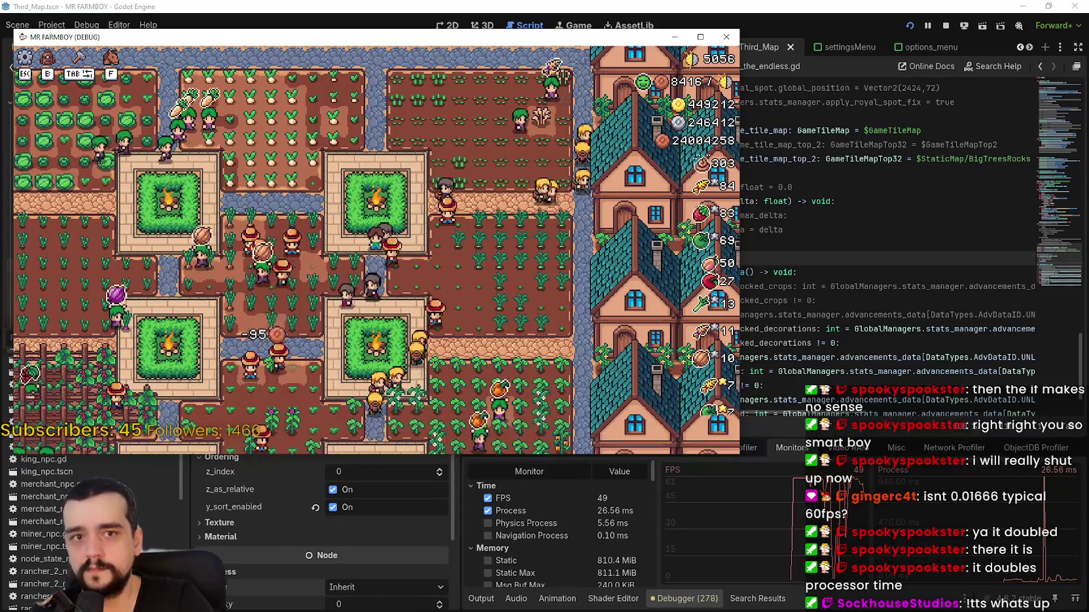
{"action": "key", "text": "ctrl+shift+Escape"}
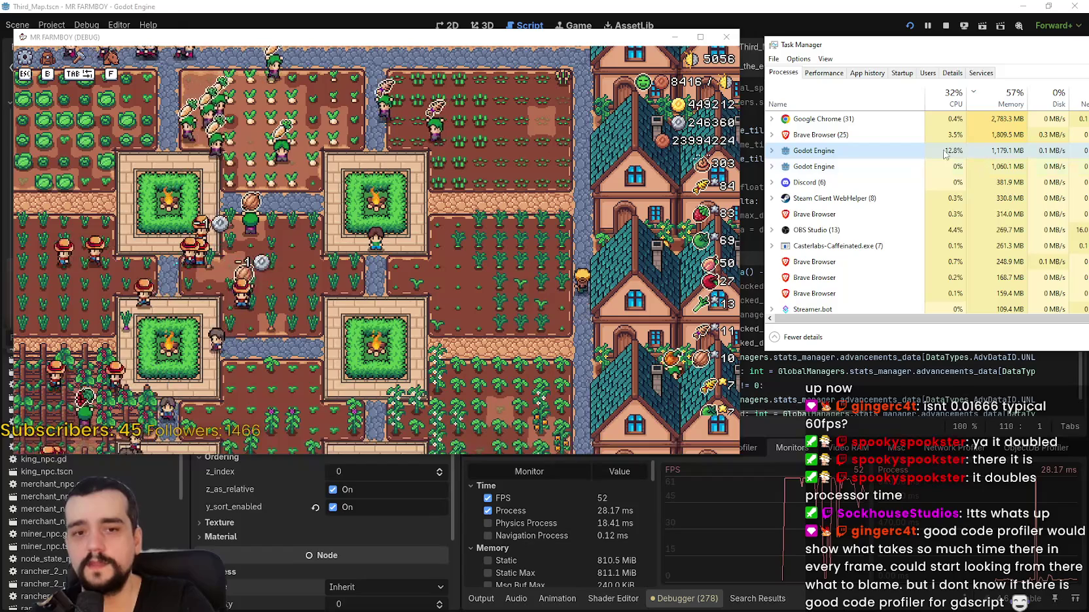
{"action": "scroll", "coordinate": [394, 313], "scroll_direction": "down", "scroll_amount": 5}
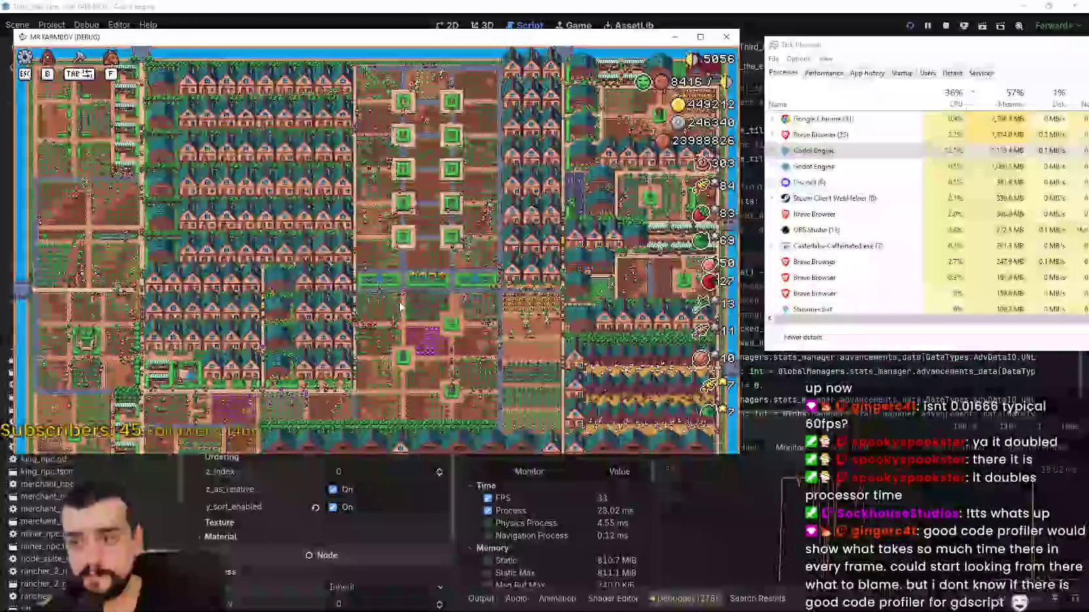
{"action": "scroll", "coordinate": [427, 162], "scroll_direction": "up", "scroll_amount": 6}
{"action": "scroll", "coordinate": [404, 253], "scroll_direction": "down", "scroll_amount": 2}
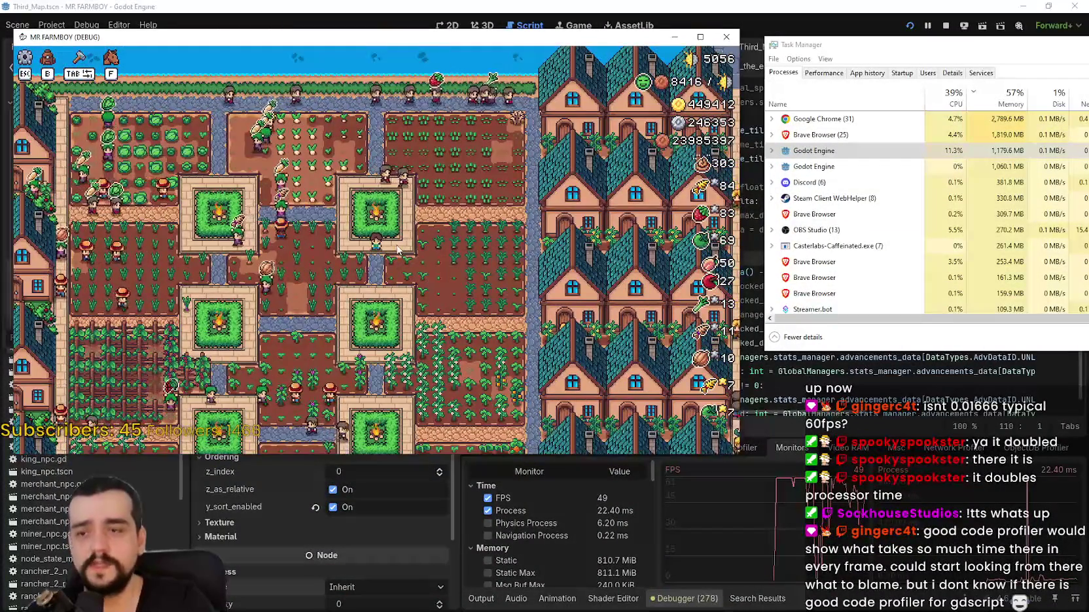
{"action": "scroll", "coordinate": [399, 250], "scroll_direction": "down", "scroll_amount": 3}
{"action": "scroll", "coordinate": [404, 253], "scroll_direction": "up", "scroll_amount": 5}
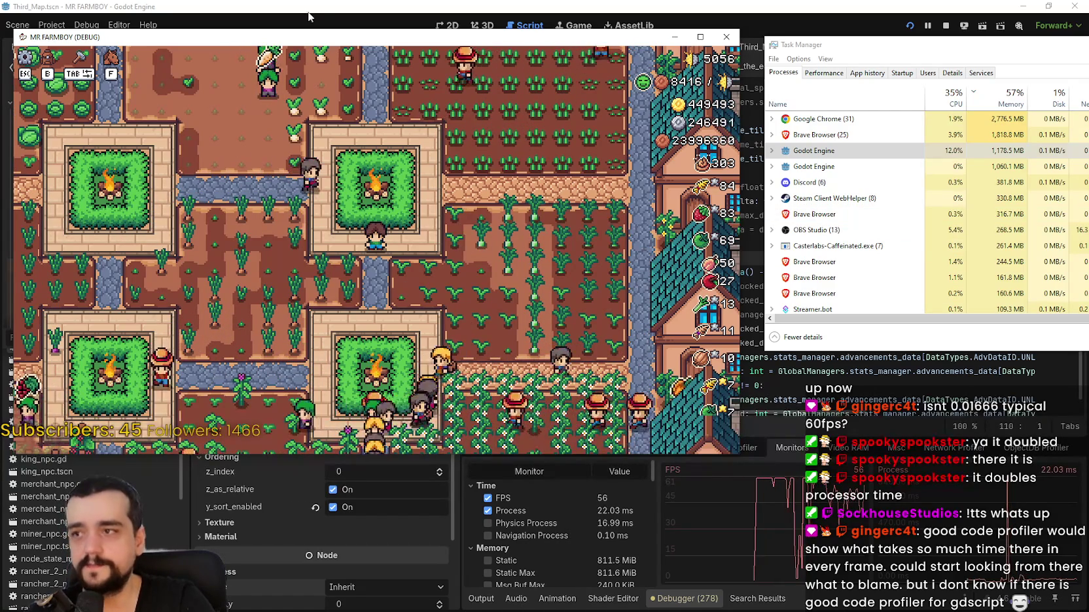
{"action": "scroll", "coordinate": [399, 272], "scroll_direction": "down", "scroll_amount": 5}
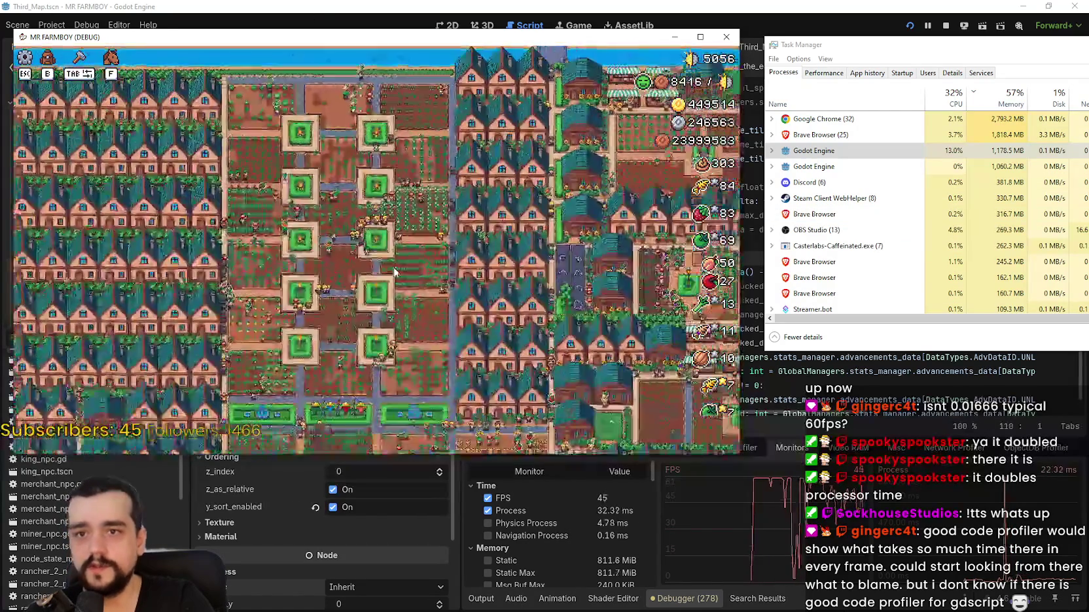
{"action": "scroll", "coordinate": [399, 272], "scroll_direction": "up", "scroll_amount": 5}
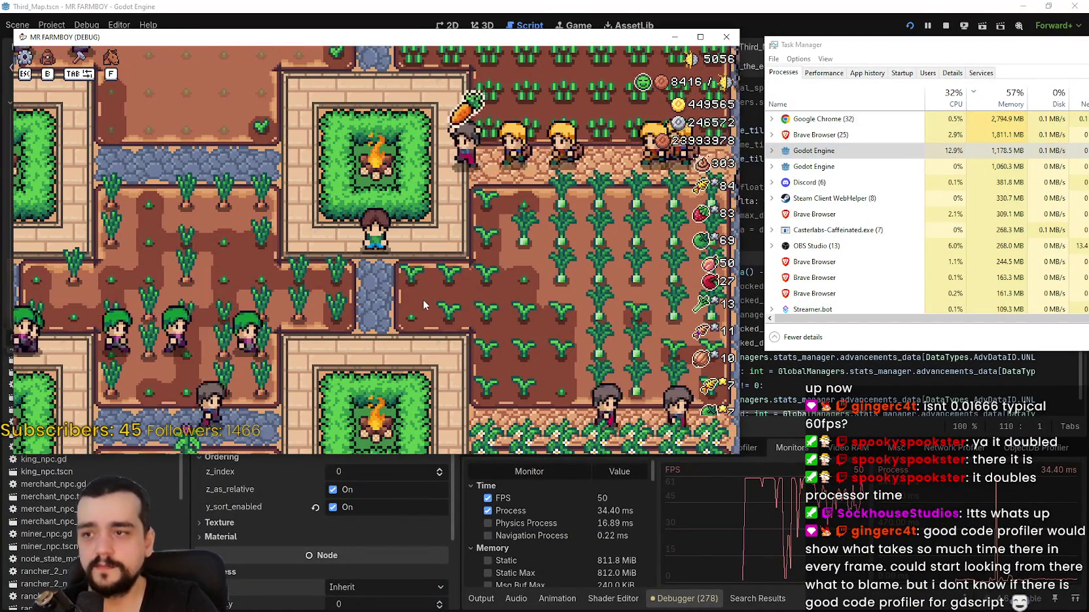
{"action": "key", "text": "Escape"}
{"action": "key", "text": "Escape"}
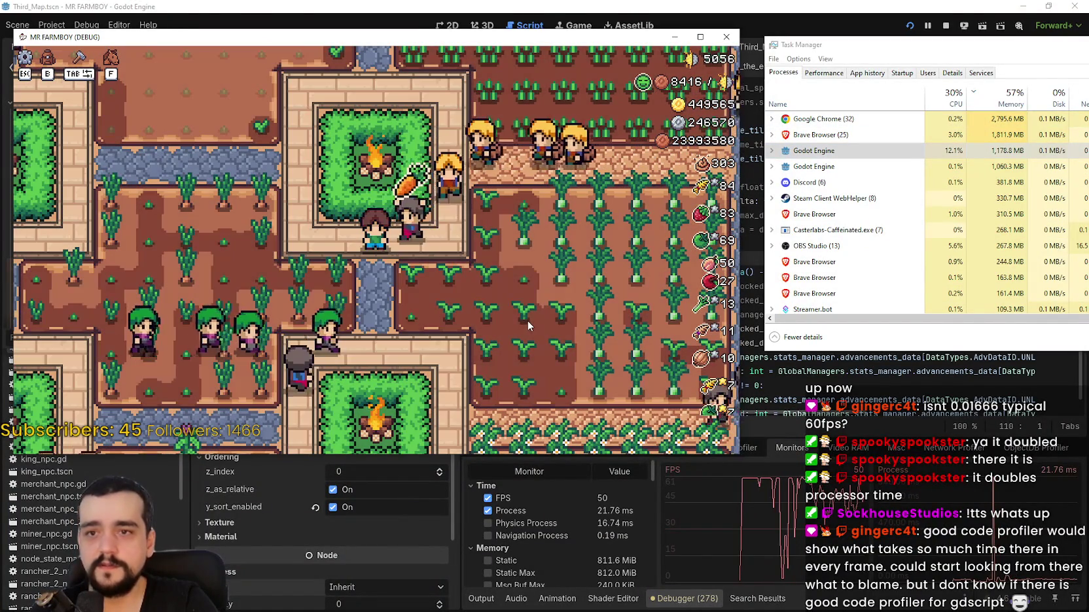
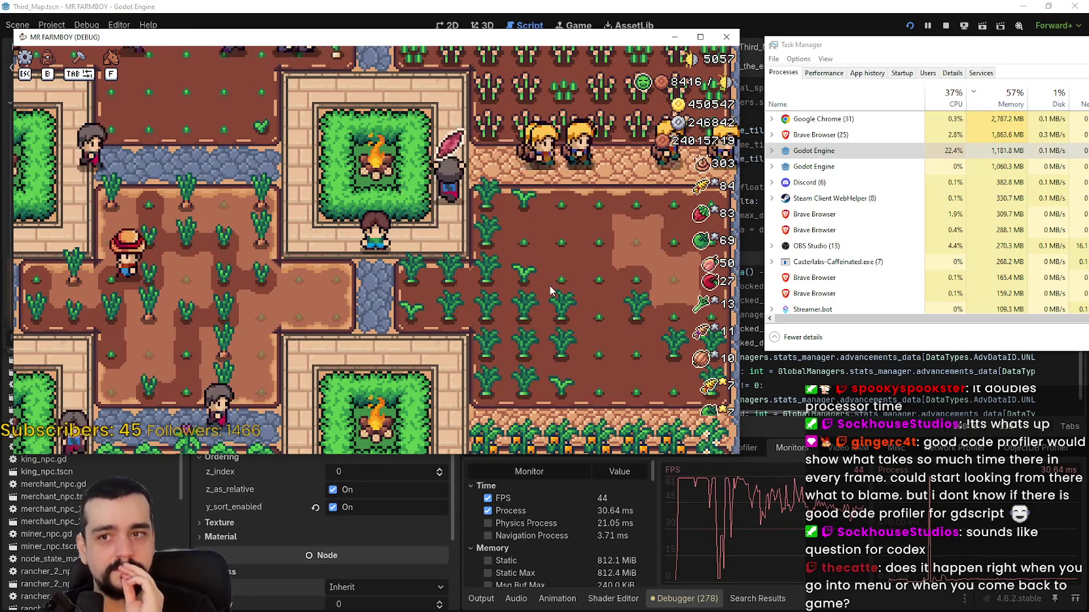
- Pause and resume MR FARMBOY, zoom the camera around the farm, then pause it again
{"action": "key", "text": "Escape"}
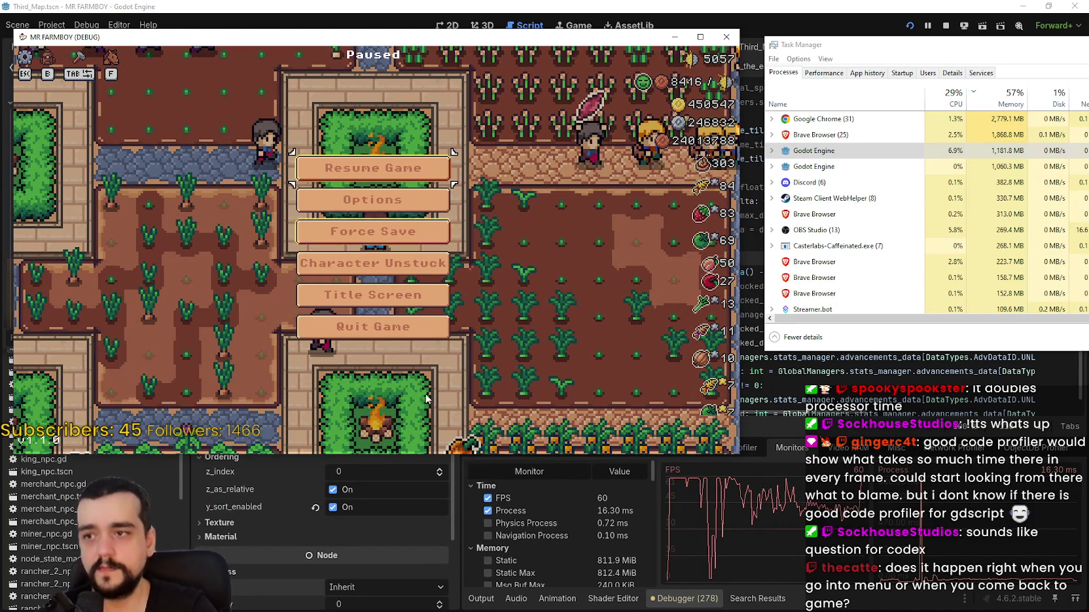
{"action": "left_click", "coordinate": [368, 162]}
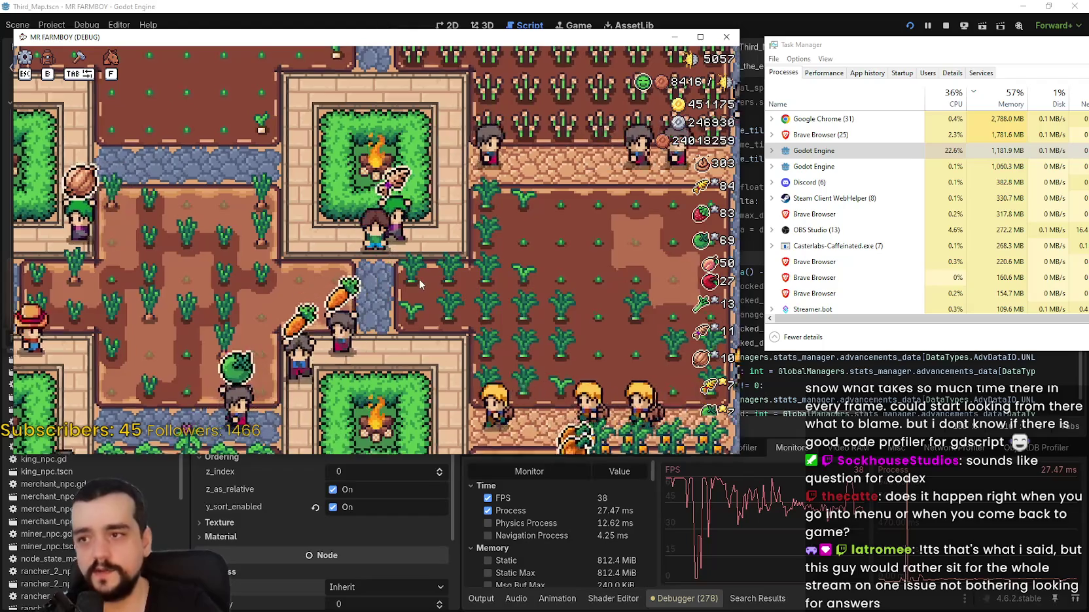
{"action": "scroll", "coordinate": [413, 280], "scroll_direction": "down", "scroll_amount": 3}
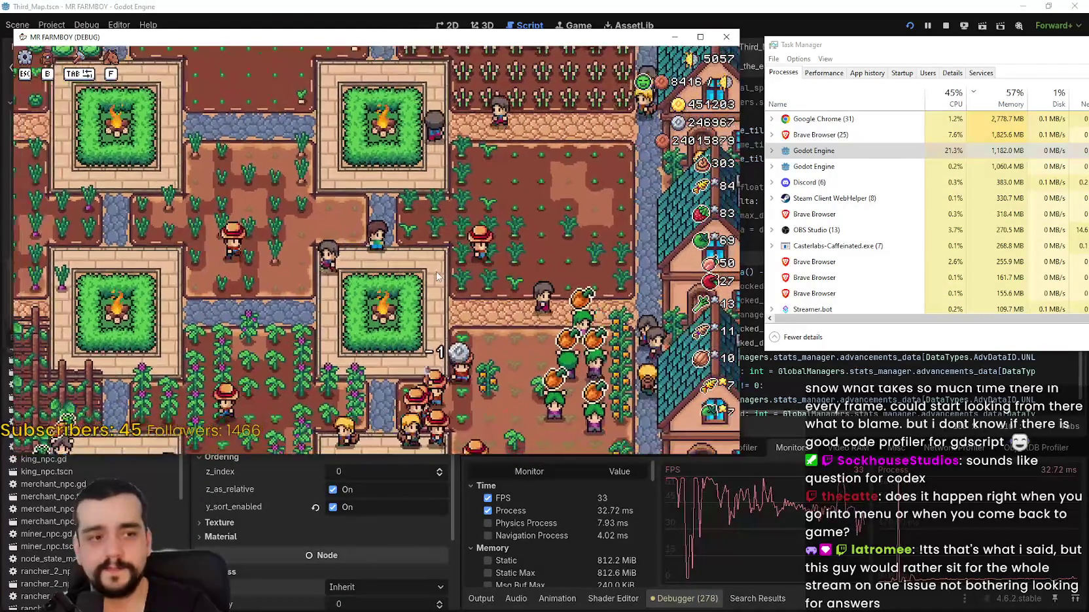
{"action": "scroll", "coordinate": [438, 278], "scroll_direction": "up", "scroll_amount": 2}
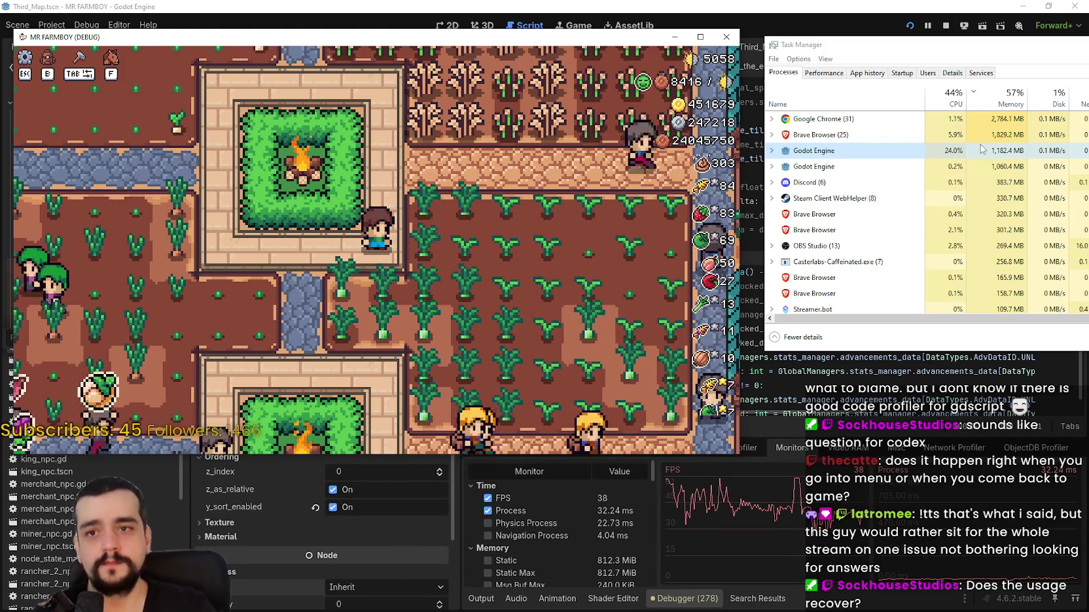
{"action": "key", "text": "Escape"}
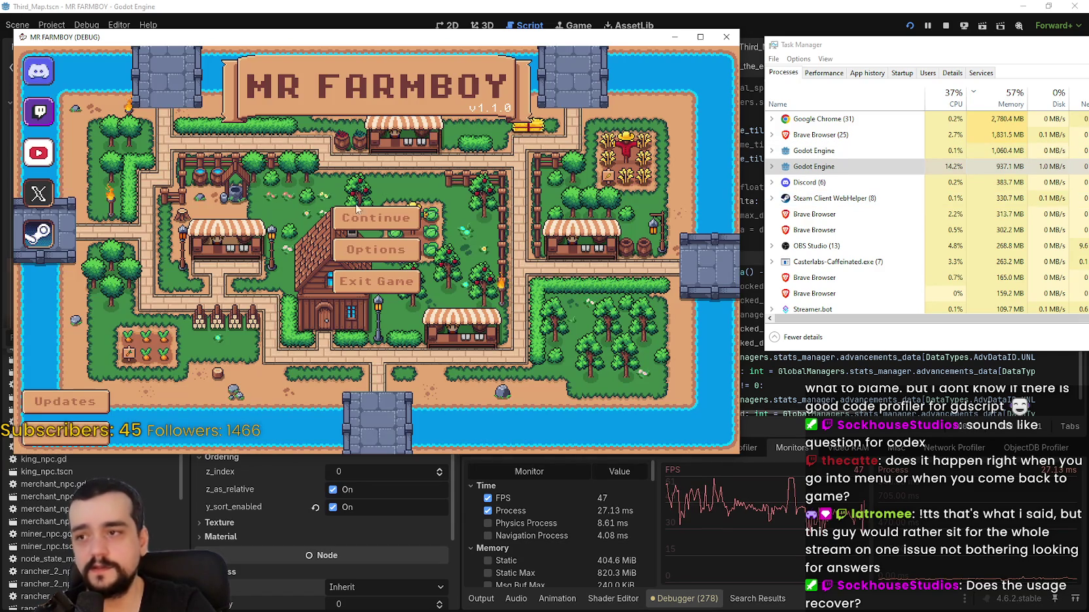
- Load the Save 1 (Normal) game from the save list
{"action": "left_click", "coordinate": [357, 209]}
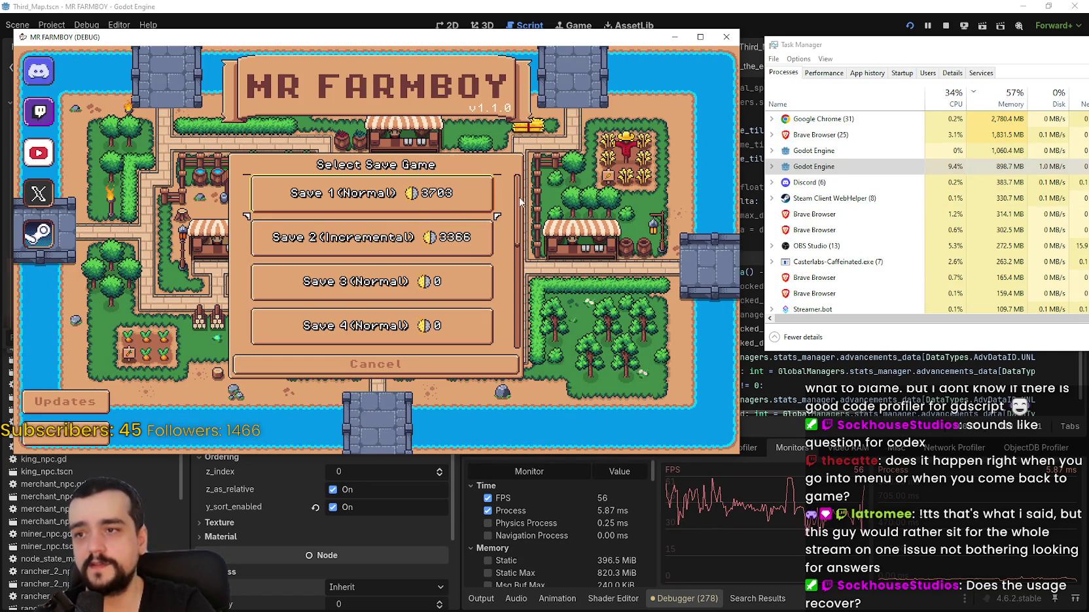
{"action": "left_click", "coordinate": [458, 193]}
{"action": "left_click", "coordinate": [370, 210]}
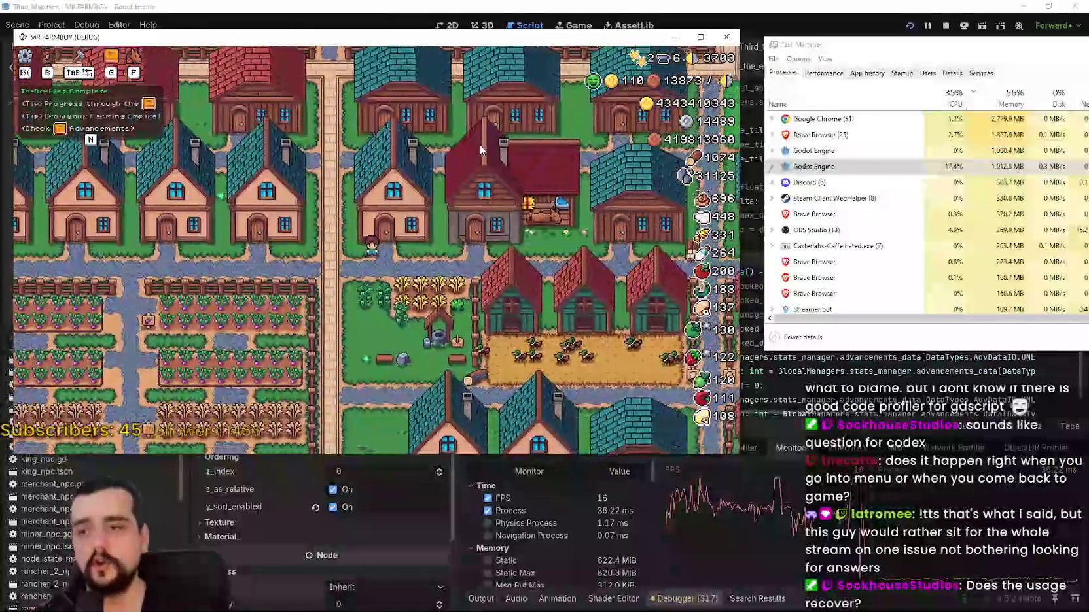
- Walk the farmer southwest and down the town path, zooming the camera in and out
{"action": "key", "text": "a"}
{"action": "key", "text": "s"}
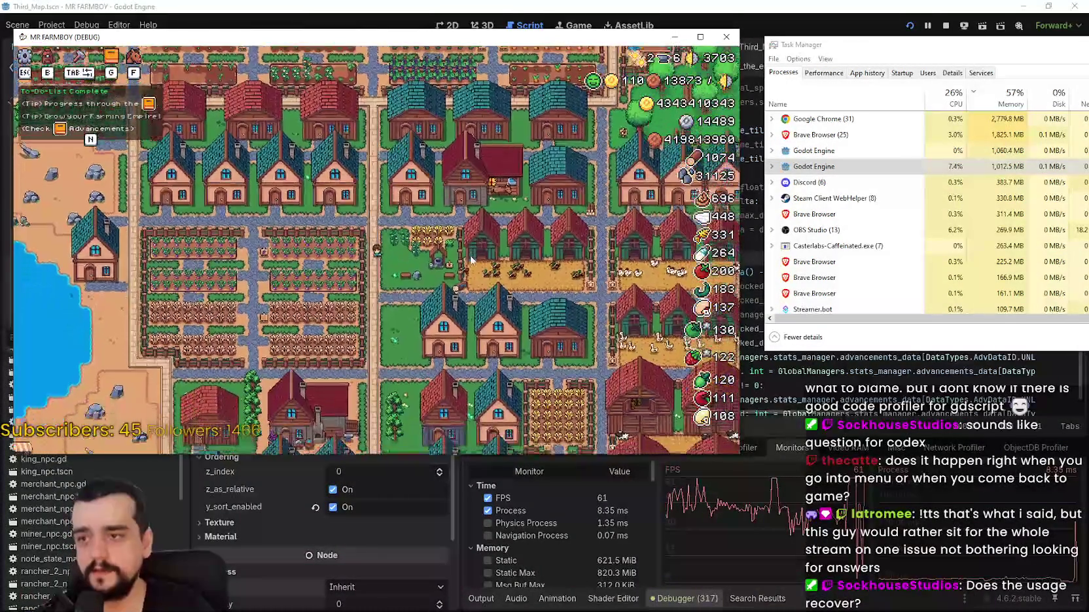
{"action": "key", "text": "s"}
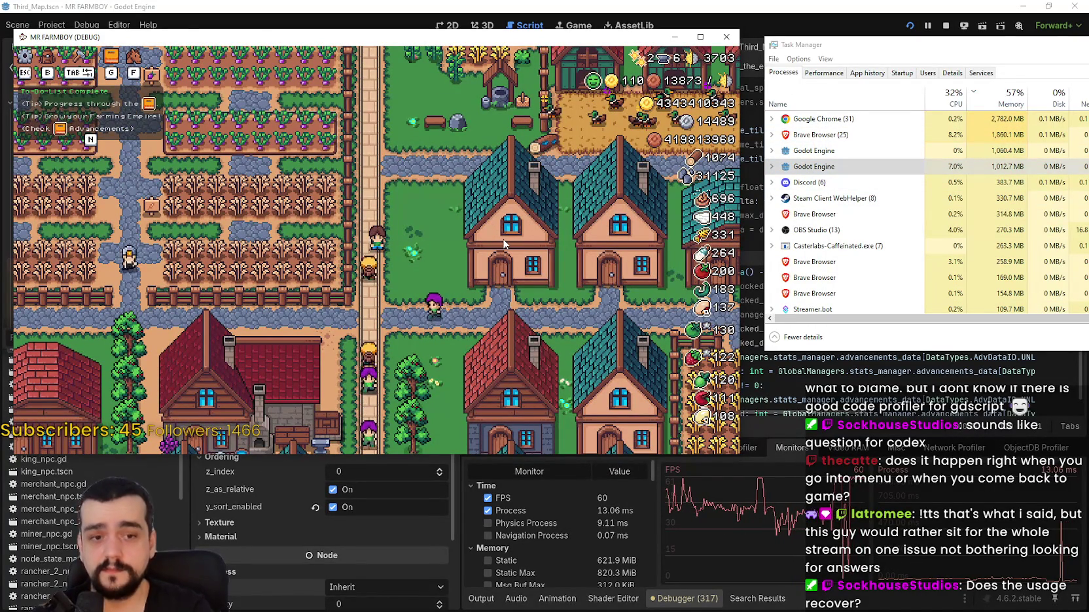
{"action": "scroll", "coordinate": [485, 283], "scroll_direction": "down", "scroll_amount": 5}
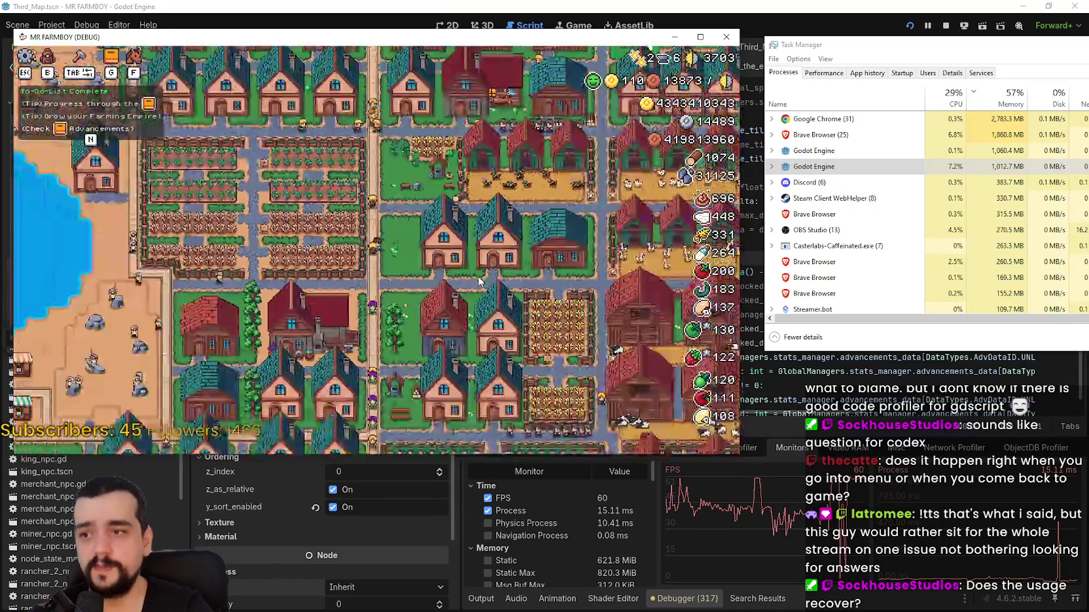
{"action": "scroll", "coordinate": [449, 270], "scroll_direction": "up", "scroll_amount": 5}
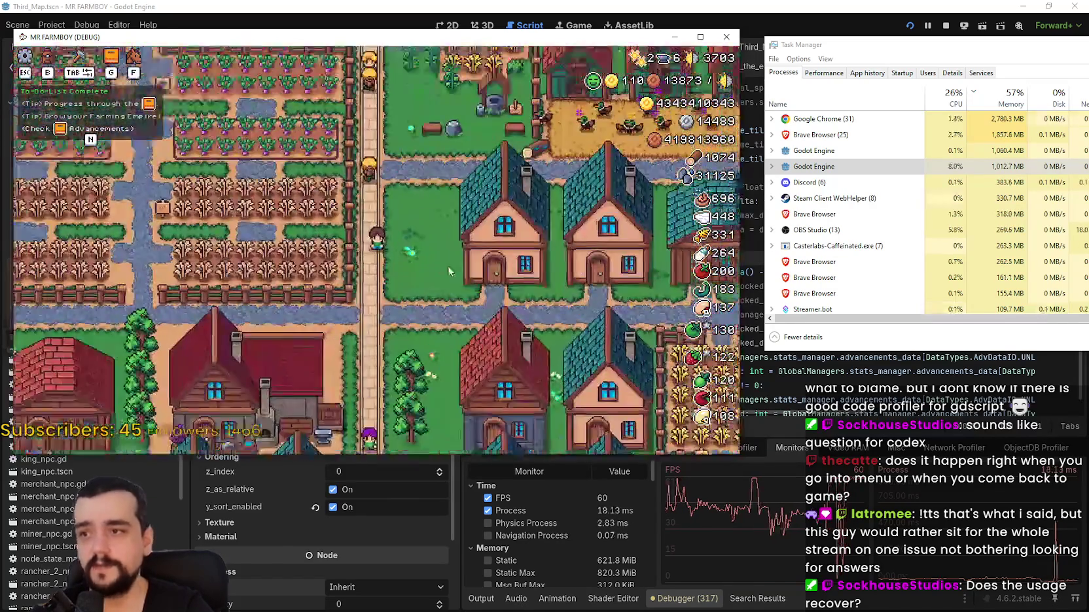
{"action": "scroll", "coordinate": [444, 258], "scroll_direction": "up", "scroll_amount": 3}
{"action": "scroll", "coordinate": [460, 255], "scroll_direction": "down", "scroll_amount": 2}
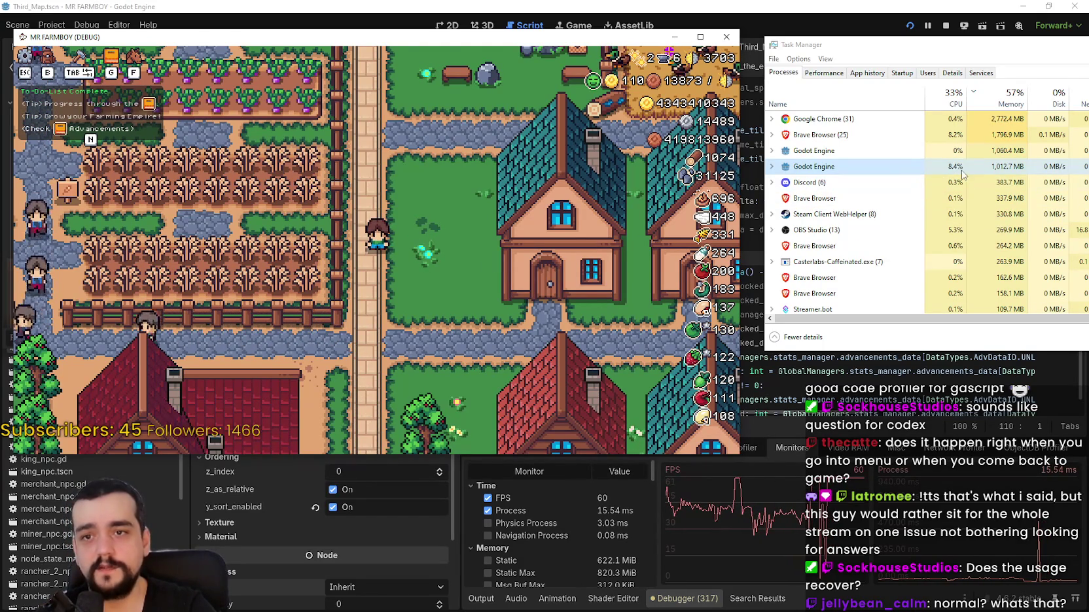
- Toggle the town game's pause menu on and off several times, finishing with it paused
{"action": "left_click", "coordinate": [417, 276]}
{"action": "key", "text": "Escape"}
{"action": "key", "text": "Escape"}
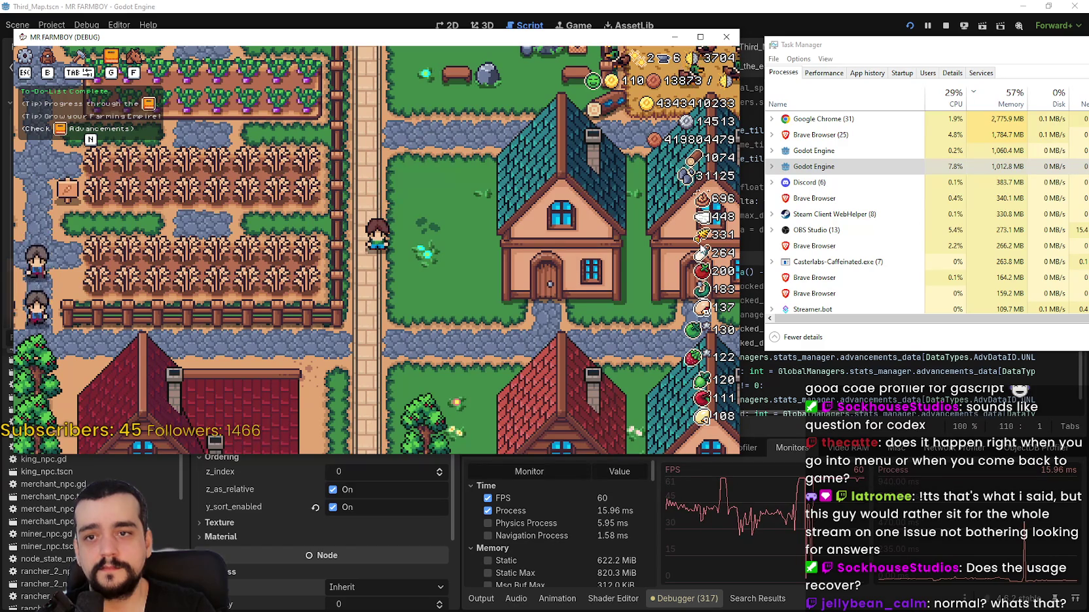
{"action": "key", "text": "Escape"}
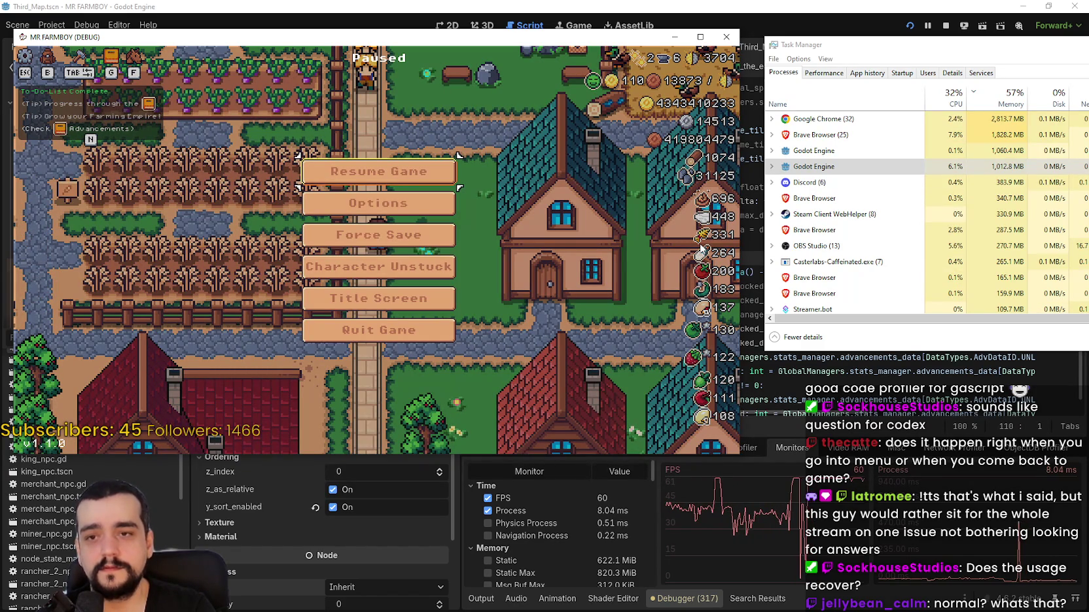
{"action": "key", "text": "Escape"}
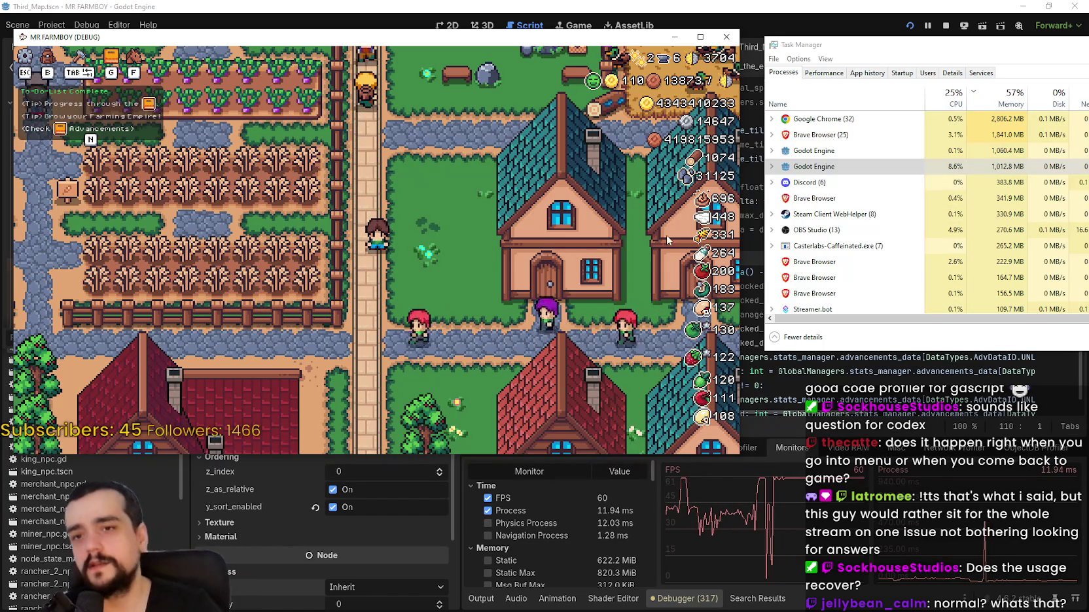
{"action": "key", "text": "Escape"}
{"action": "key", "text": "Escape"}
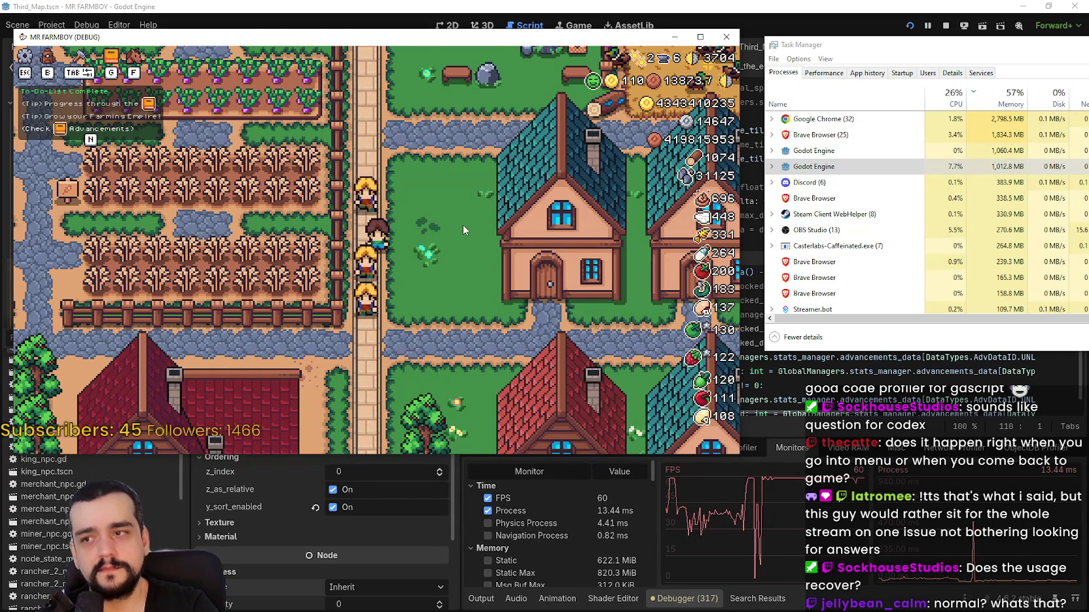
{"action": "scroll", "coordinate": [463, 224], "scroll_direction": "down", "scroll_amount": 2}
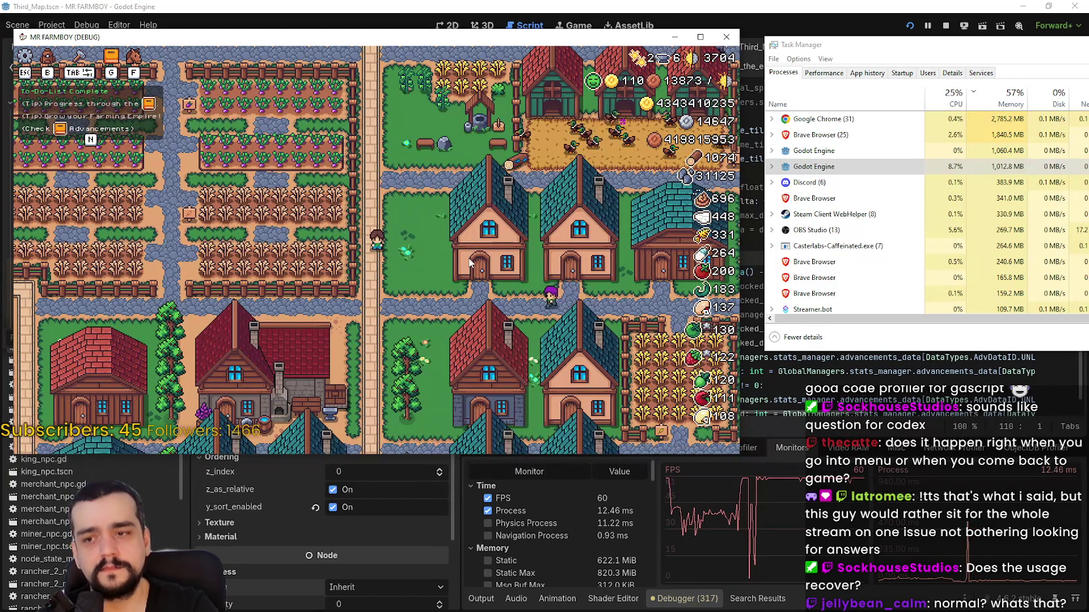
{"action": "key", "text": "Escape"}
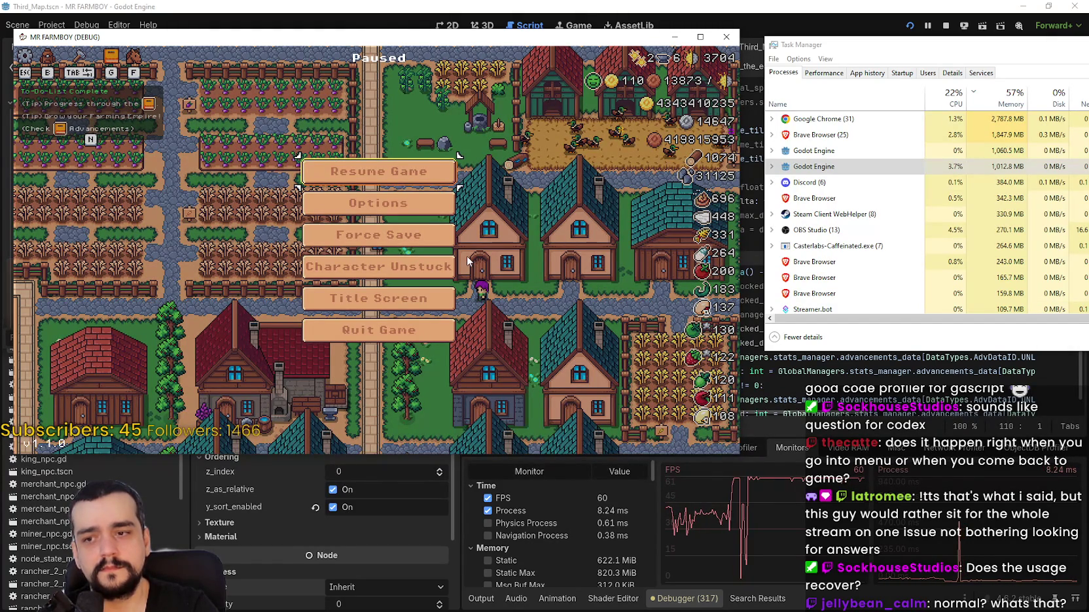
{"action": "key", "text": "Escape"}
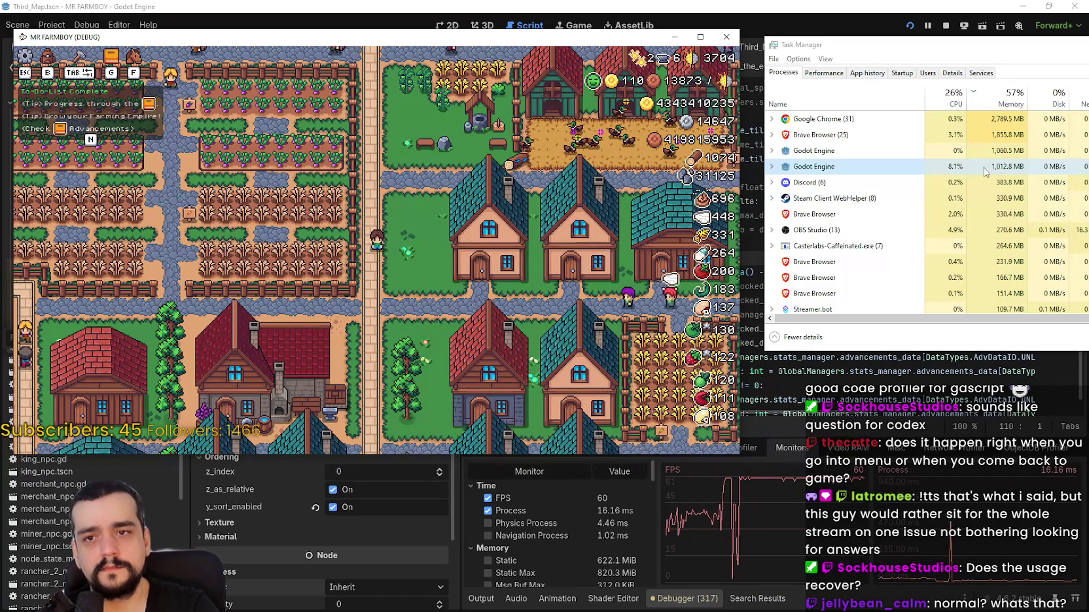
{"action": "left_click", "coordinate": [549, 267]}
{"action": "key", "text": "Escape"}
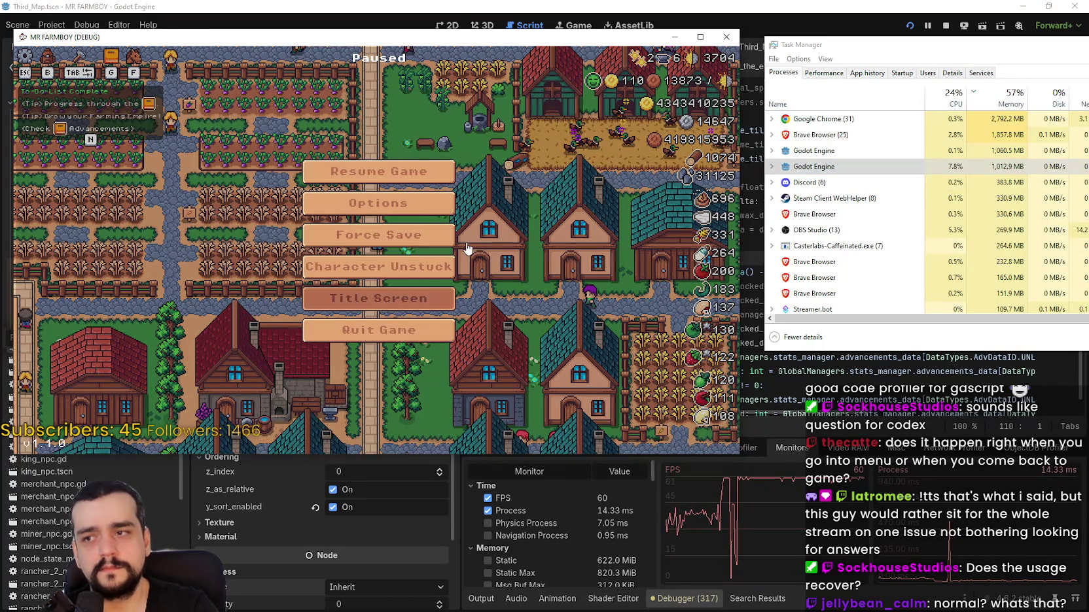
- Load the Save 2 (Incremental) game and walk the farmer right past the market stalls
{"action": "left_click", "coordinate": [378, 299]}
{"action": "left_click", "coordinate": [371, 219]}
{"action": "left_click", "coordinate": [321, 229]}
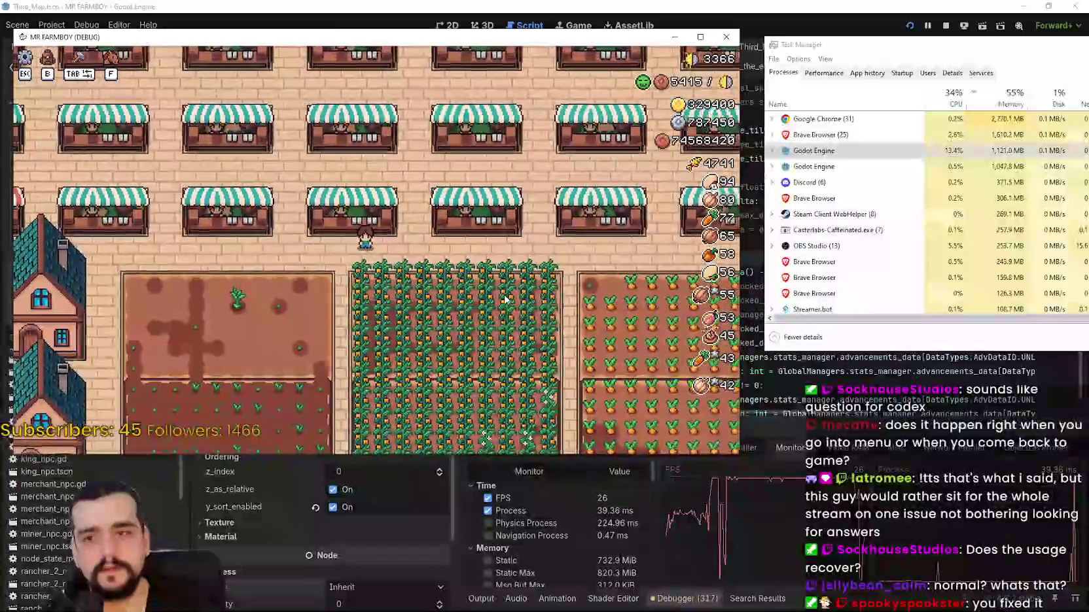
{"action": "key", "text": "d"}
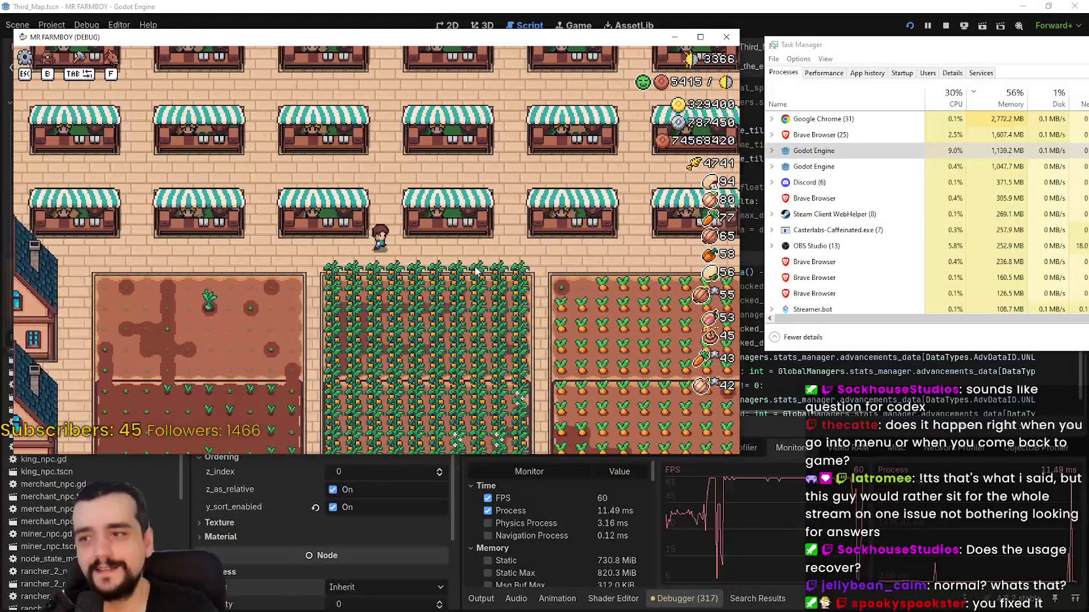
{"action": "key", "text": "d"}
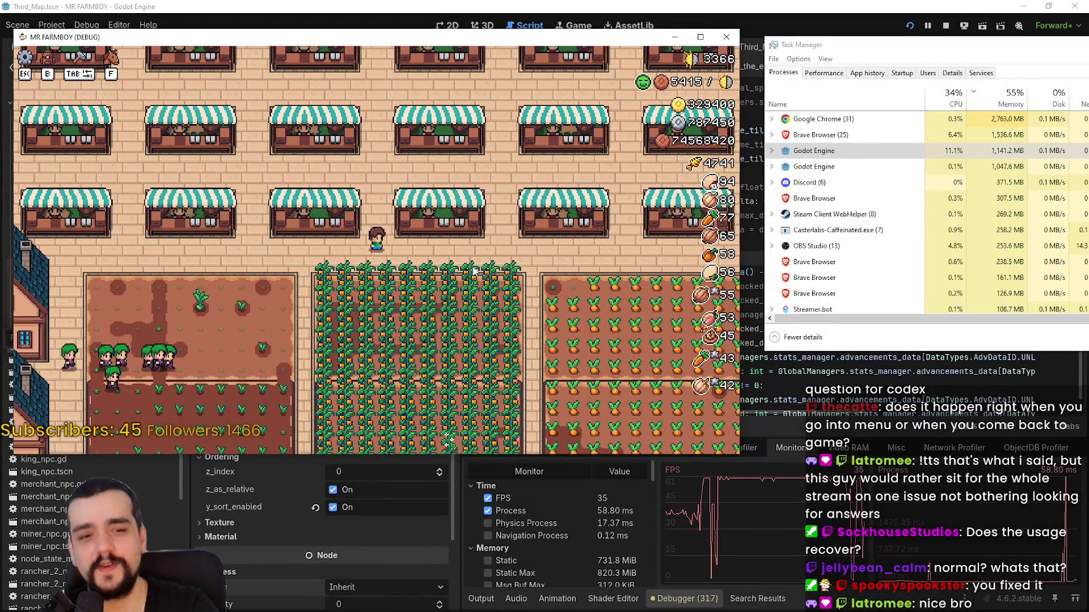
{"action": "key", "text": "w"}
{"action": "key", "text": "s"}
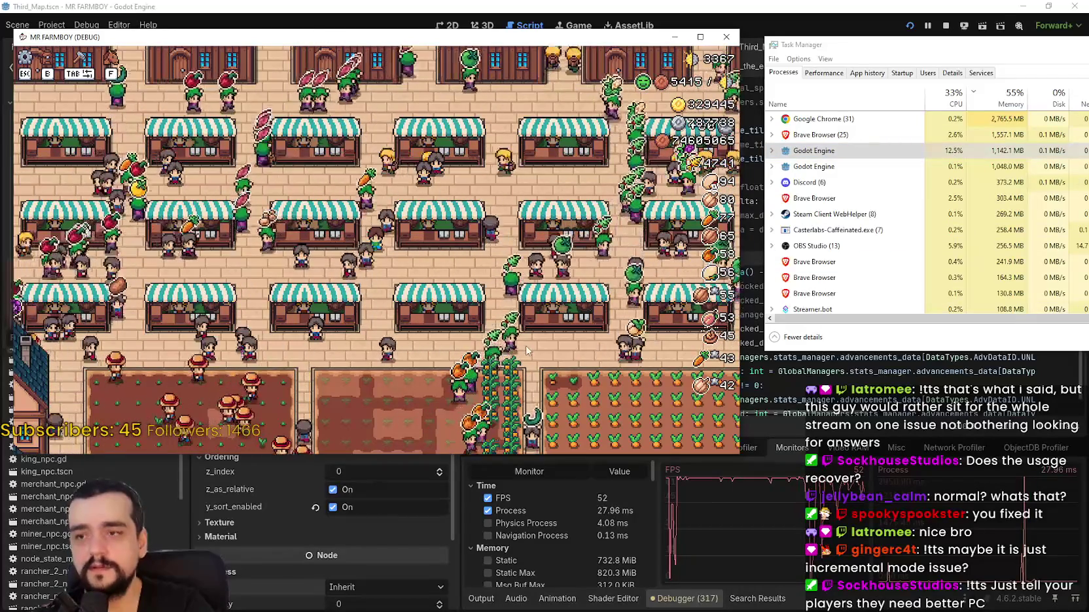
- Pause and resume the market game a few times, ending paused
{"action": "key", "text": "Escape"}
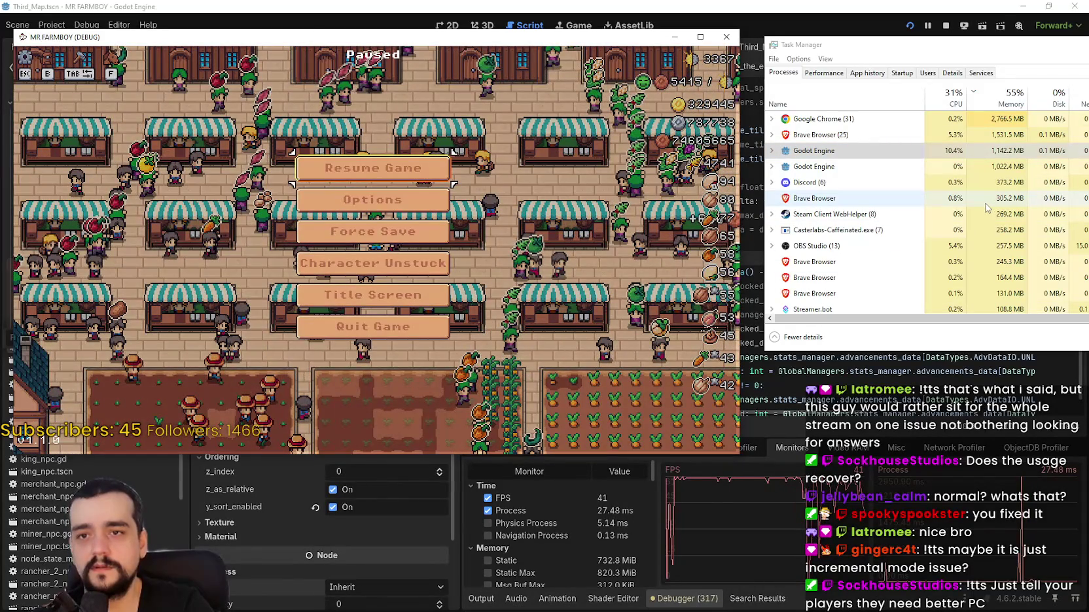
{"action": "key", "text": "Escape"}
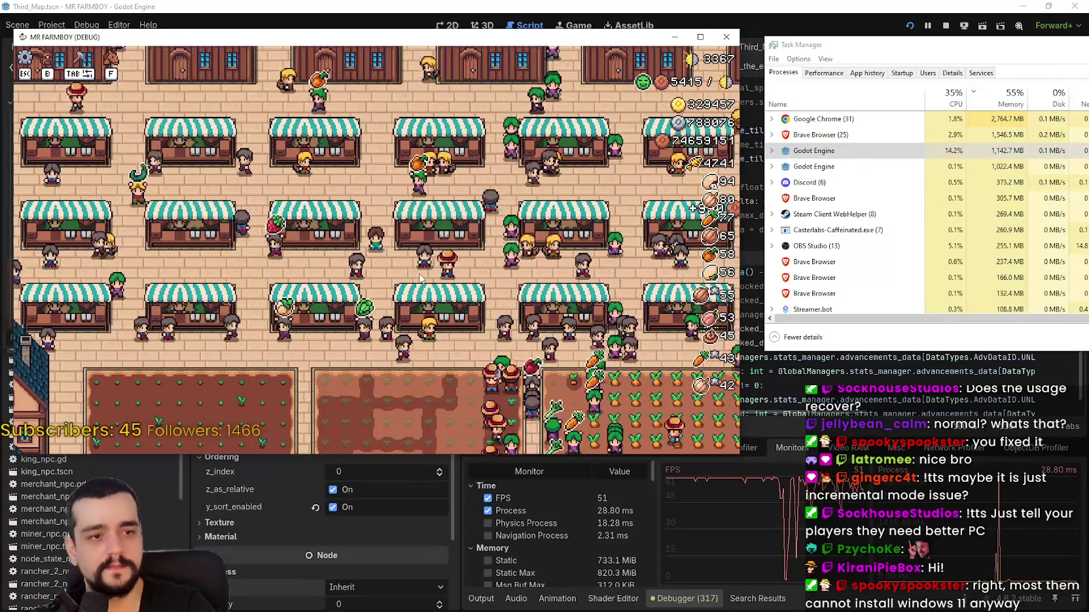
{"action": "key", "text": "Escape"}
{"action": "left_click", "coordinate": [373, 168]}
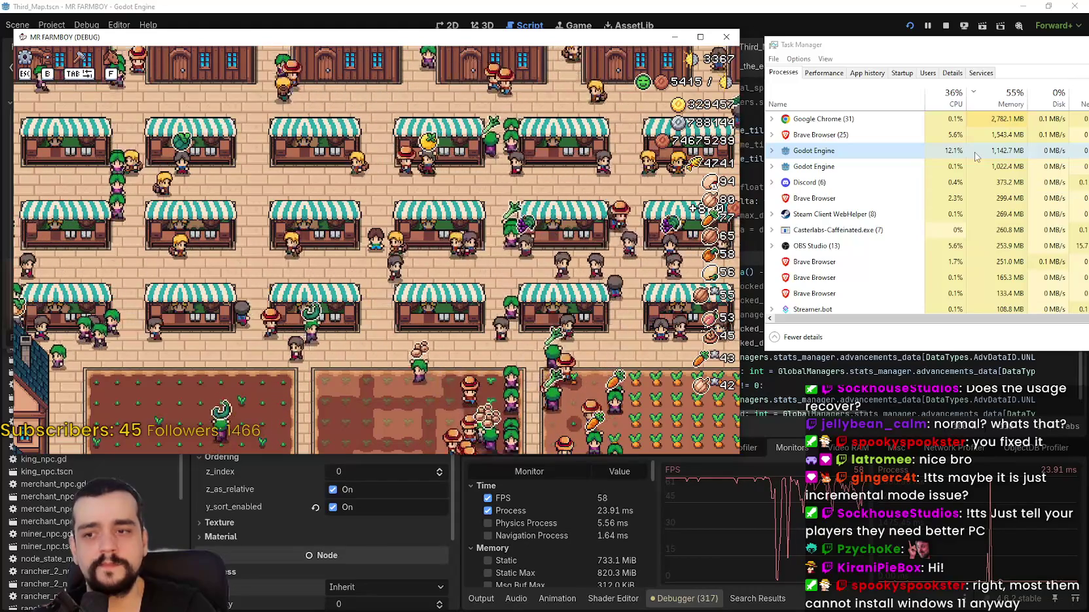
{"action": "left_click", "coordinate": [361, 283]}
{"action": "key", "text": "Escape"}
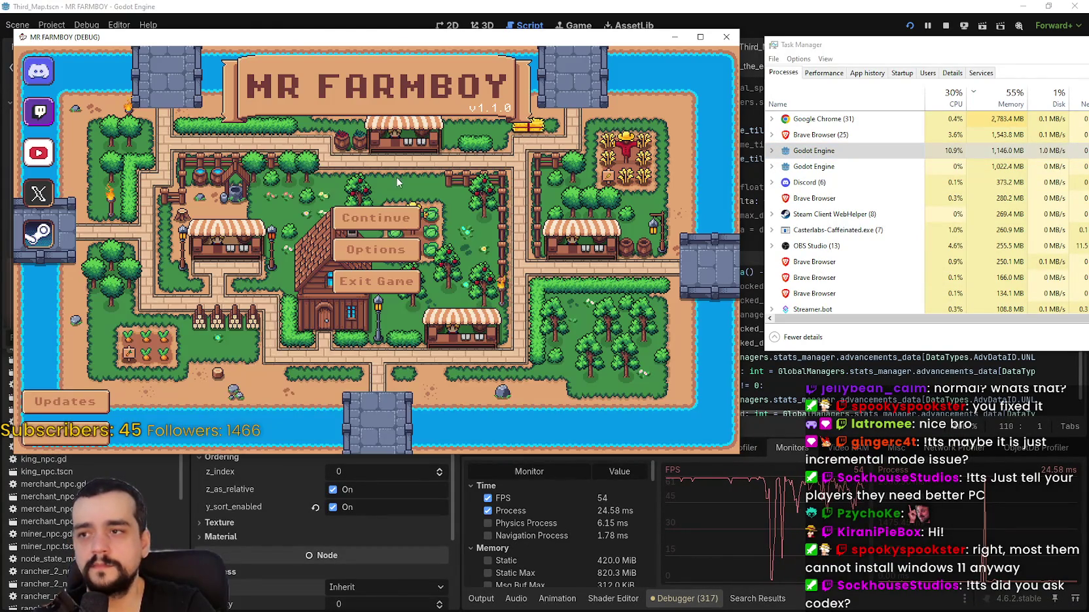
- Return to the title screen's save list and delete the Save 7 slot
{"action": "left_click", "coordinate": [389, 217]}
{"action": "left_click_drag", "start_coordinate": [518, 203], "coordinate": [517, 316]}
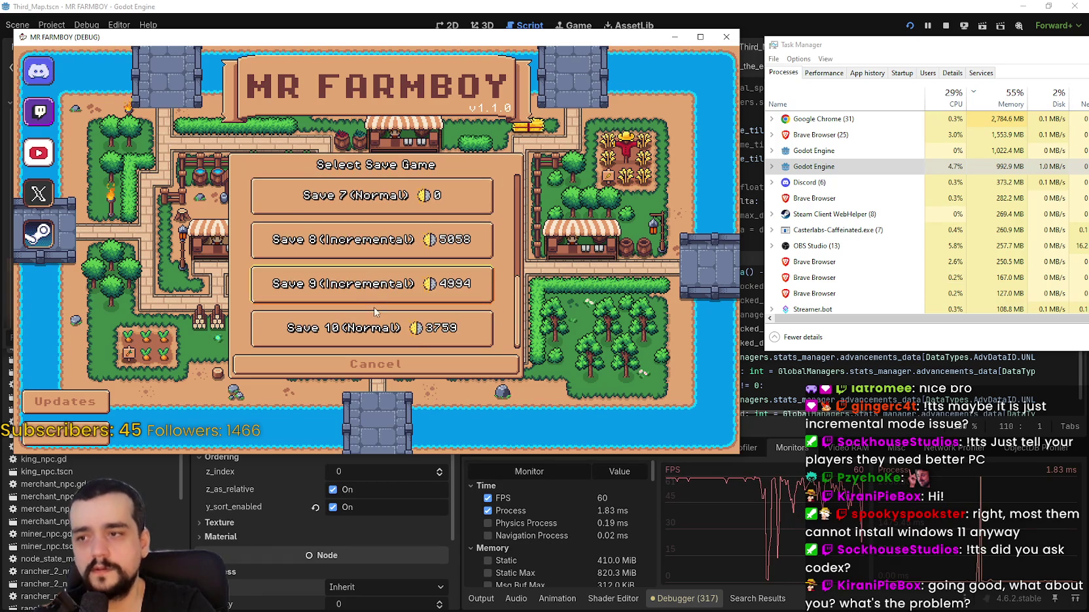
{"action": "scroll", "coordinate": [375, 311], "scroll_direction": "up", "scroll_amount": 6}
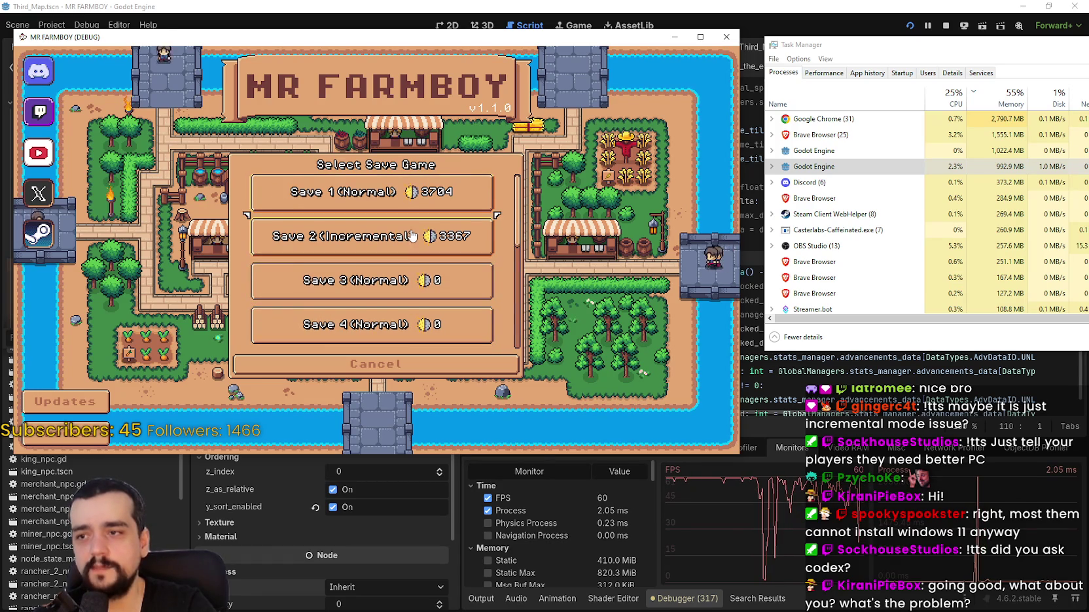
{"action": "scroll", "coordinate": [409, 288], "scroll_direction": "down", "scroll_amount": 4}
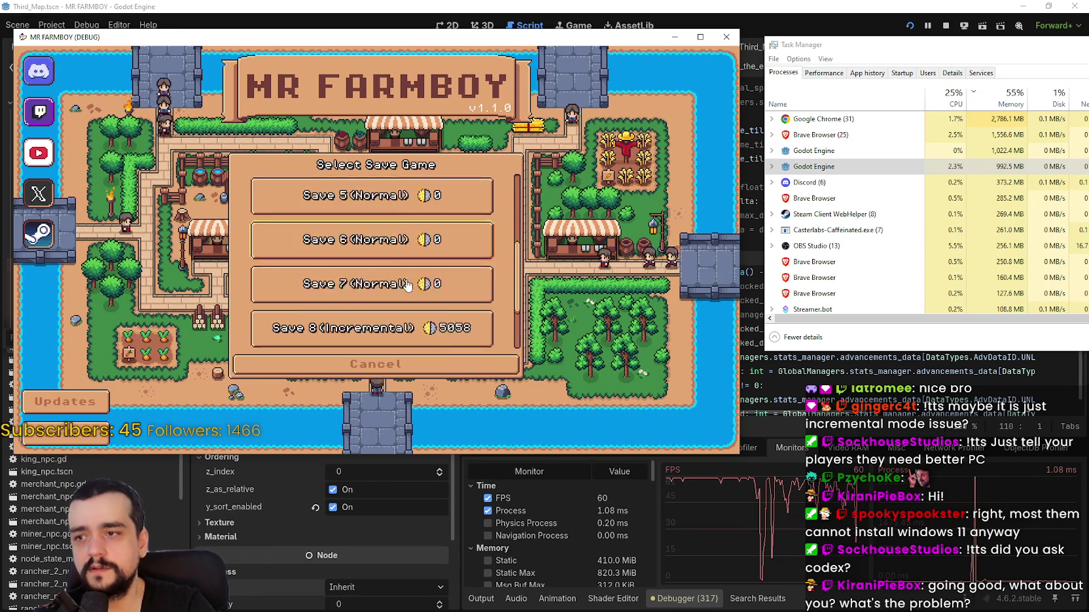
{"action": "scroll", "coordinate": [407, 285], "scroll_direction": "down", "scroll_amount": 3}
{"action": "scroll", "coordinate": [422, 317], "scroll_direction": "up", "scroll_amount": 2}
{"action": "left_click", "coordinate": [361, 262]}
{"action": "left_click", "coordinate": [419, 270]}
{"action": "left_click", "coordinate": [361, 276]}
- Start a new game in slot 7 on the Balanced economy and dismiss the King's letter
{"action": "left_click", "coordinate": [361, 276]}
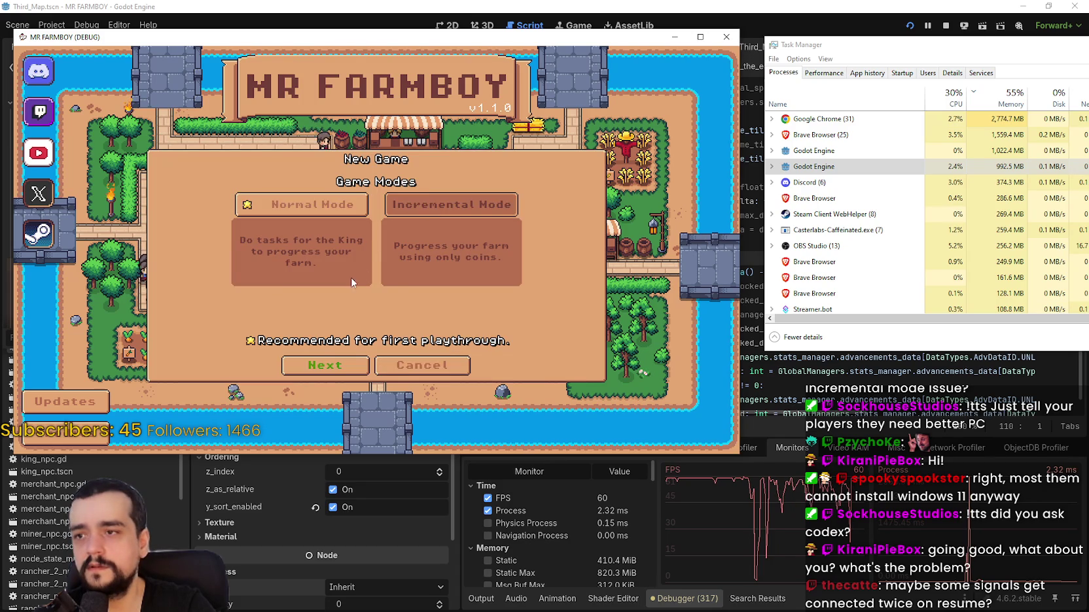
{"action": "left_click", "coordinate": [323, 368]}
{"action": "left_click", "coordinate": [322, 371]}
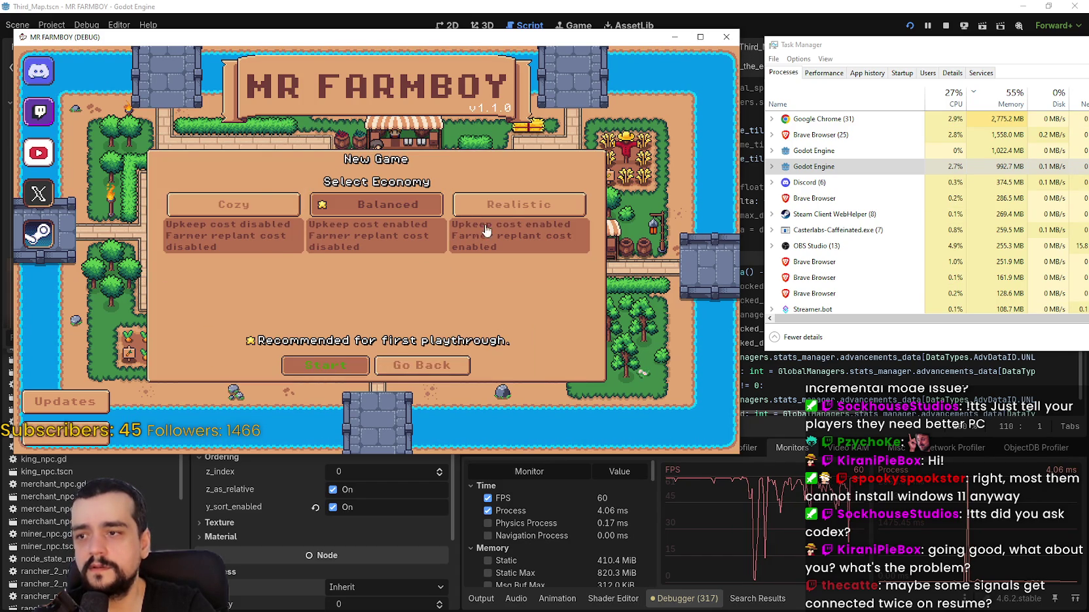
{"action": "left_click", "coordinate": [481, 233]}
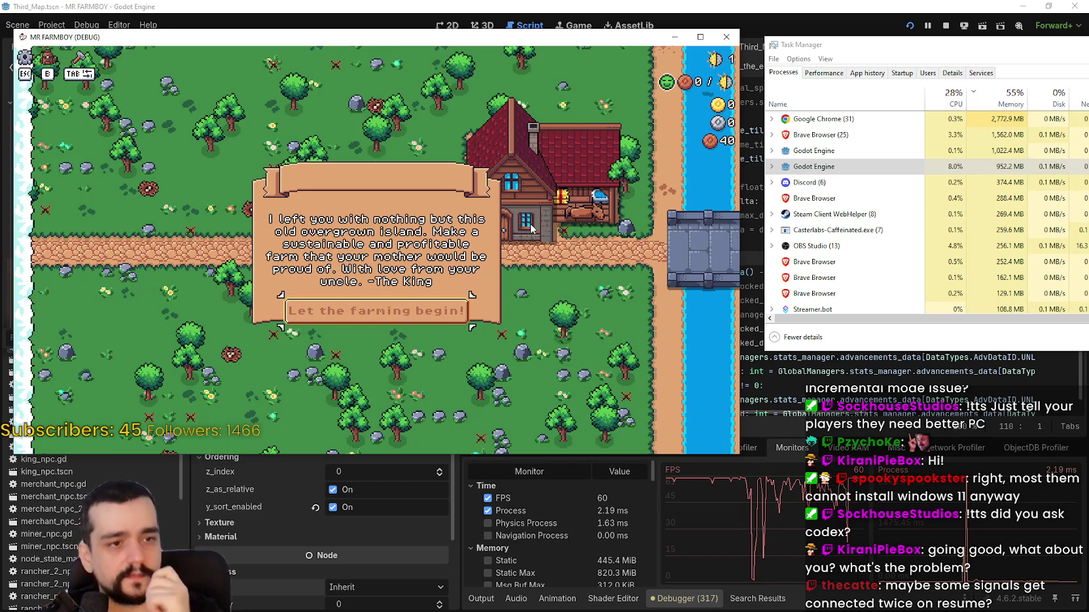
{"action": "left_click", "coordinate": [412, 312]}
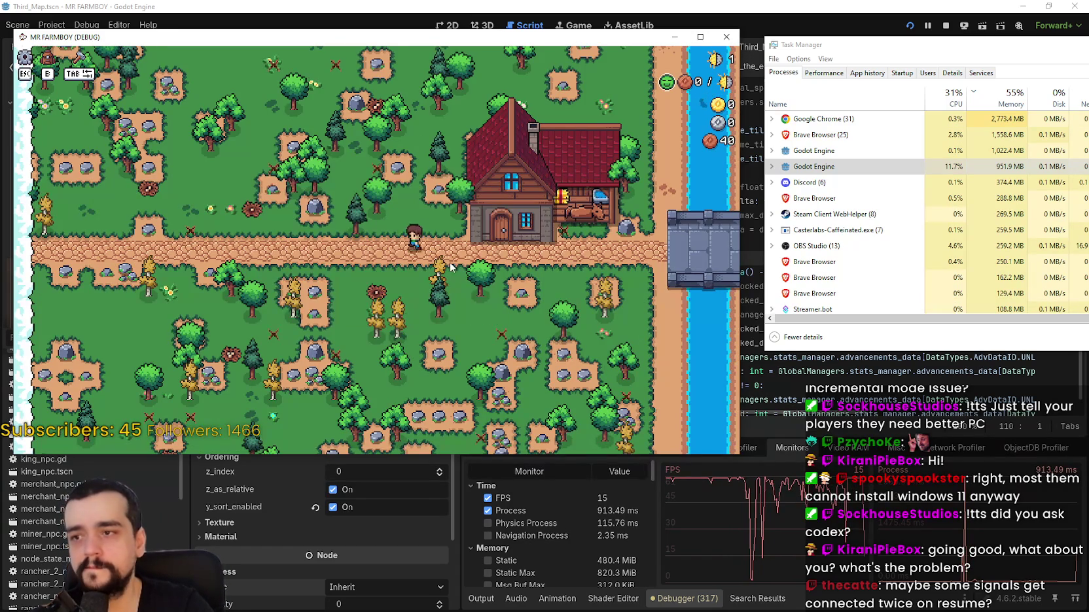
- Walk the farmer around the island path, zoom out, and pause then resume the game
{"action": "key", "text": "d"}
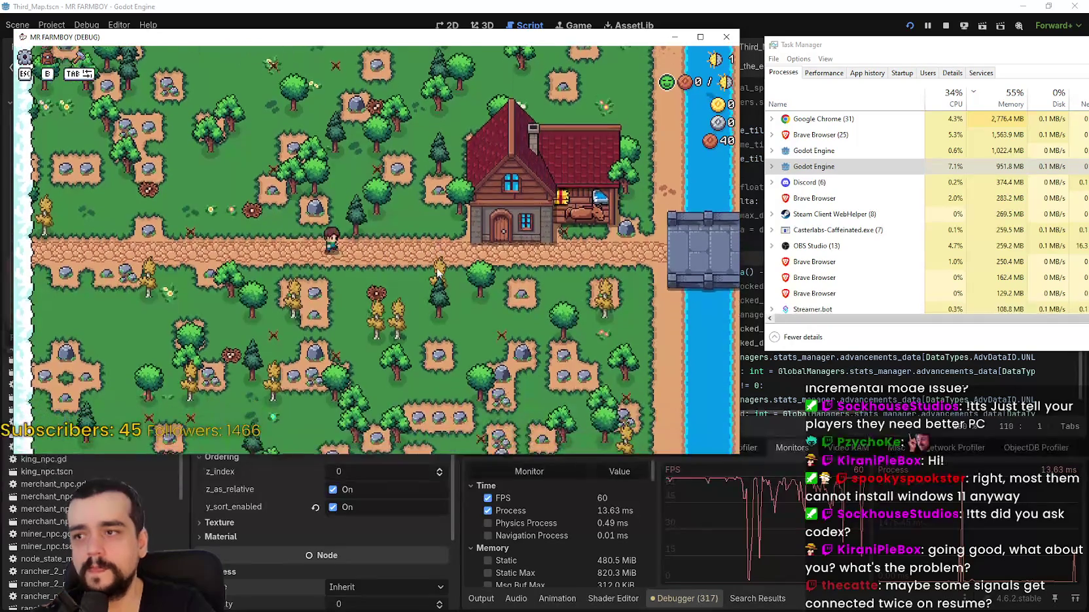
{"action": "key", "text": "a"}
{"action": "key", "text": "w"}
{"action": "key", "text": "s"}
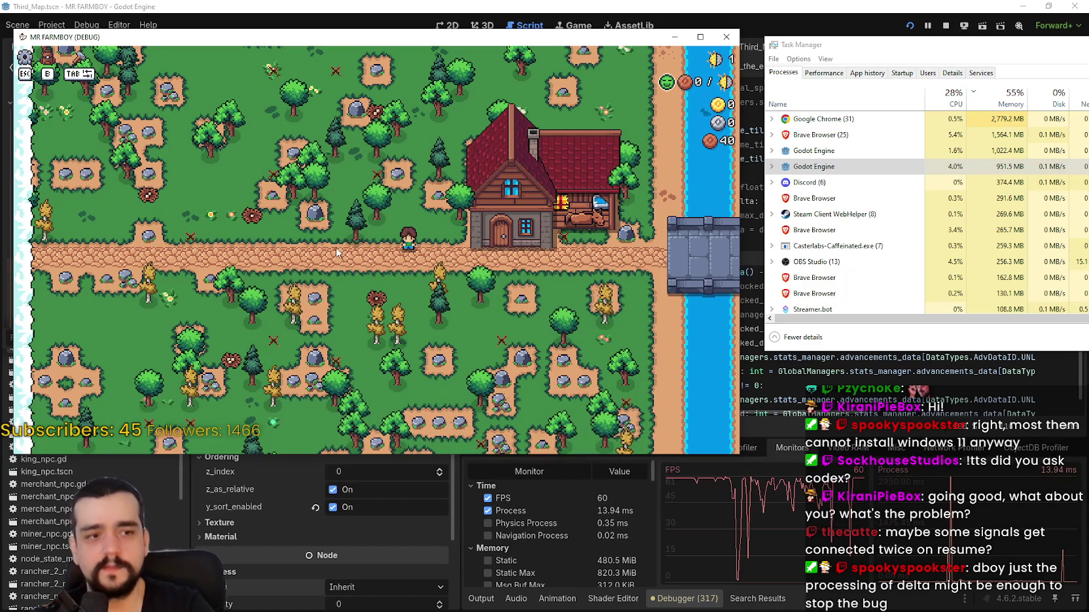
{"action": "scroll", "coordinate": [347, 268], "scroll_direction": "down", "scroll_amount": 2}
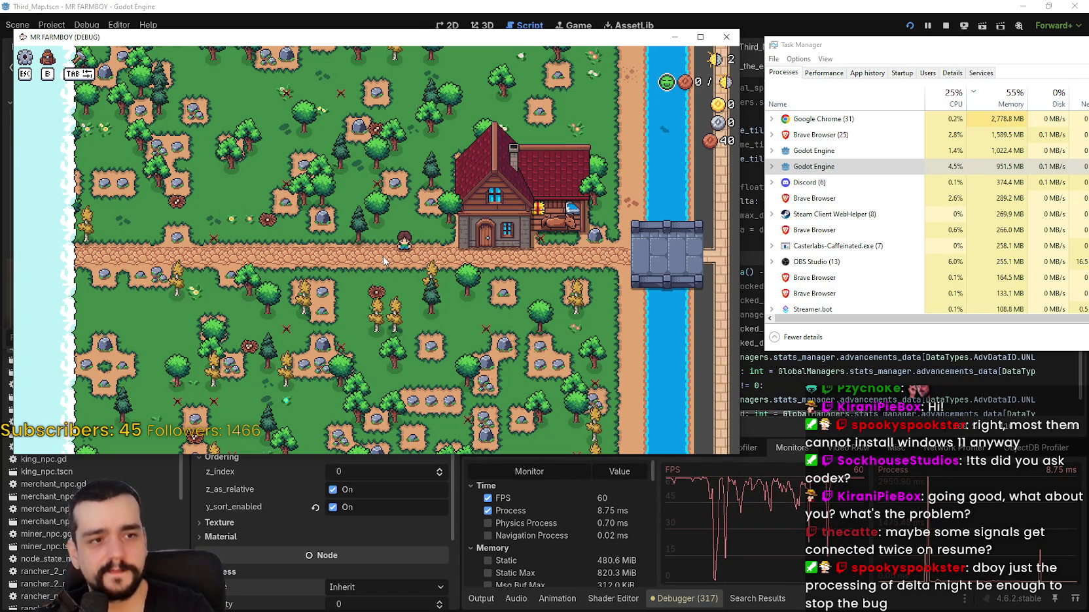
{"action": "key", "text": "Escape"}
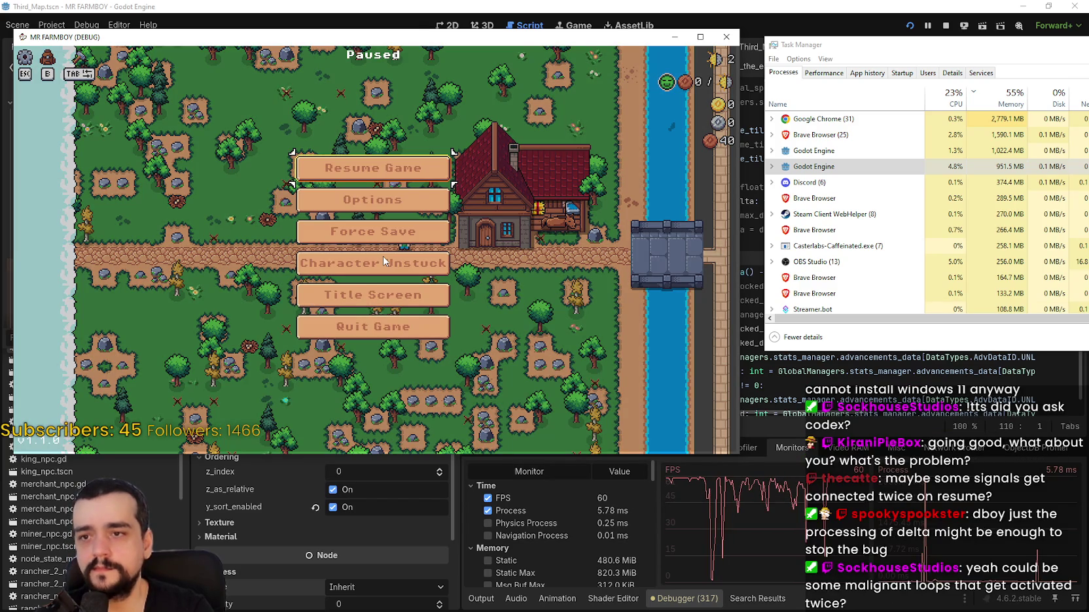
{"action": "key", "text": "Escape"}
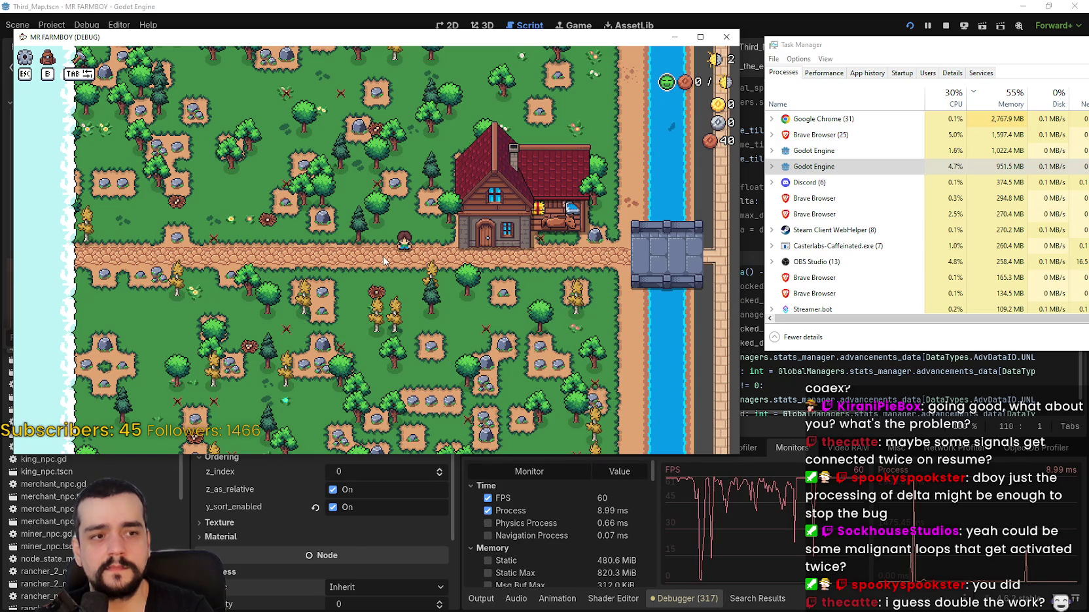
- Walk the farmer along the road and onto the grass, then bring up the editor's Output log
{"action": "key", "text": "a"}
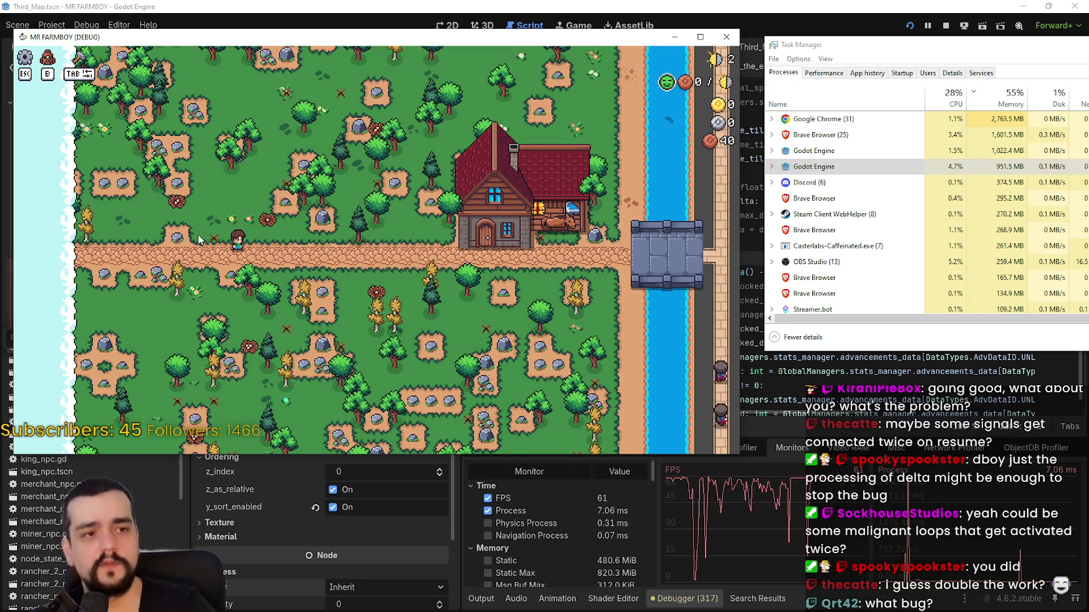
{"action": "scroll", "coordinate": [284, 265], "scroll_direction": "up", "scroll_amount": 3}
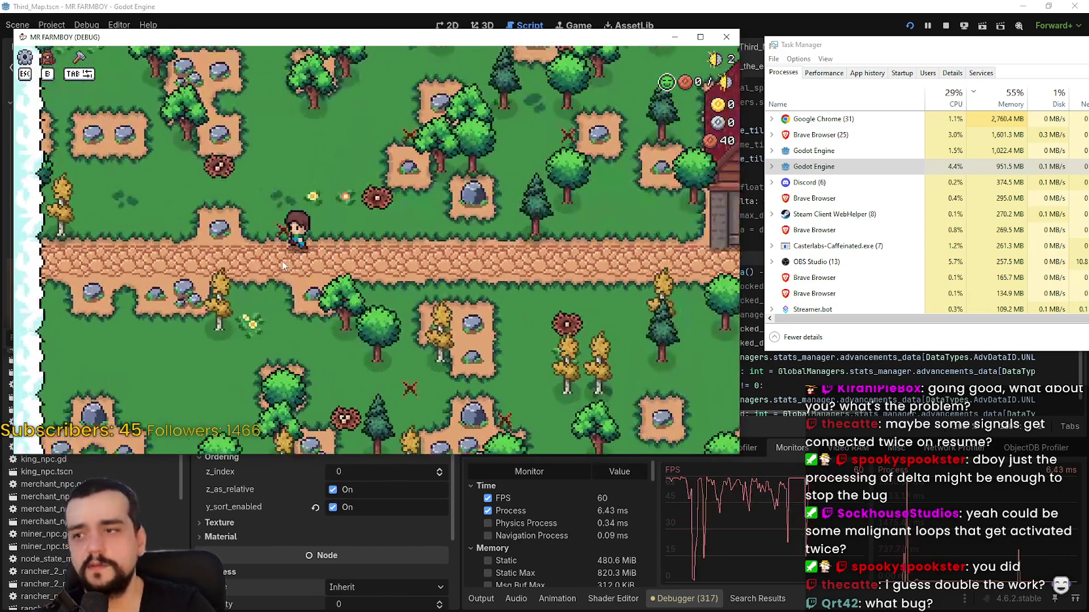
{"action": "key", "text": "d"}
{"action": "scroll", "coordinate": [278, 262], "scroll_direction": "down", "scroll_amount": 3}
{"action": "key", "text": "w"}
{"action": "scroll", "coordinate": [275, 261], "scroll_direction": "up", "scroll_amount": 4}
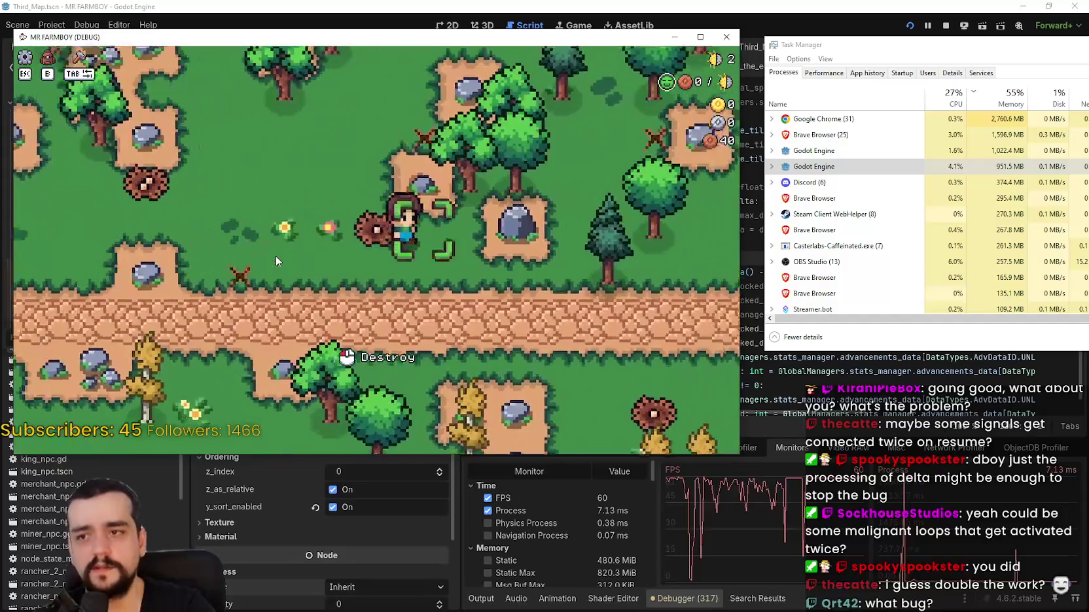
{"action": "key", "text": "s"}
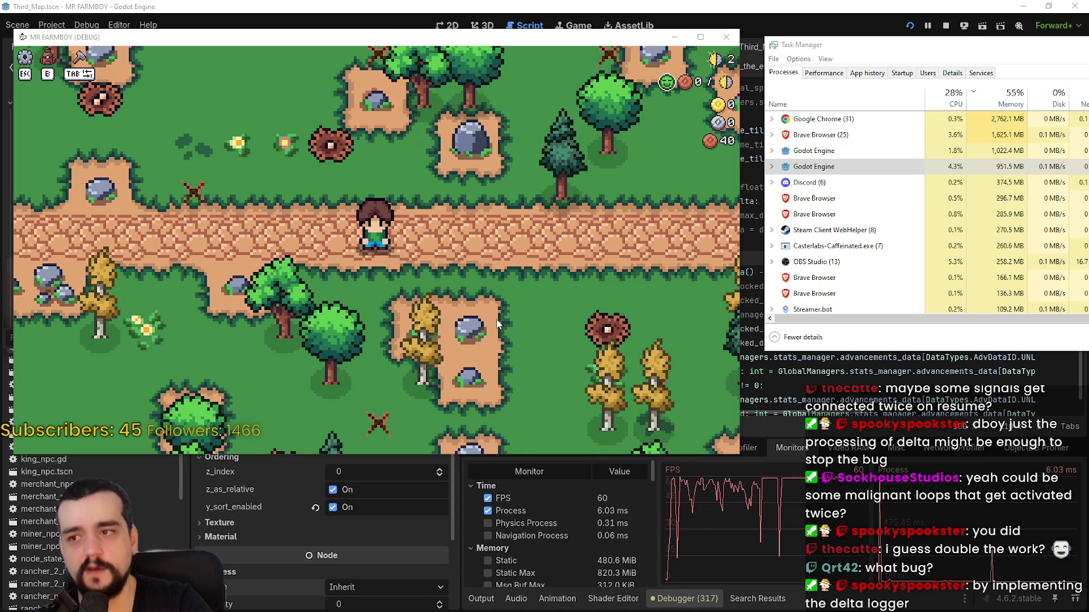
{"action": "left_click", "coordinate": [475, 600]}
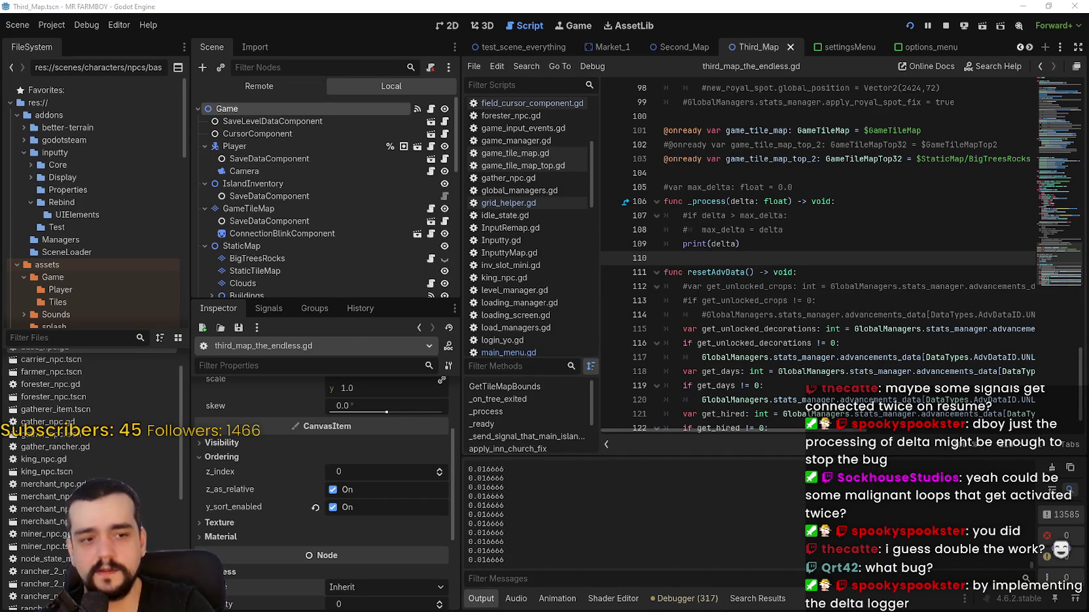
- Load the Save 8 game via the title screen, open Task Manager, and return to the editor
{"action": "key", "text": "alt+Tab"}
{"action": "key", "text": "Escape"}
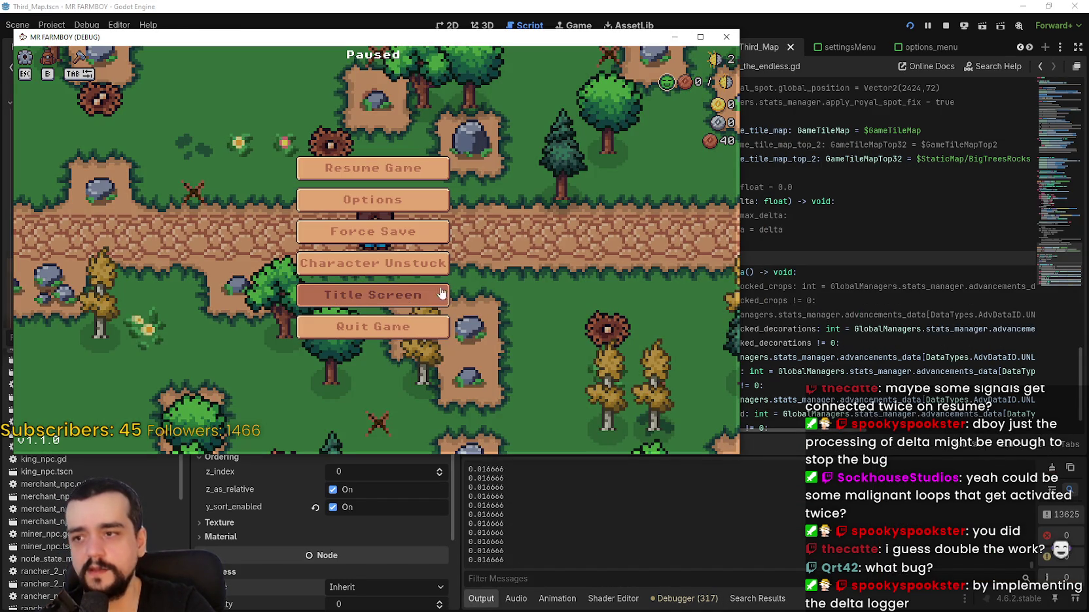
{"action": "key", "text": "Return"}
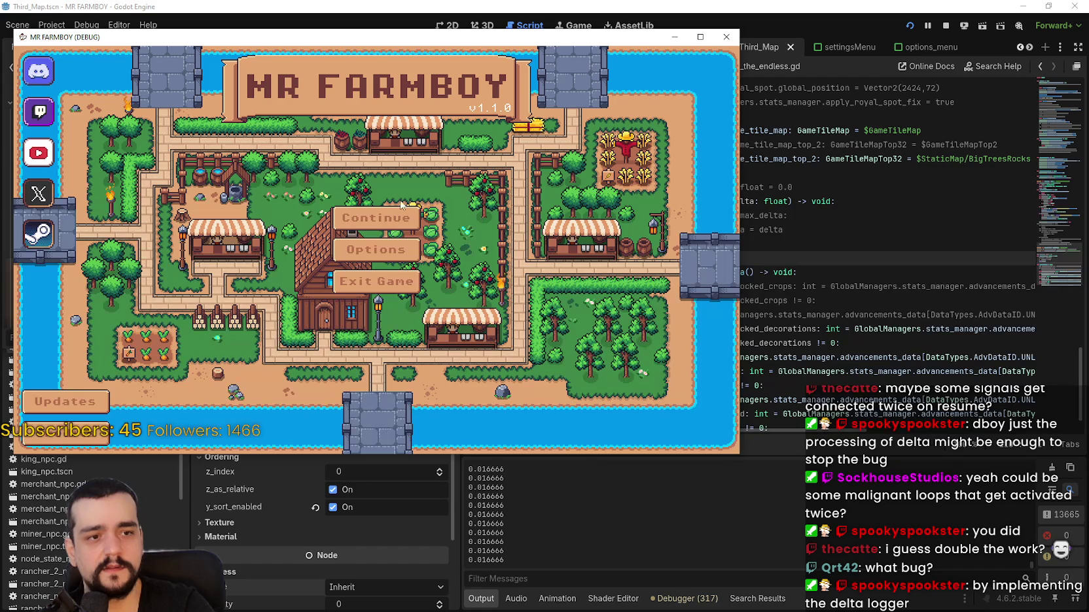
{"action": "left_click", "coordinate": [399, 218]}
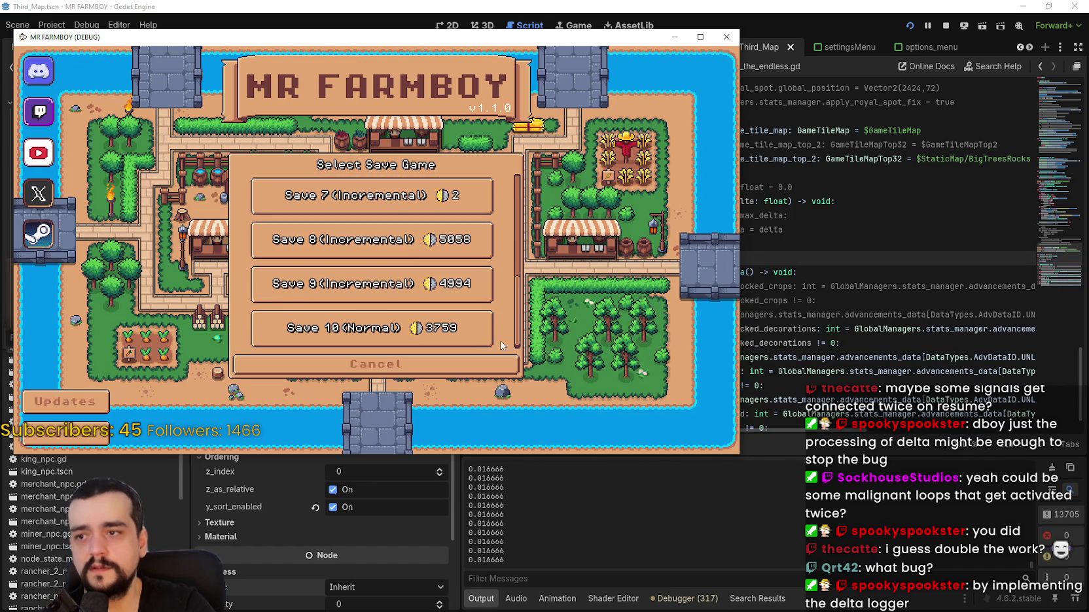
{"action": "left_click", "coordinate": [389, 244]}
{"action": "left_click", "coordinate": [325, 248]}
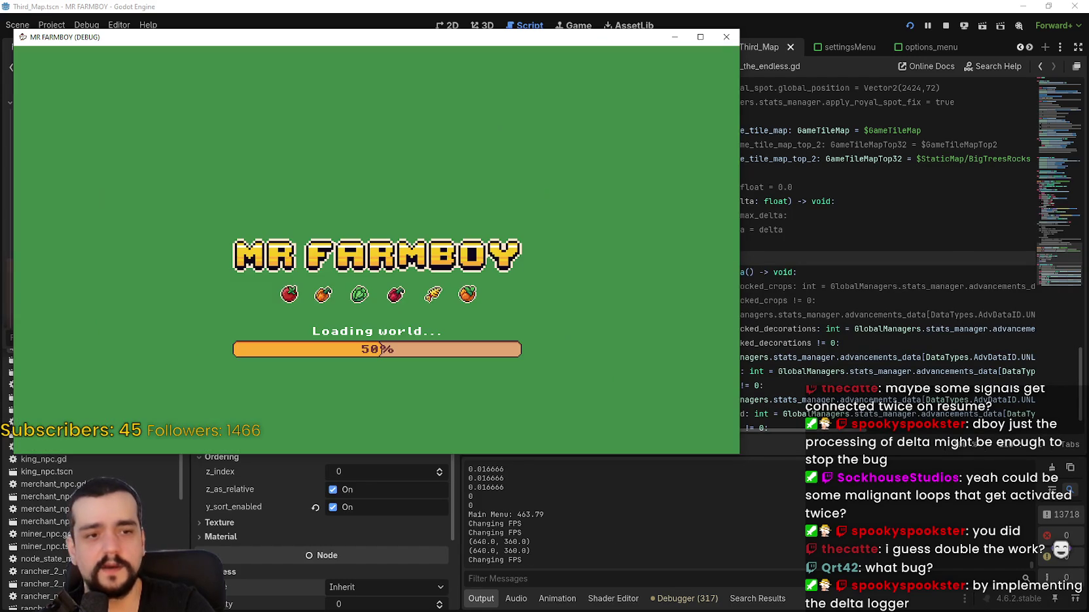
{"action": "key", "text": "ctrl+shift+Escape"}
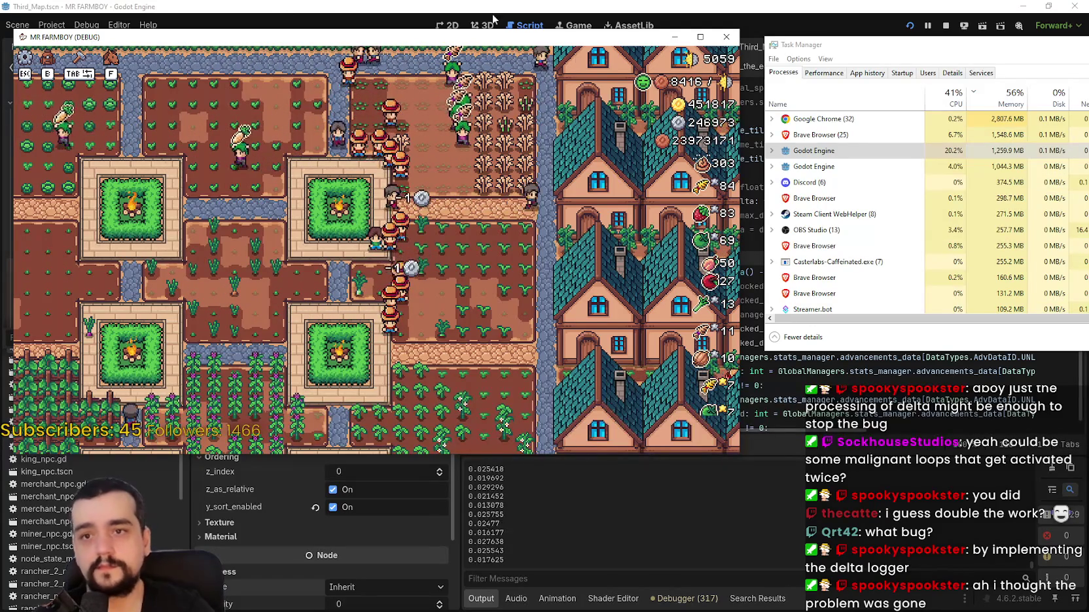
{"action": "key", "text": "alt+Tab"}
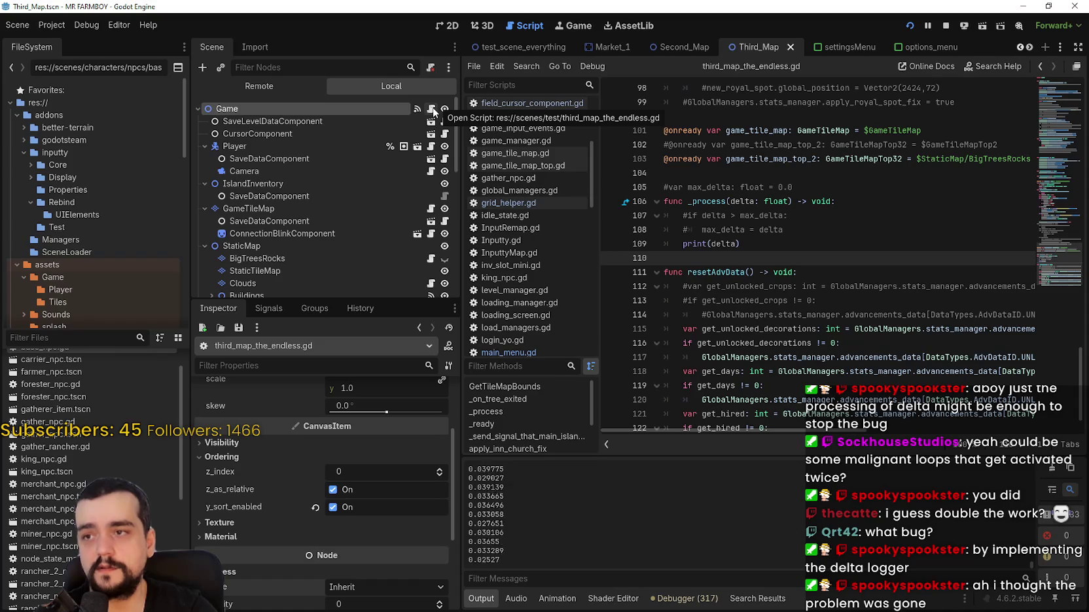
- Open third_map_the_endless.gd and comment out the delta-printing _process function on lines 106–109
{"action": "left_click", "coordinate": [432, 109]}
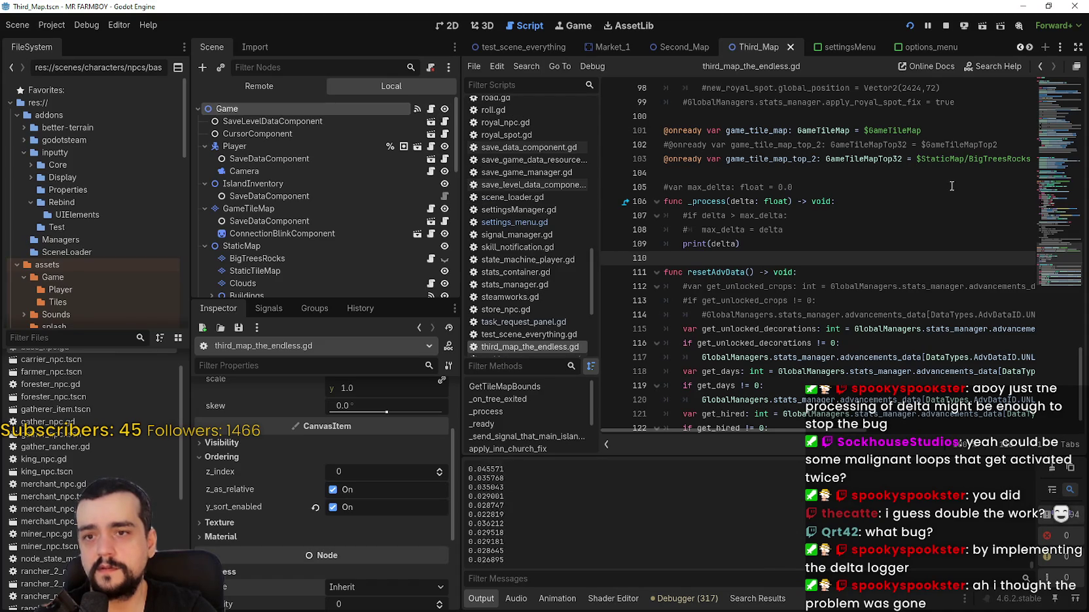
{"action": "left_click", "coordinate": [784, 247]}
{"action": "scroll", "coordinate": [715, 274], "scroll_direction": "up", "scroll_amount": 1}
{"action": "left_click", "coordinate": [668, 243], "text": "shift"}
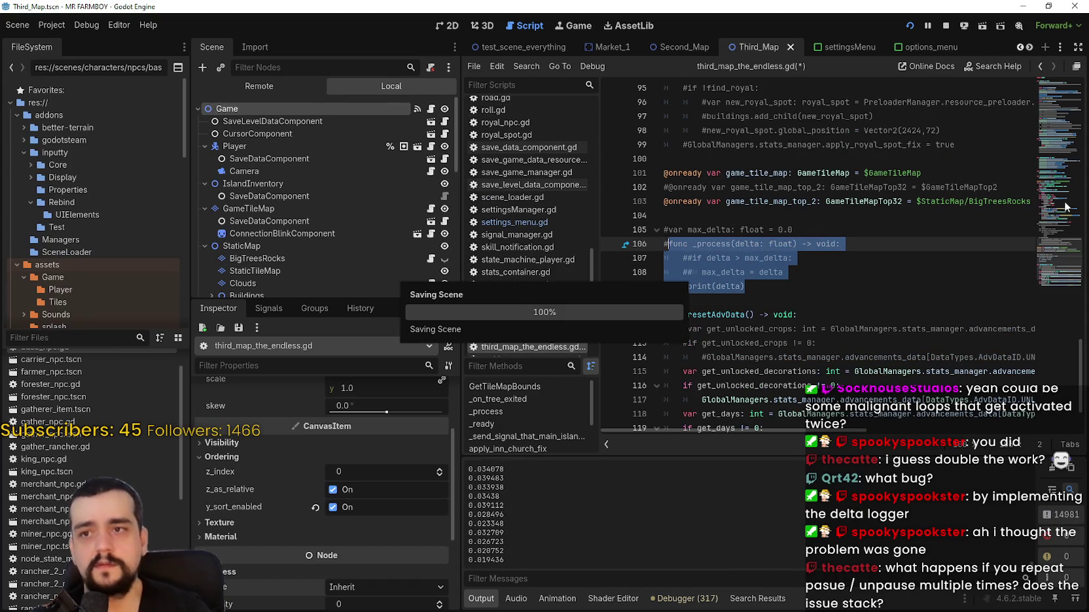
{"action": "mouse_move", "coordinate": [747, 229]}
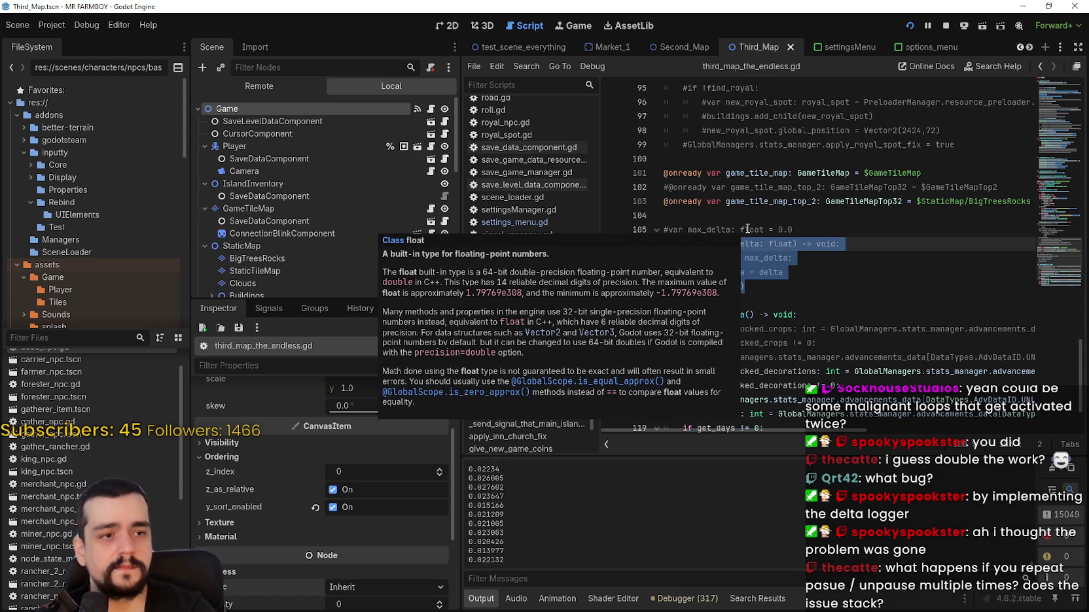
- Run the project with F5, open Task Manager, and toggle pause repeatedly until play resumes
{"action": "key", "text": "F5"}
{"action": "key", "text": "ctrl+shift+Escape"}
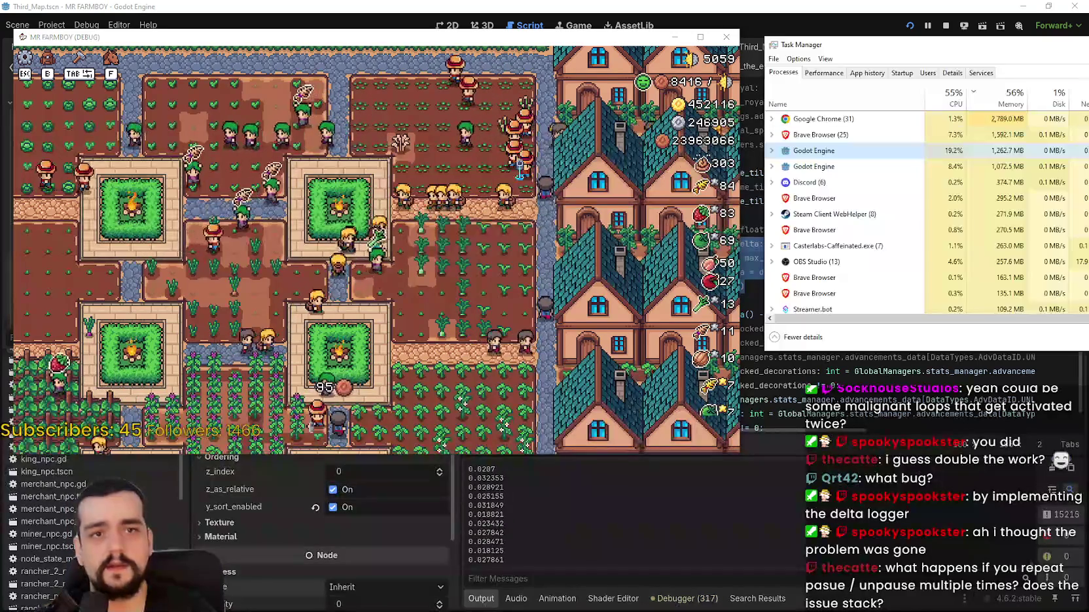
{"action": "key", "text": "Escape"}
{"action": "key", "text": "Escape"}
{"action": "key", "text": "Escape"}
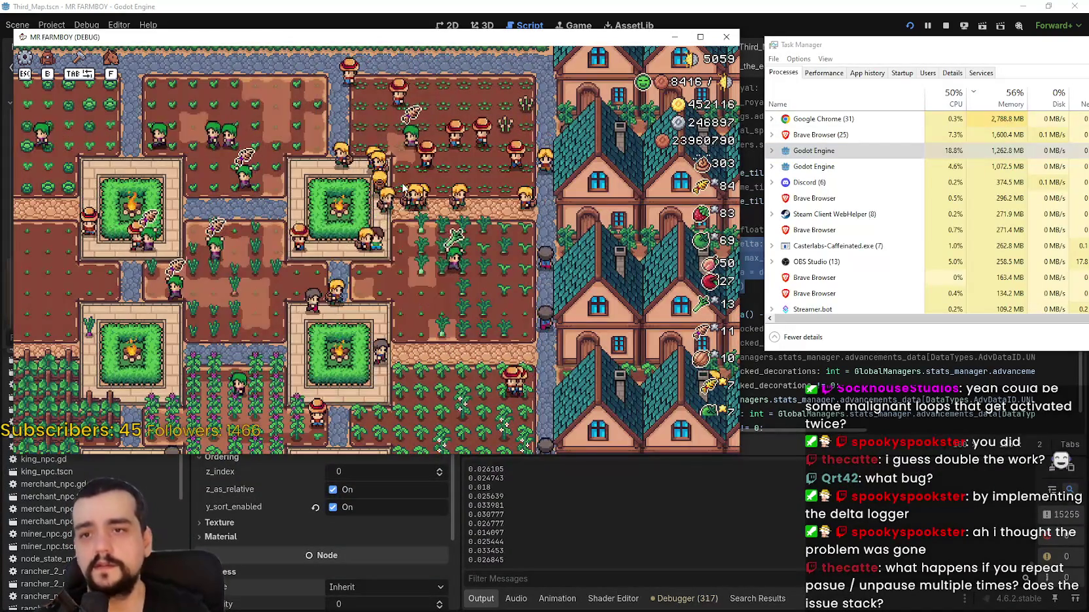
{"action": "key", "text": "Escape"}
{"action": "key", "text": "Escape"}
{"action": "key", "text": "Escape"}
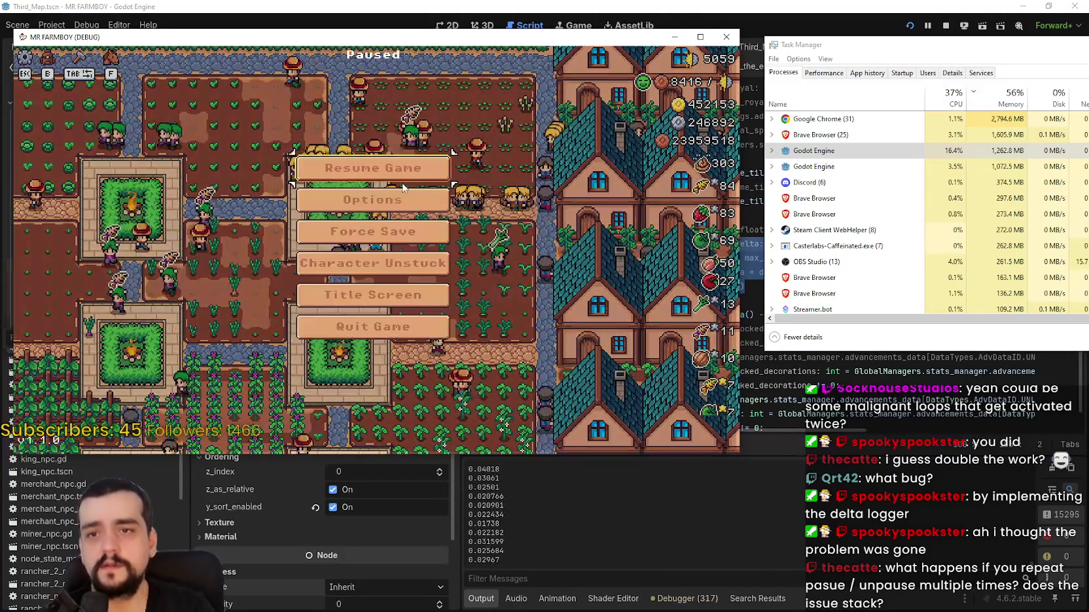
{"action": "key", "text": "Escape"}
{"action": "key", "text": "Escape"}
{"action": "key", "text": "Escape"}
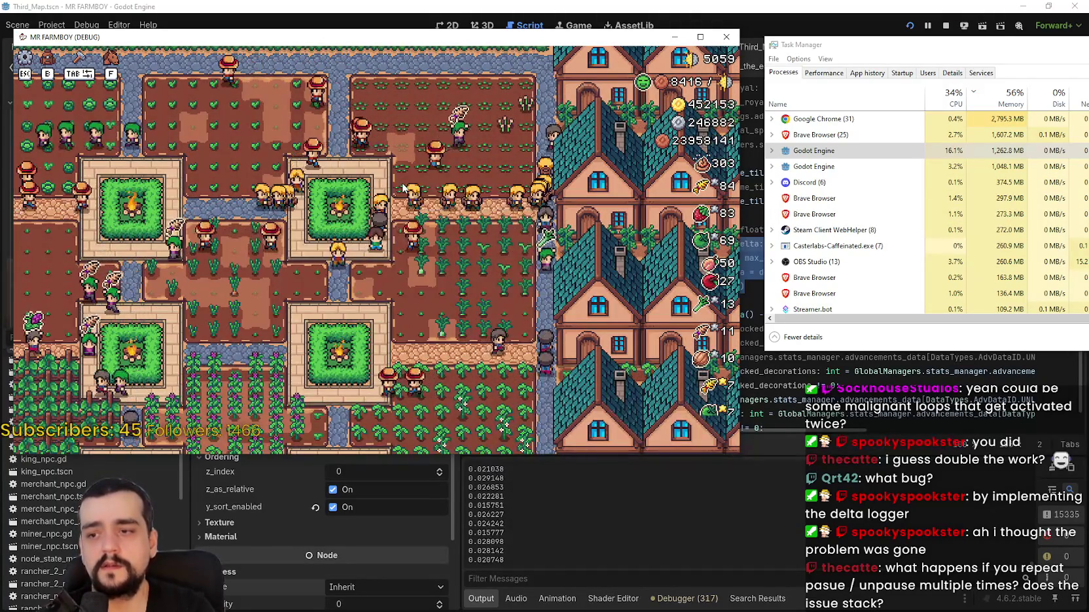
{"action": "key", "text": "Escape"}
{"action": "key", "text": "Escape"}
{"action": "key", "text": "Escape"}
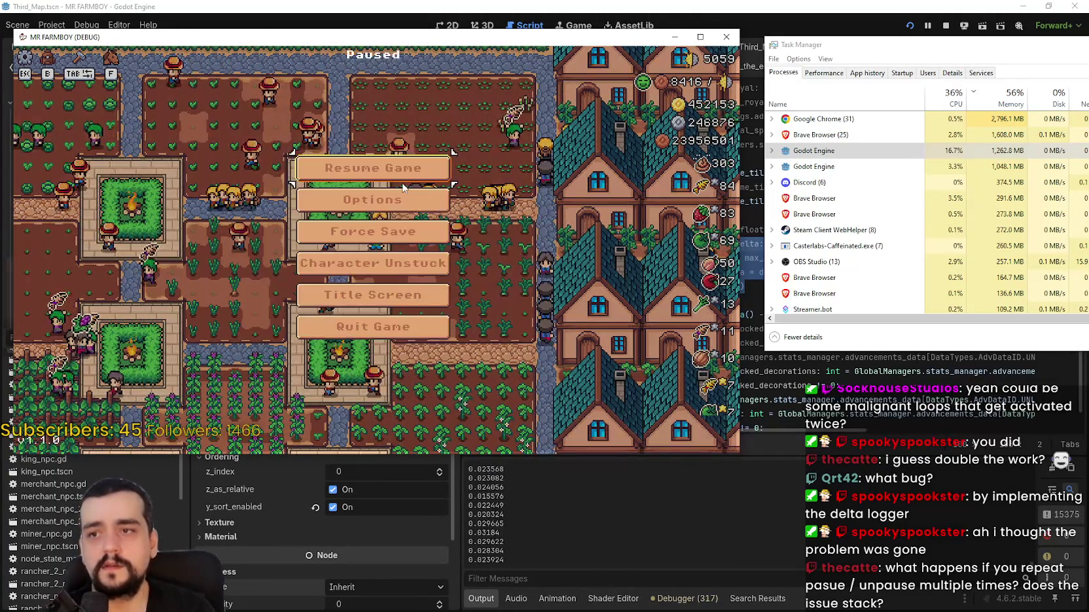
{"action": "key", "text": "Escape"}
{"action": "key", "text": "Escape"}
{"action": "key", "text": "Escape"}
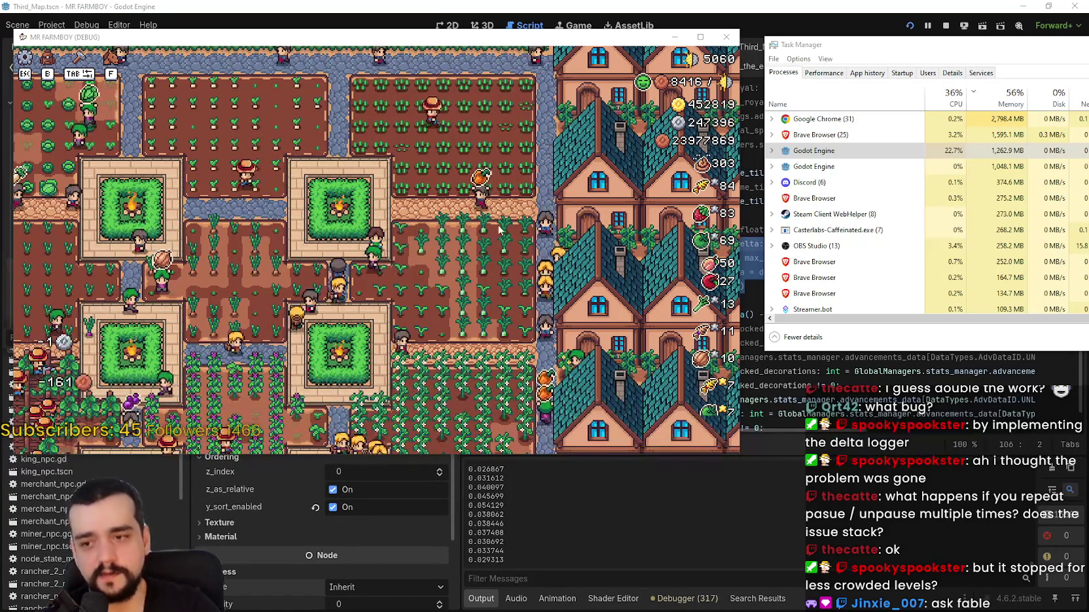
- Zoom the camera in and out, then pan it right, down and left across the farm
{"action": "scroll", "coordinate": [303, 247], "scroll_direction": "down", "scroll_amount": 5}
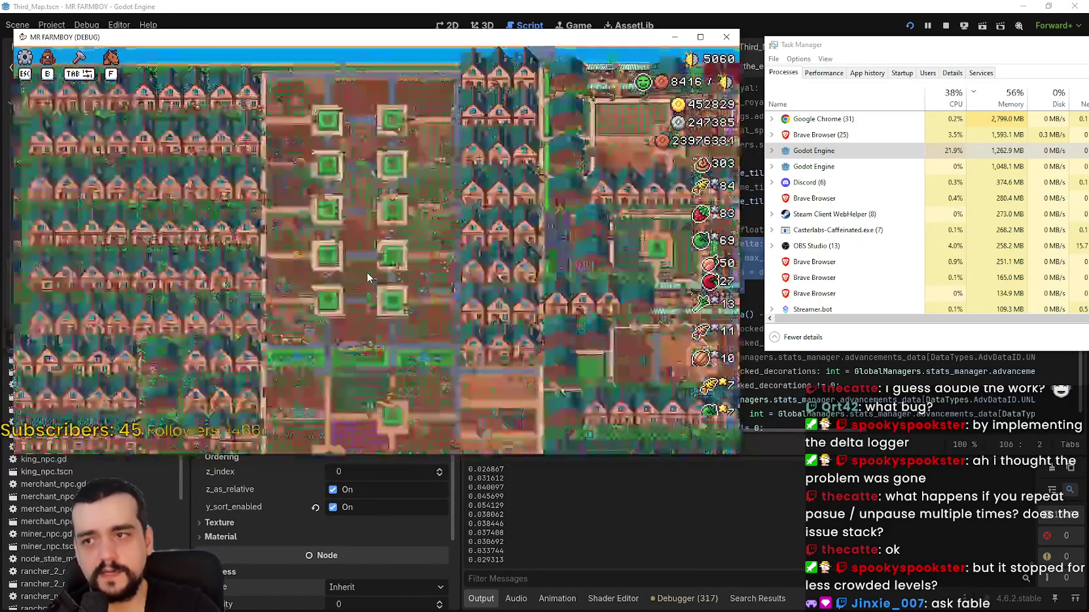
{"action": "scroll", "coordinate": [401, 296], "scroll_direction": "up", "scroll_amount": 4}
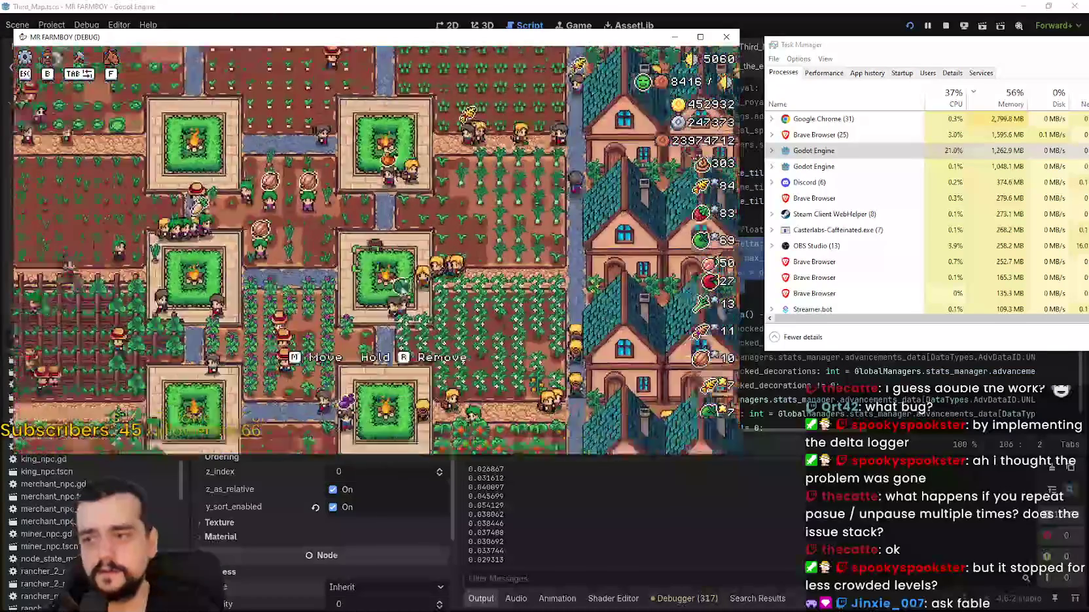
{"action": "scroll", "coordinate": [402, 294], "scroll_direction": "up", "scroll_amount": 3}
{"action": "scroll", "coordinate": [403, 287], "scroll_direction": "down", "scroll_amount": 3}
{"action": "key", "text": "d"}
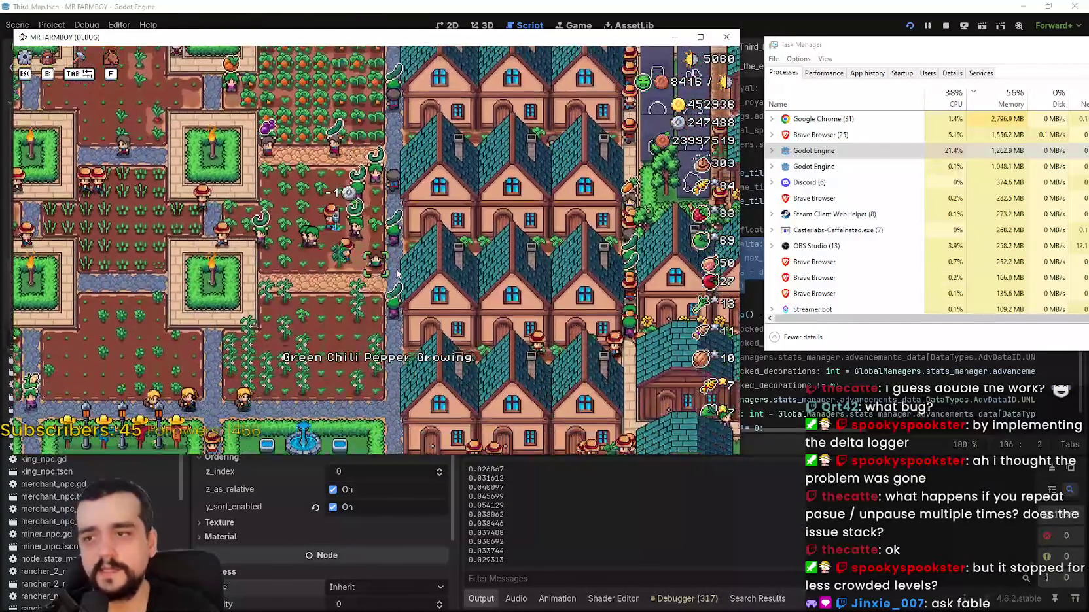
{"action": "key", "text": "s"}
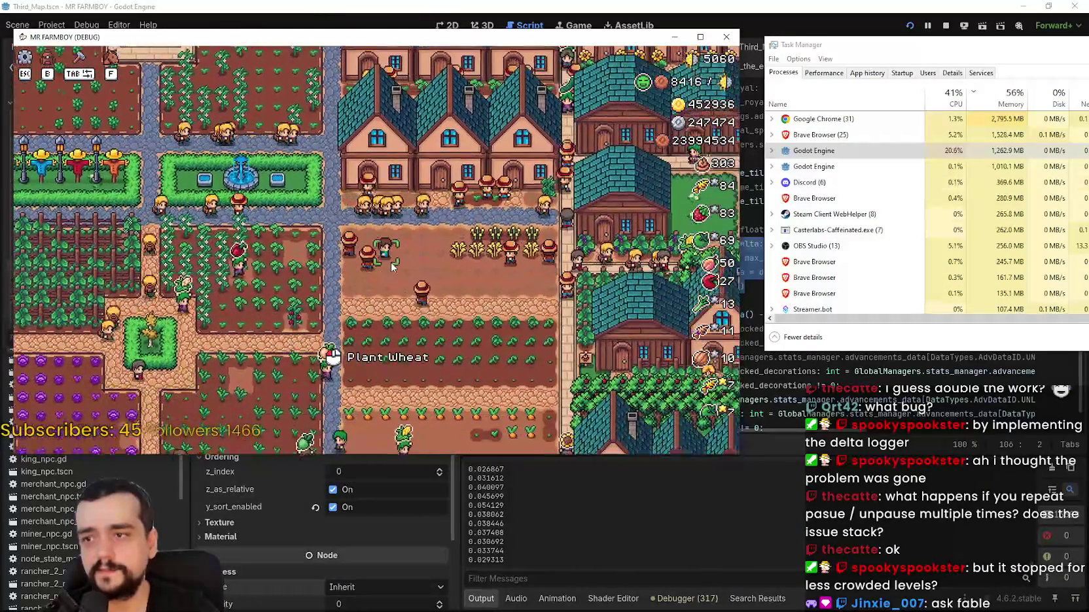
{"action": "key", "text": "d"}
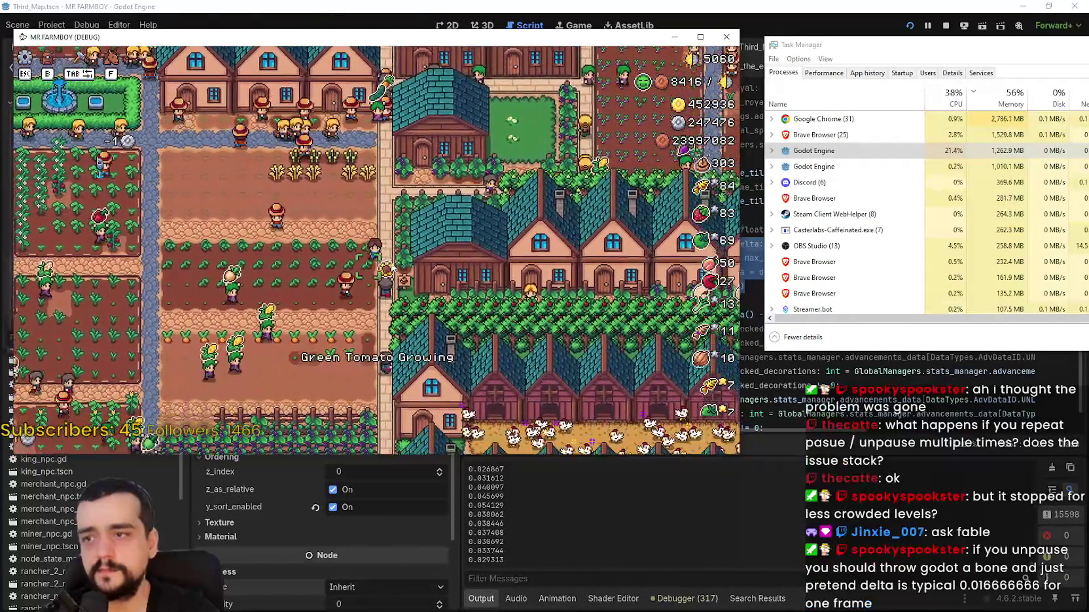
{"action": "key", "text": "s"}
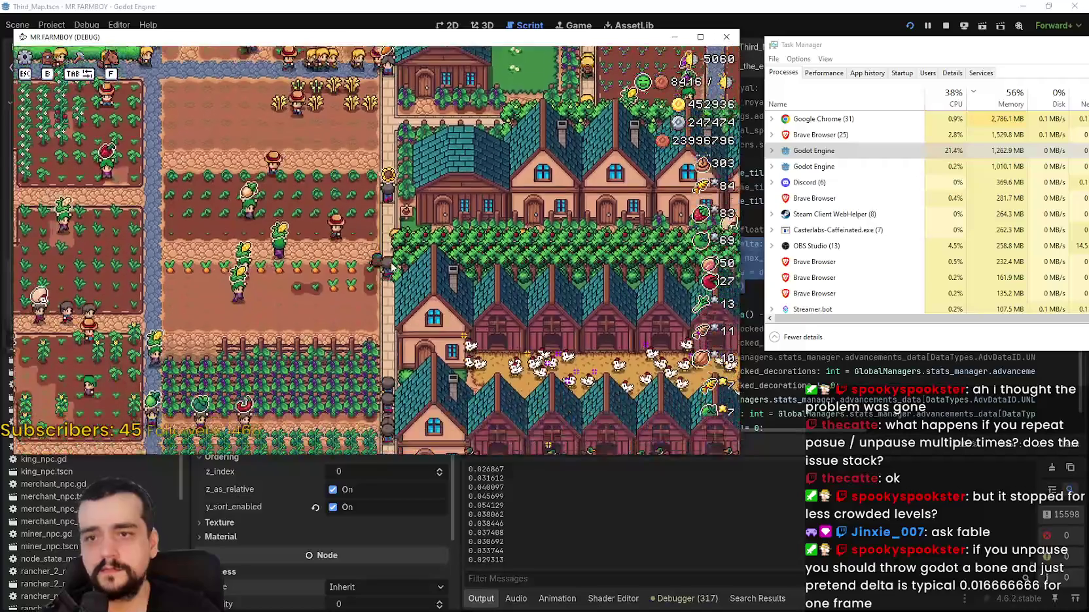
{"action": "key", "text": "a"}
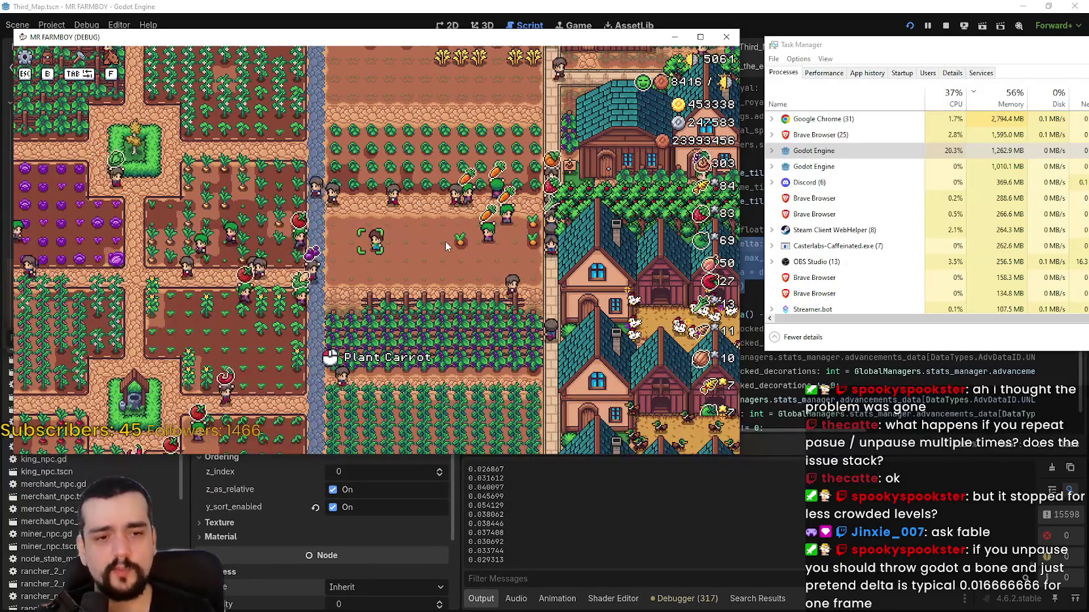
- Apply a 144 FPS limit with VSync off in the game's video options, then resume playing
{"action": "key", "text": "Escape"}
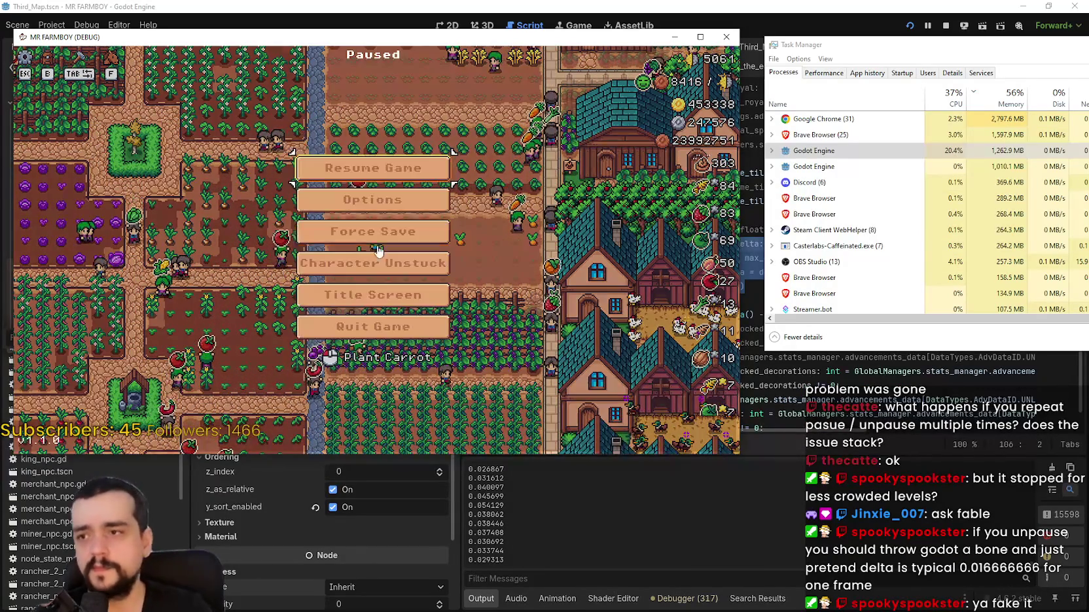
{"action": "left_click", "coordinate": [434, 200]}
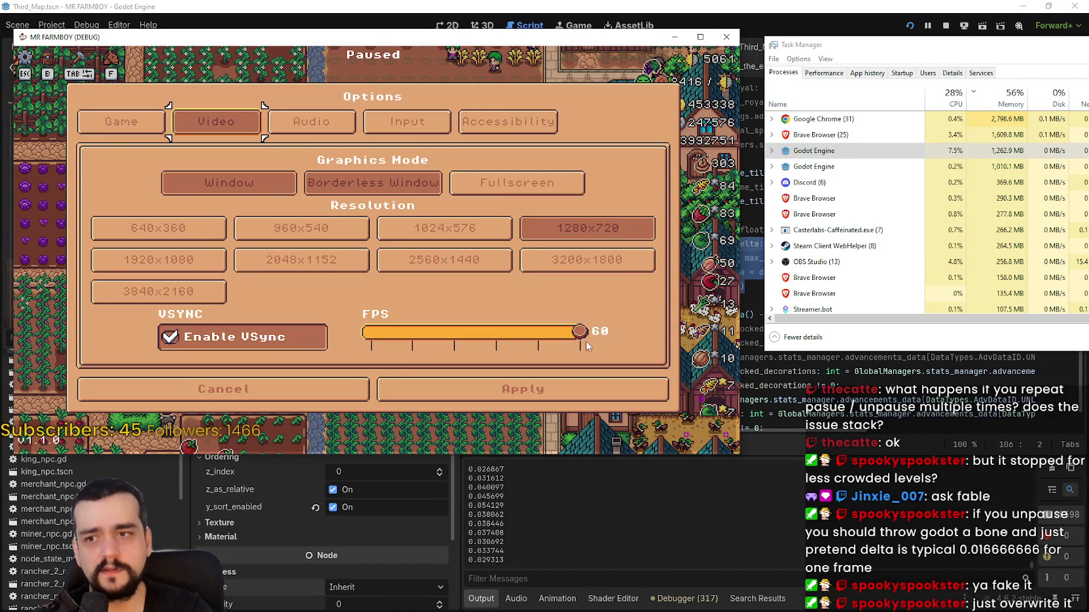
{"action": "key", "text": "Escape"}
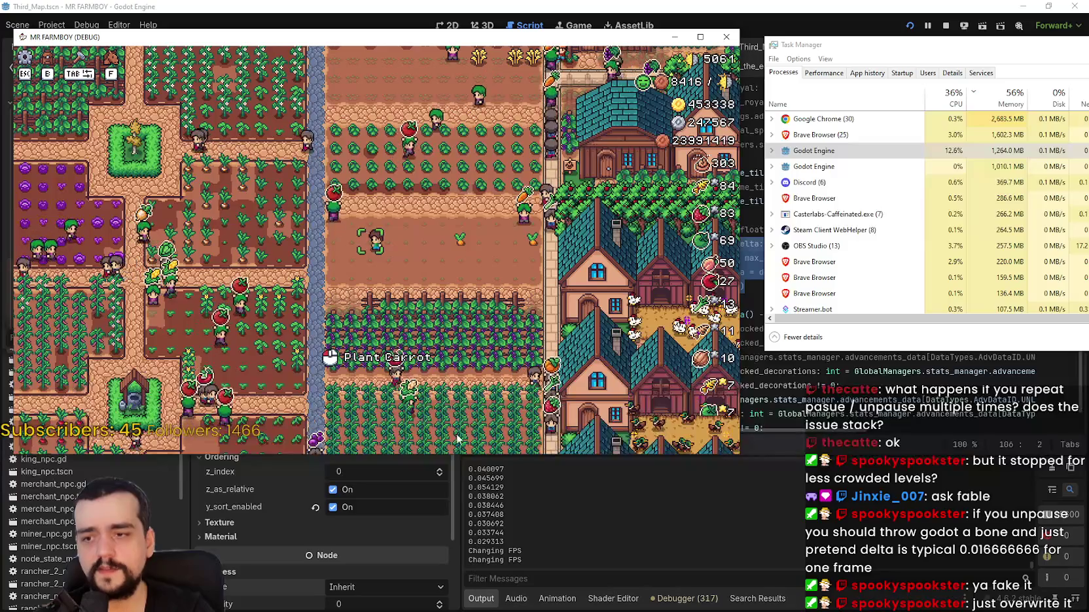
{"action": "key", "text": "Escape"}
{"action": "key", "text": "Down"}
{"action": "key", "text": "Return"}
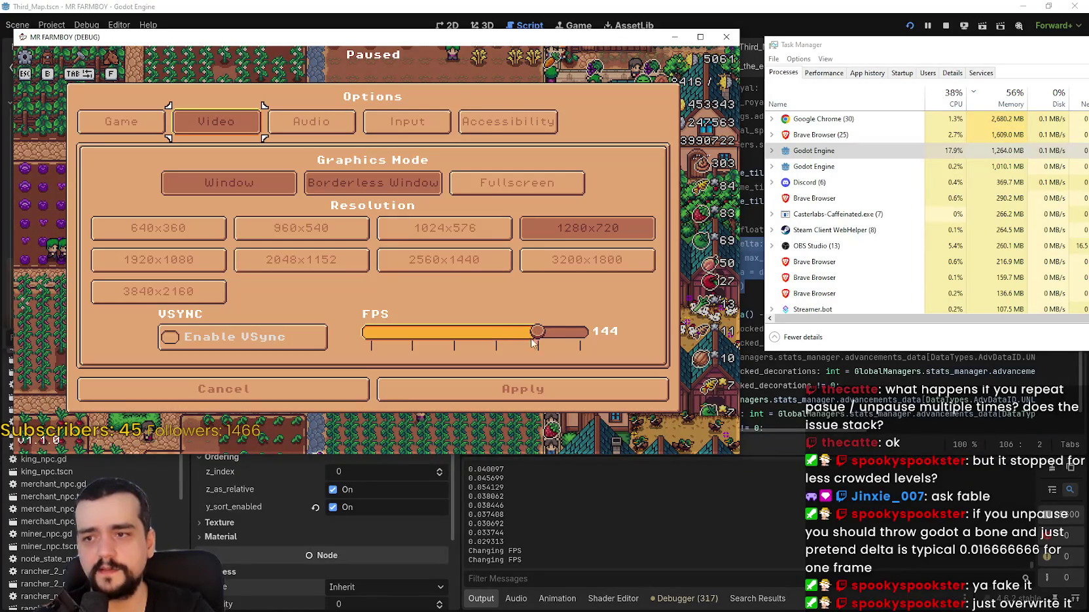
{"action": "left_click", "coordinate": [517, 390]}
{"action": "key", "text": "Escape"}
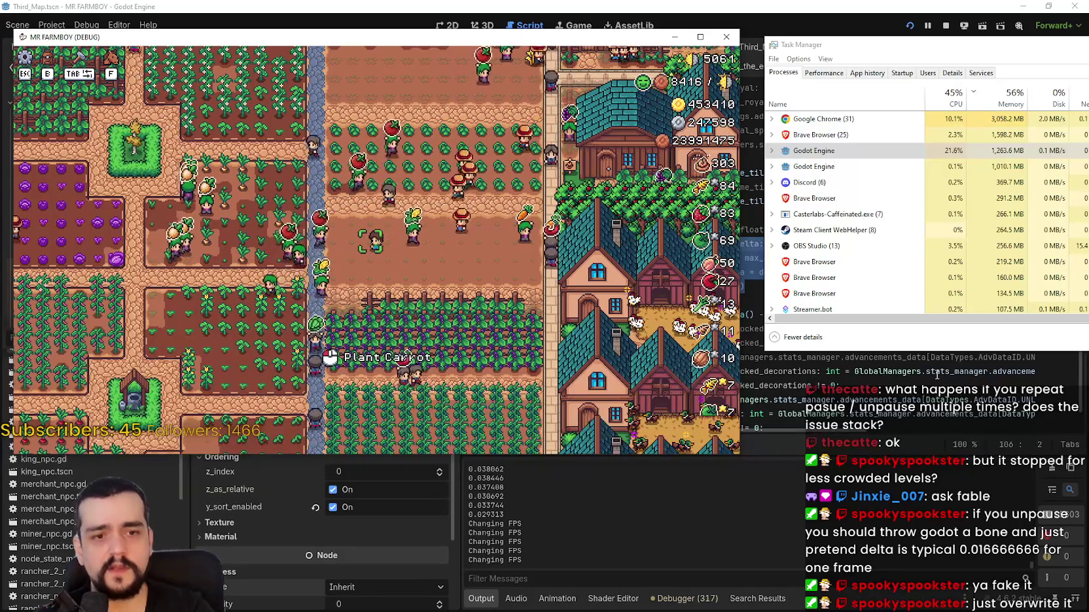
{"action": "mouse_move", "coordinate": [937, 374]}
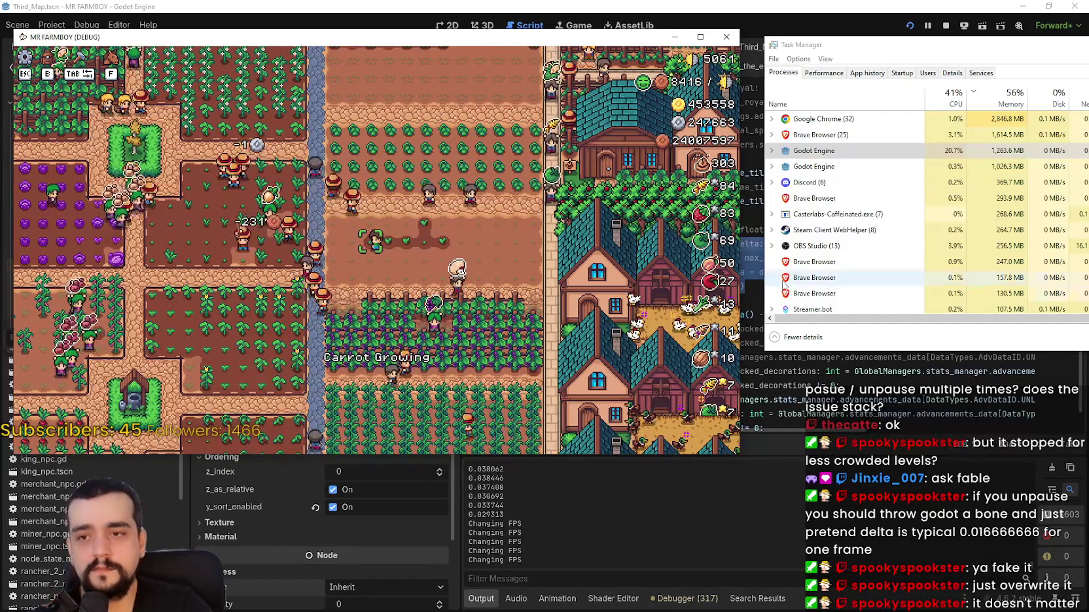
{"action": "left_click", "coordinate": [774, 284]}
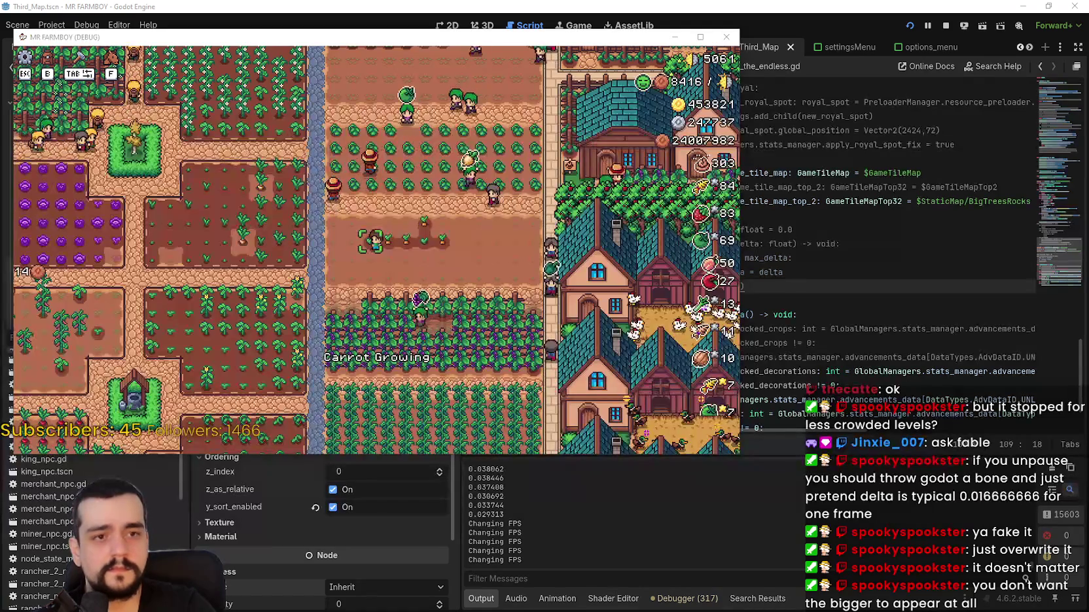
- Scroll through third_map_the_endless.gd, then filter the FileSystem list to 'setting'
{"action": "left_click", "coordinate": [794, 221]}
{"action": "scroll", "coordinate": [796, 236], "scroll_direction": "up", "scroll_amount": 1}
{"action": "scroll", "coordinate": [795, 235], "scroll_direction": "up", "scroll_amount": 2}
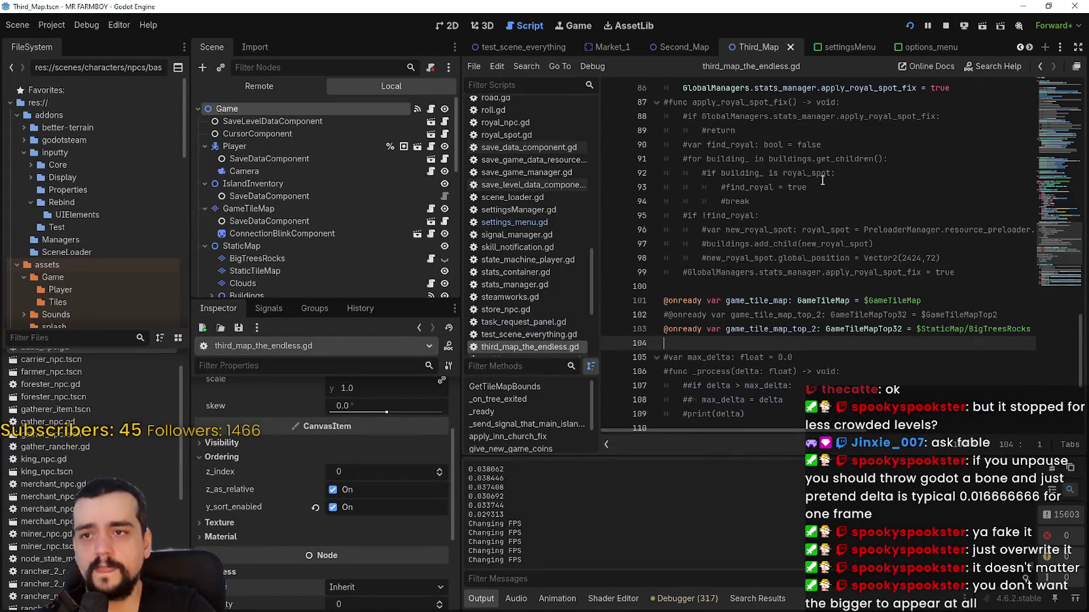
{"action": "scroll", "coordinate": [901, 93], "scroll_direction": "up", "scroll_amount": 20}
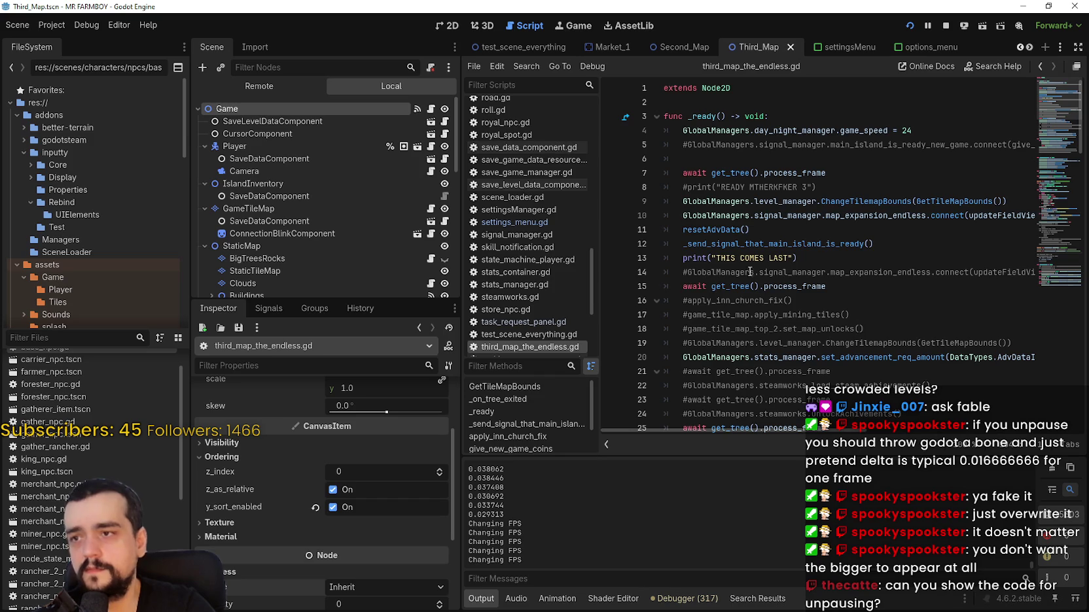
{"action": "scroll", "coordinate": [789, 258], "scroll_direction": "down", "scroll_amount": 4}
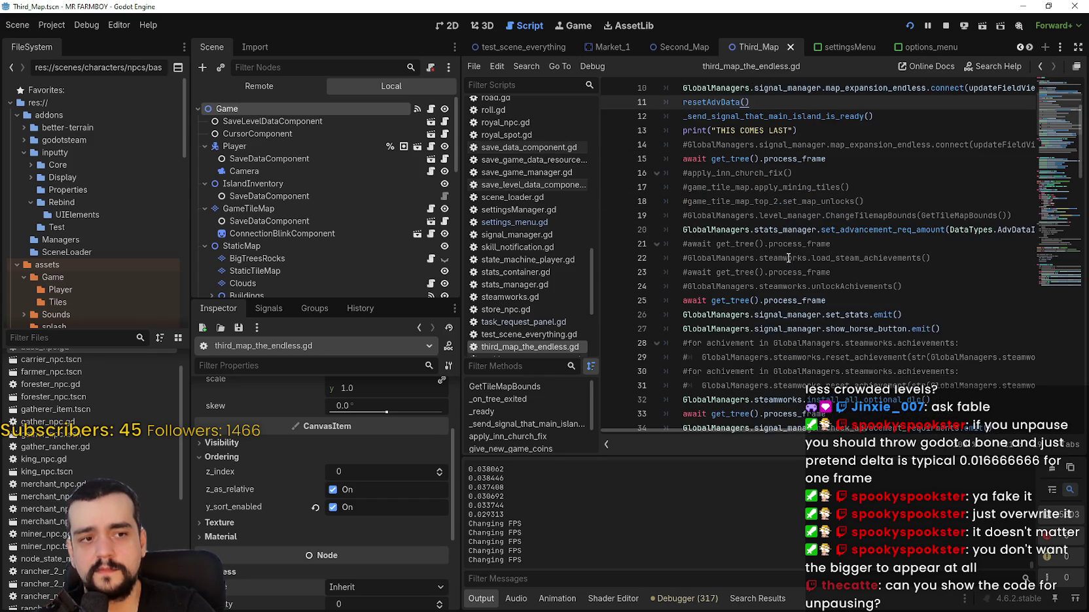
{"action": "scroll", "coordinate": [318, 227], "scroll_direction": "down", "scroll_amount": 3}
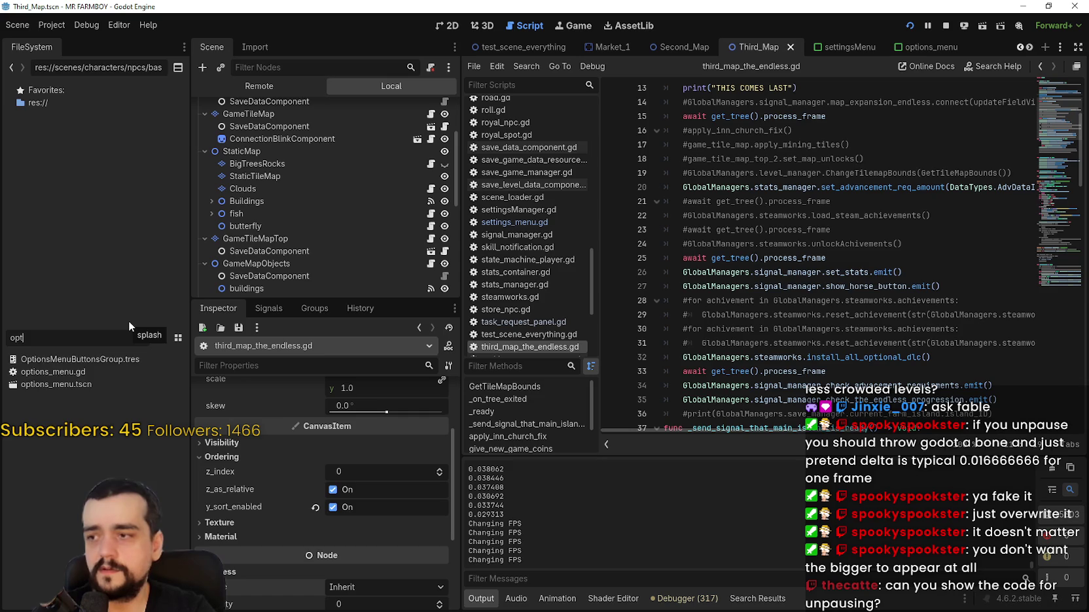
{"action": "type", "text": "setting"}
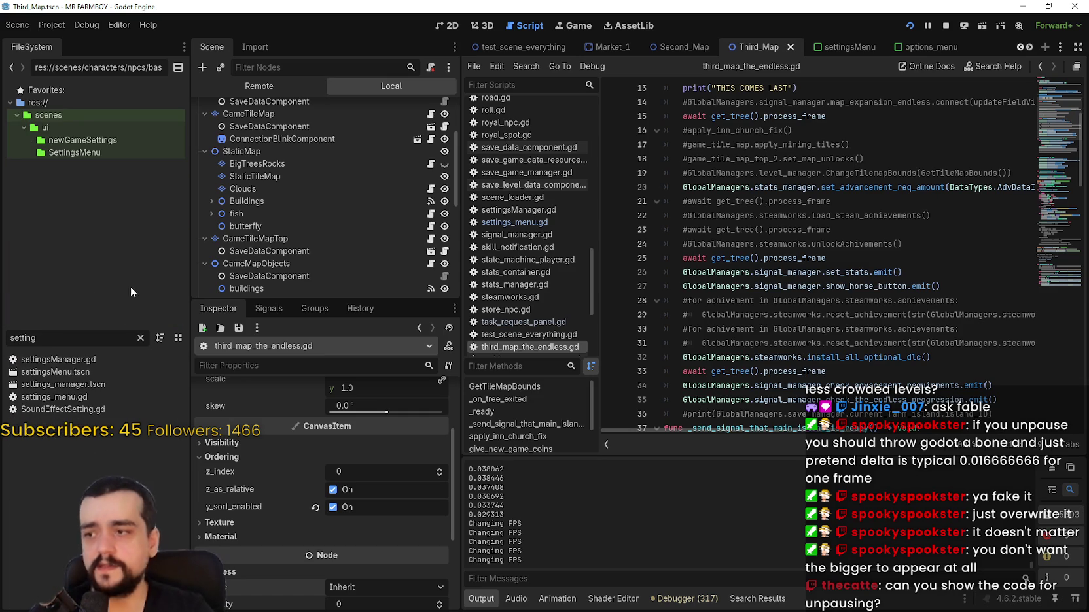
- Open settingsMenu.tscn, settingsManager.gd and settings_menu.gd, and select get_tree().set_pause(true) on line 81
{"action": "double_click", "coordinate": [71, 371]}
{"action": "double_click", "coordinate": [165, 360]}
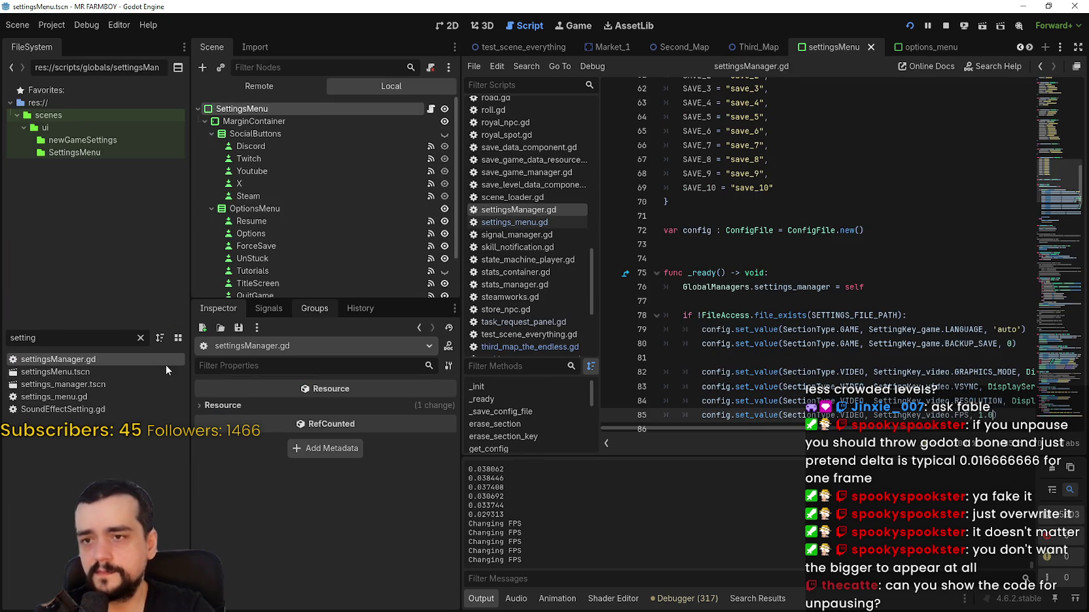
{"action": "double_click", "coordinate": [71, 395]}
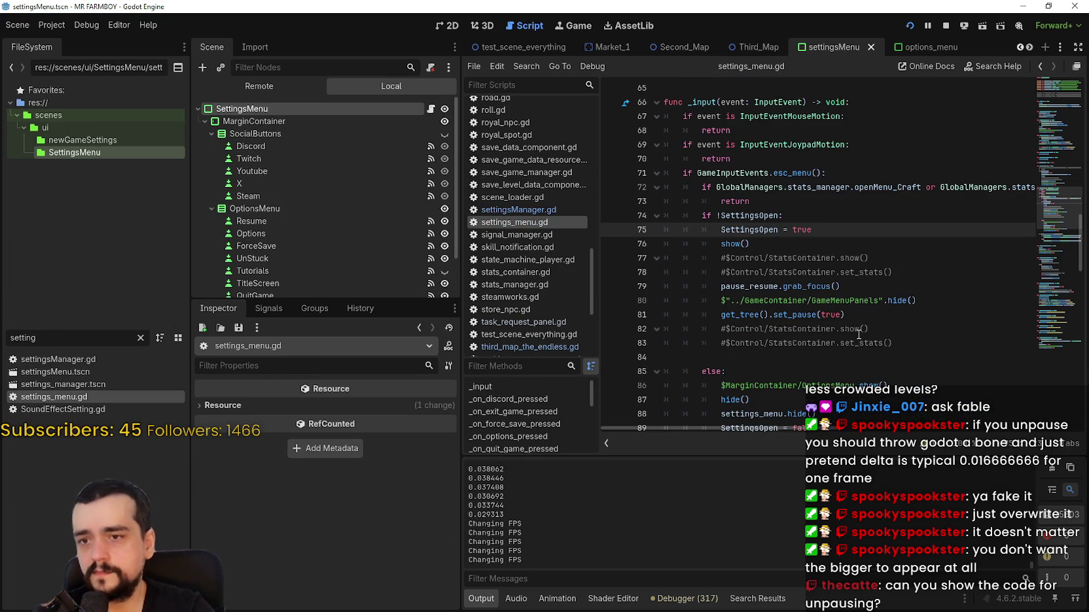
{"action": "scroll", "coordinate": [859, 335], "scroll_direction": "down", "scroll_amount": 1}
{"action": "left_click_drag", "start_coordinate": [890, 268], "coordinate": [721, 274]}
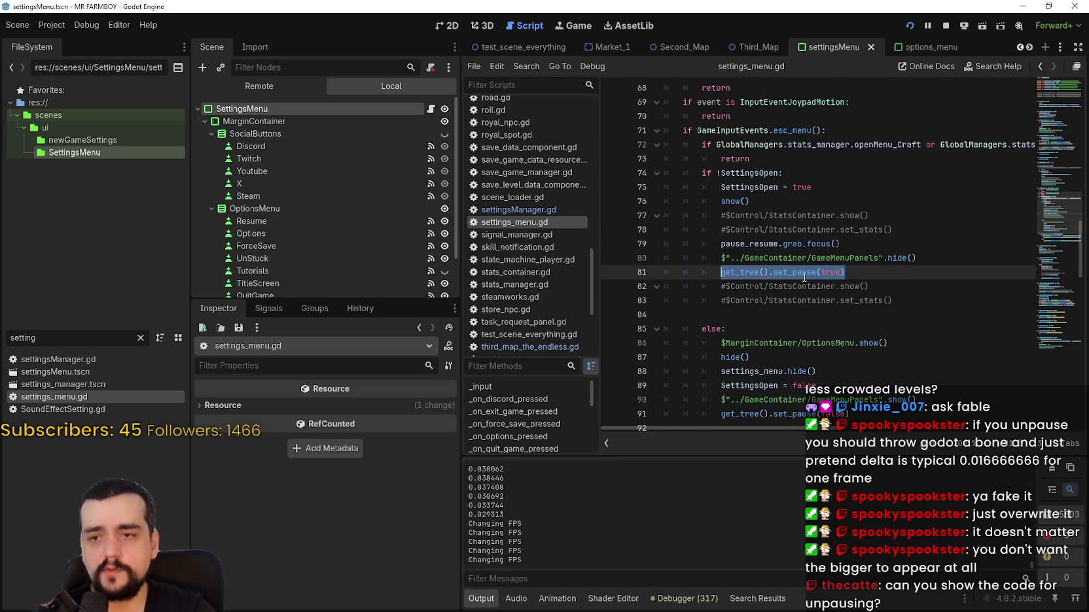
{"action": "left_click", "coordinate": [740, 272]}
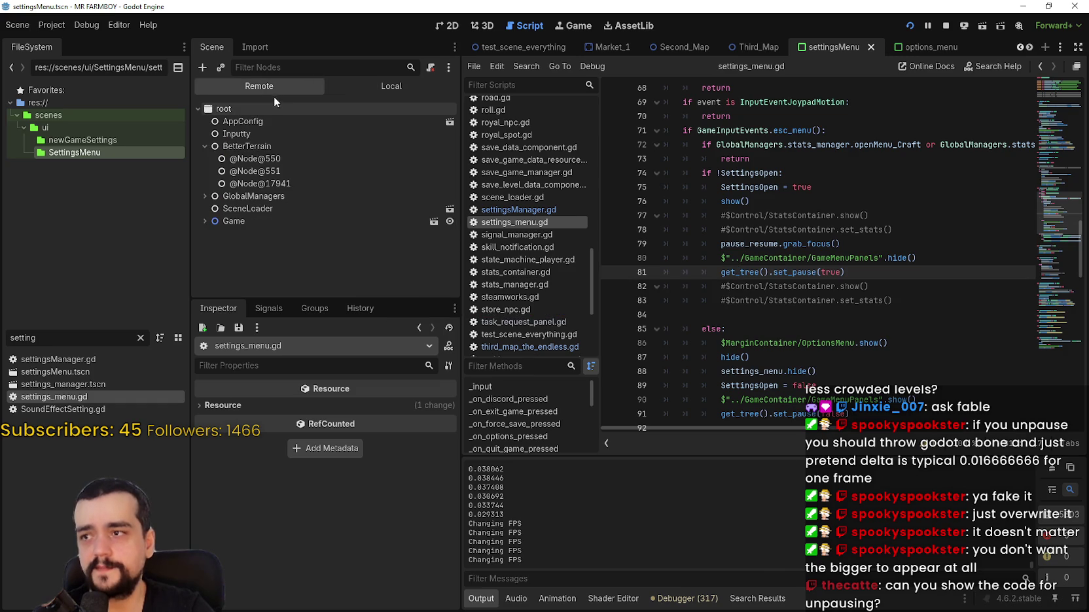
- Inspect the running game's Remote root window properties
{"action": "left_click", "coordinate": [276, 108]}
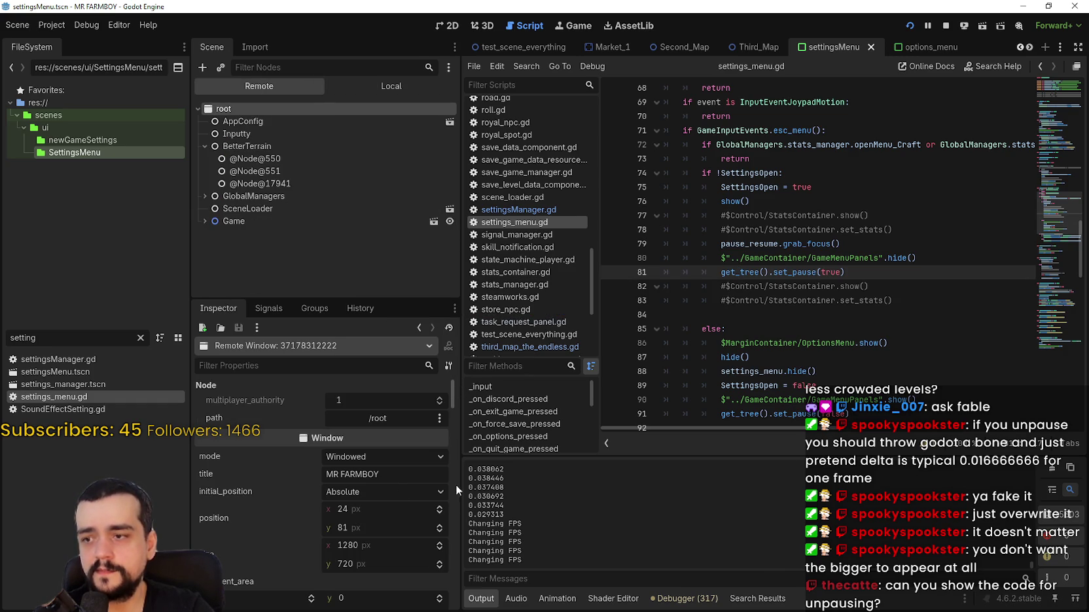
{"action": "mouse_move", "coordinate": [448, 392]}
{"action": "left_mouse_down"}
{"action": "mouse_move", "coordinate": [457, 425]}
{"action": "mouse_move", "coordinate": [419, 296]}
{"action": "left_mouse_up"}
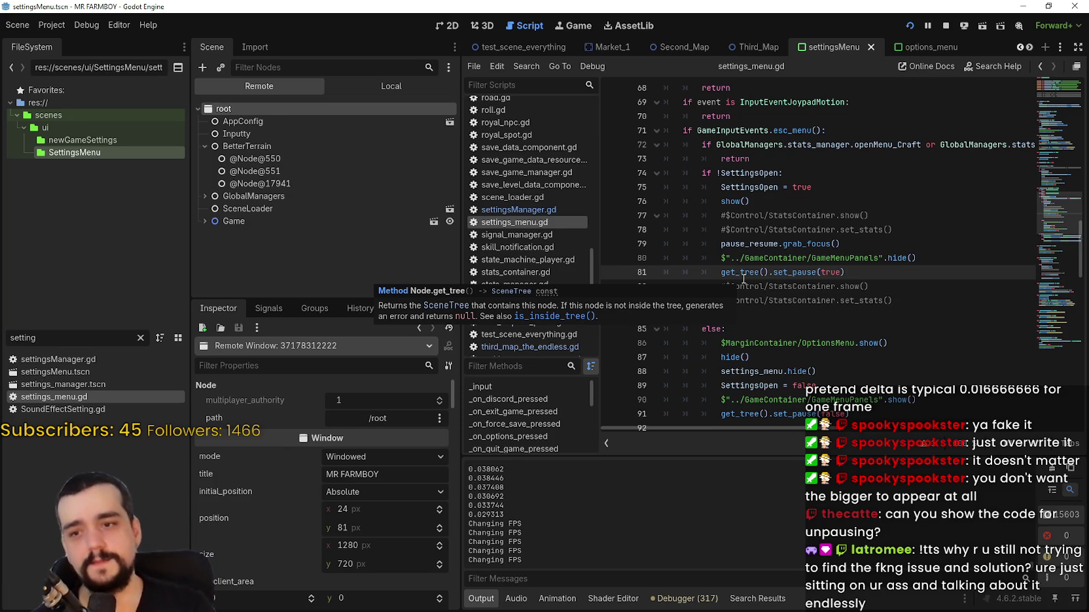
{"action": "scroll", "coordinate": [825, 242], "scroll_direction": "down", "scroll_amount": 1}
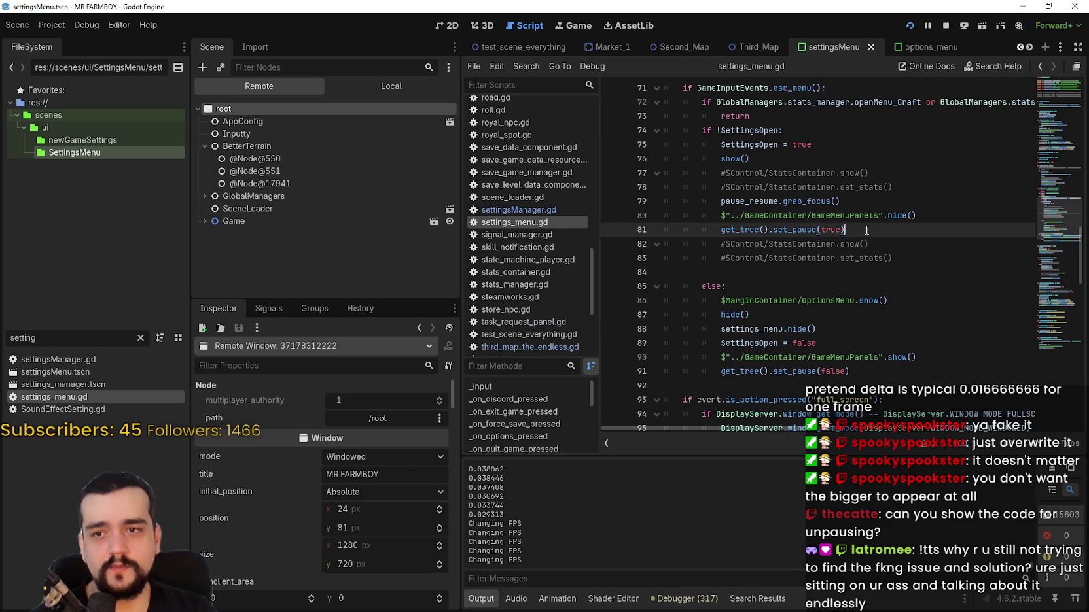
- Test pausing and resuming in the game, close it, and start a new line after line 81
{"action": "key", "text": "alt+Tab"}
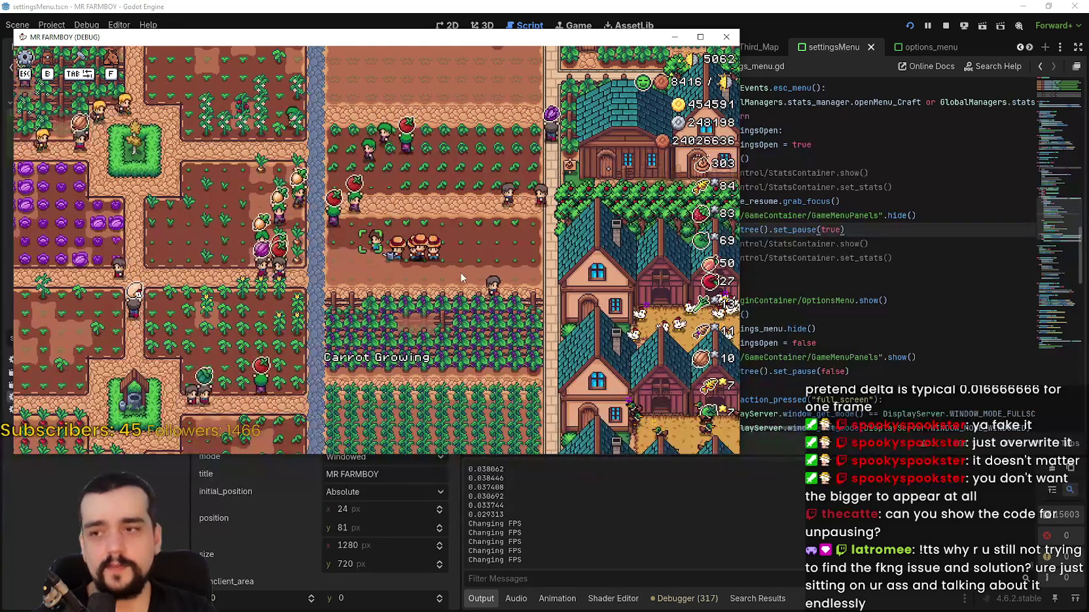
{"action": "key", "text": "Escape"}
{"action": "left_click", "coordinate": [376, 167]}
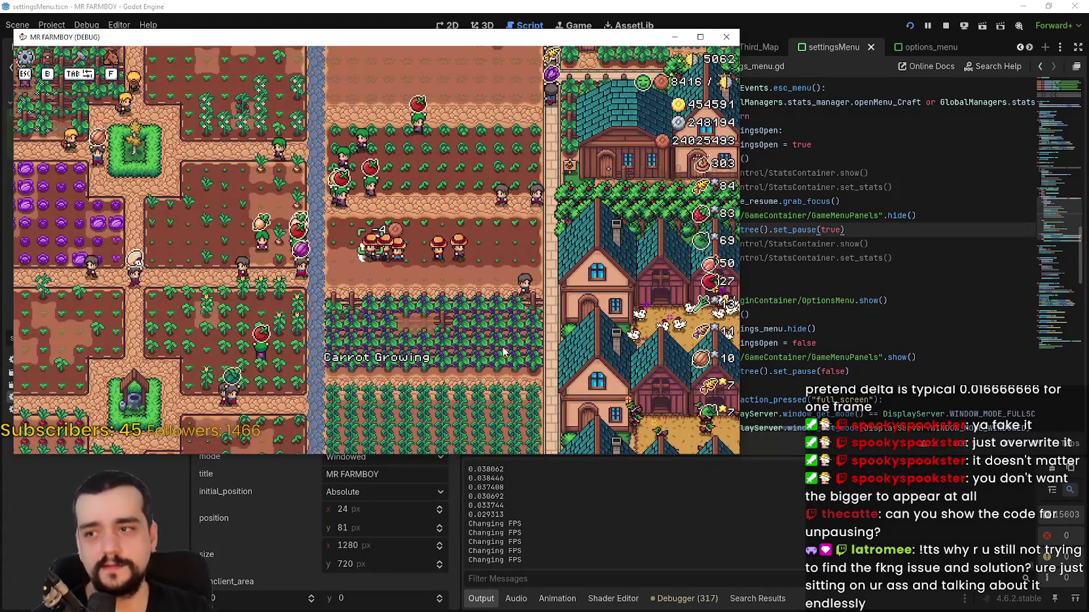
{"action": "key", "text": "Escape"}
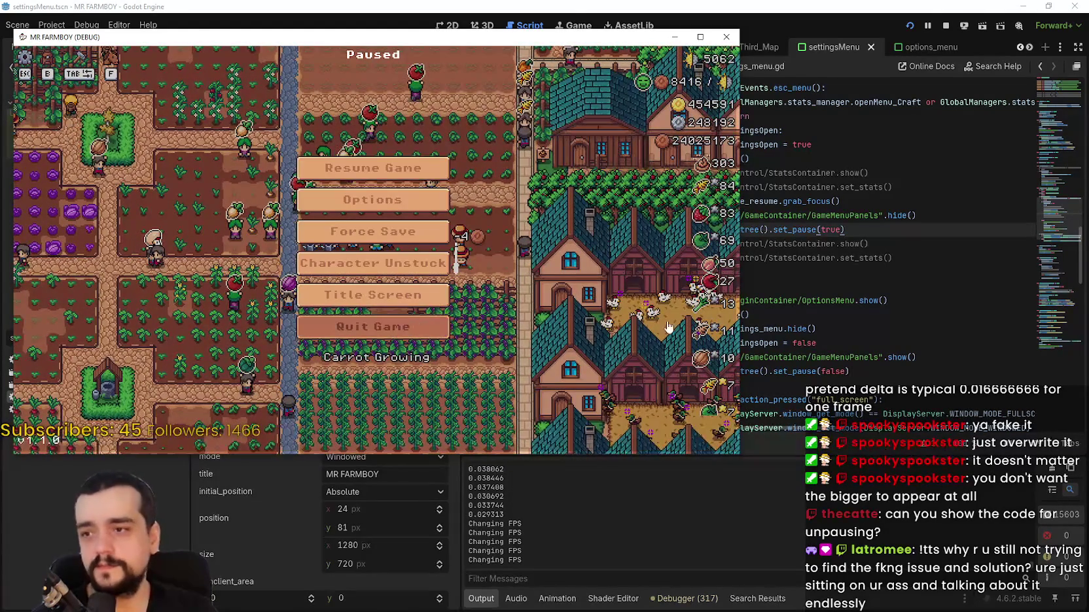
{"action": "key", "text": "Escape"}
{"action": "key", "text": "alt+F4"}
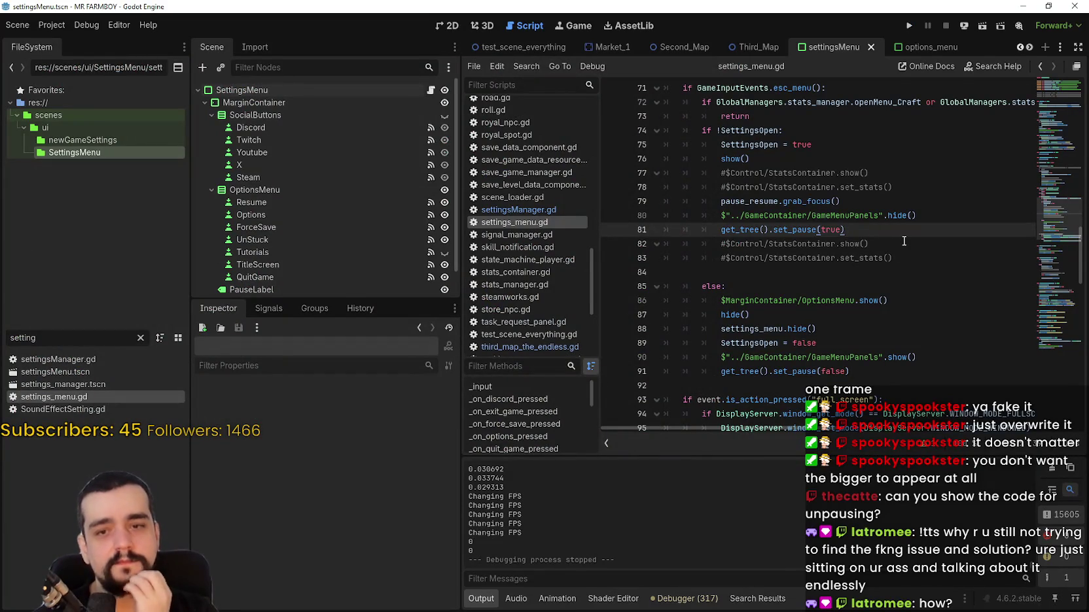
{"action": "key", "text": "Return"}
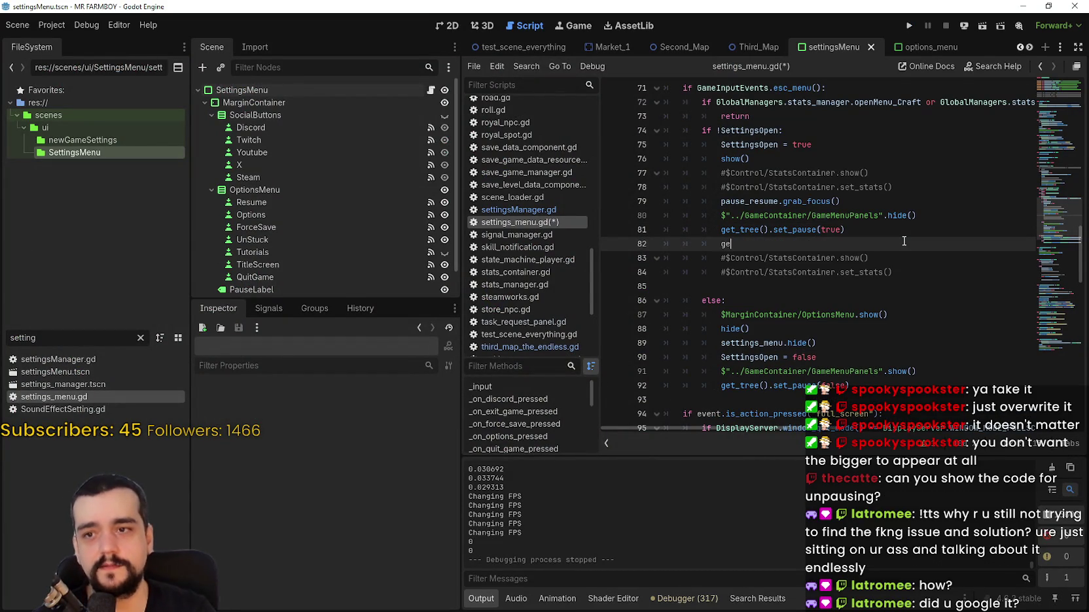
- Write get_tree().paused = true on line 82 using autocompletion
{"action": "type", "text": "et"}
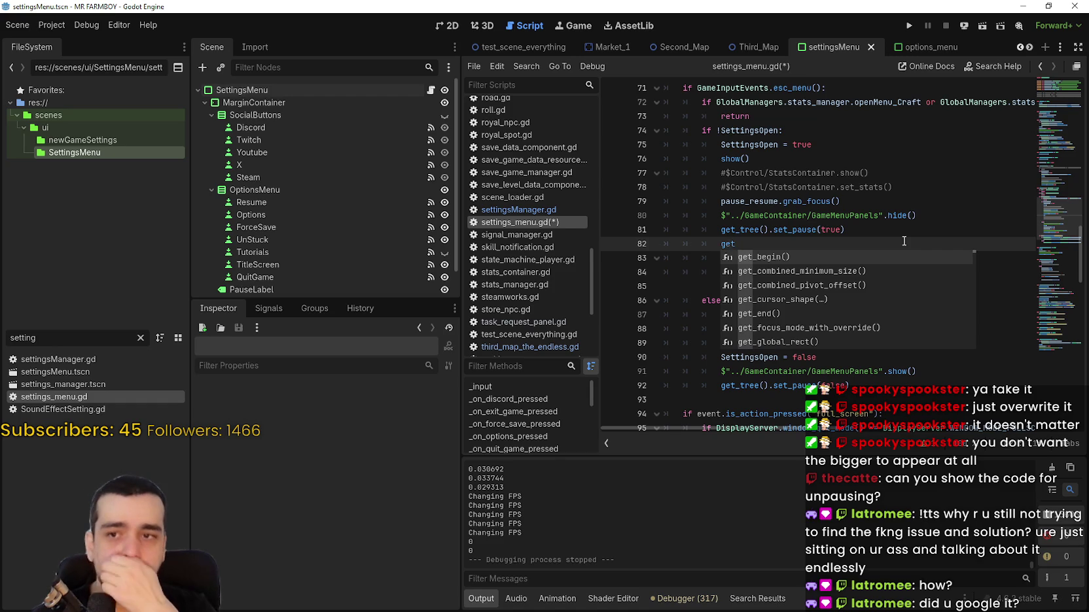
{"action": "key", "text": "BackSpace"}
{"action": "key", "text": "BackSpace"}
{"action": "key", "text": "BackSpace"}
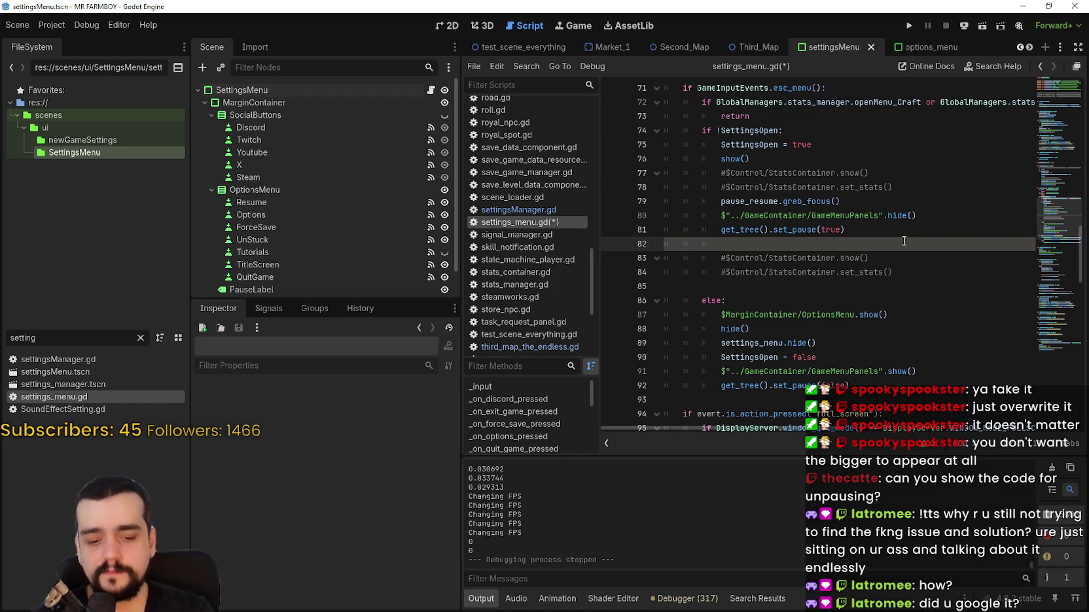
{"action": "type", "text": "get"}
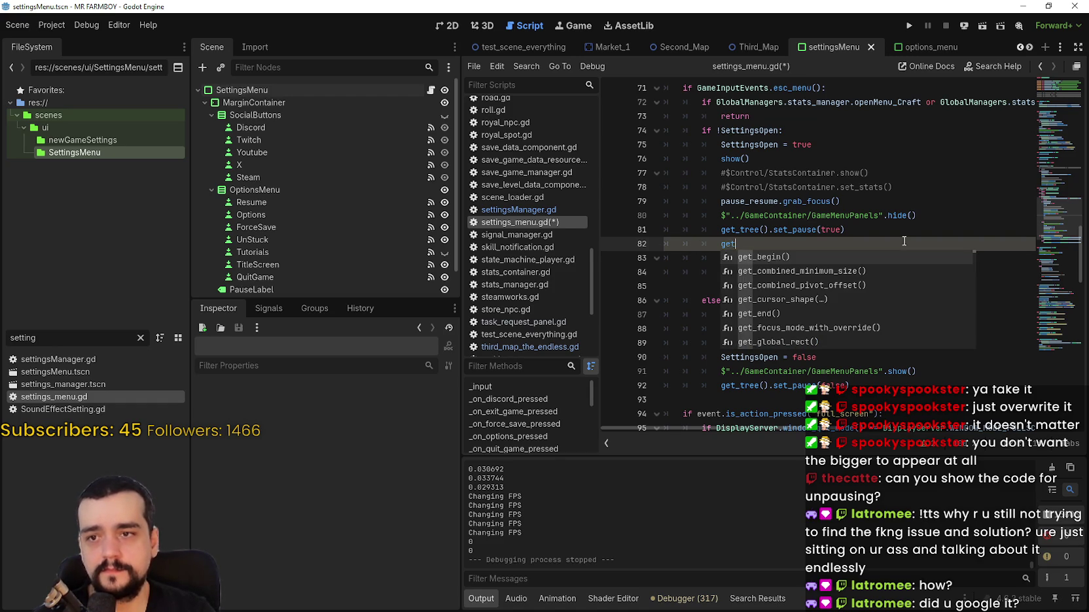
{"action": "type", "text": "_tree()."}
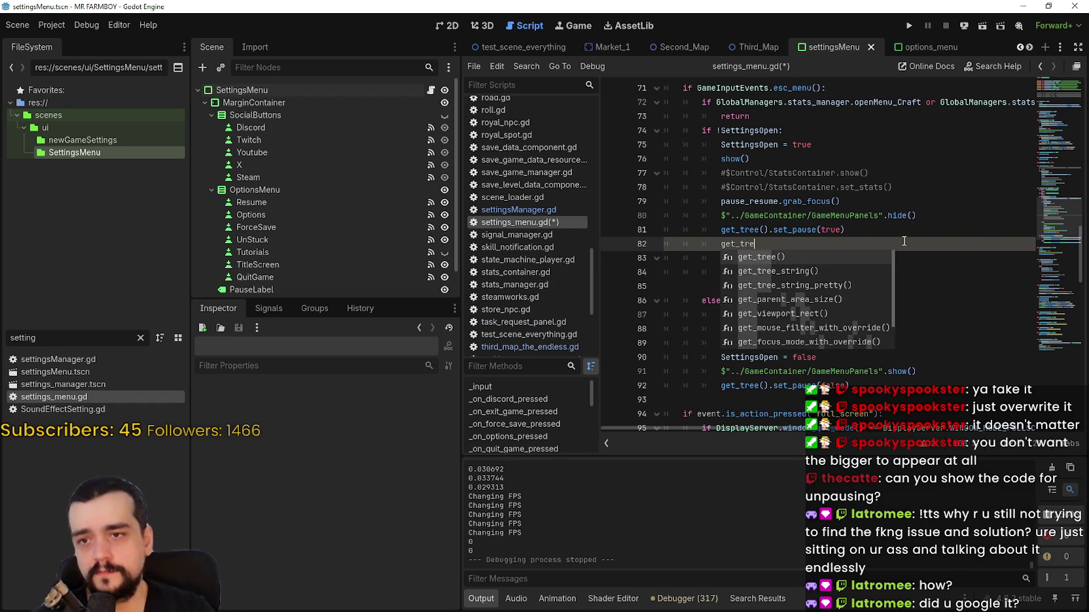
{"action": "key", "text": "Return"}
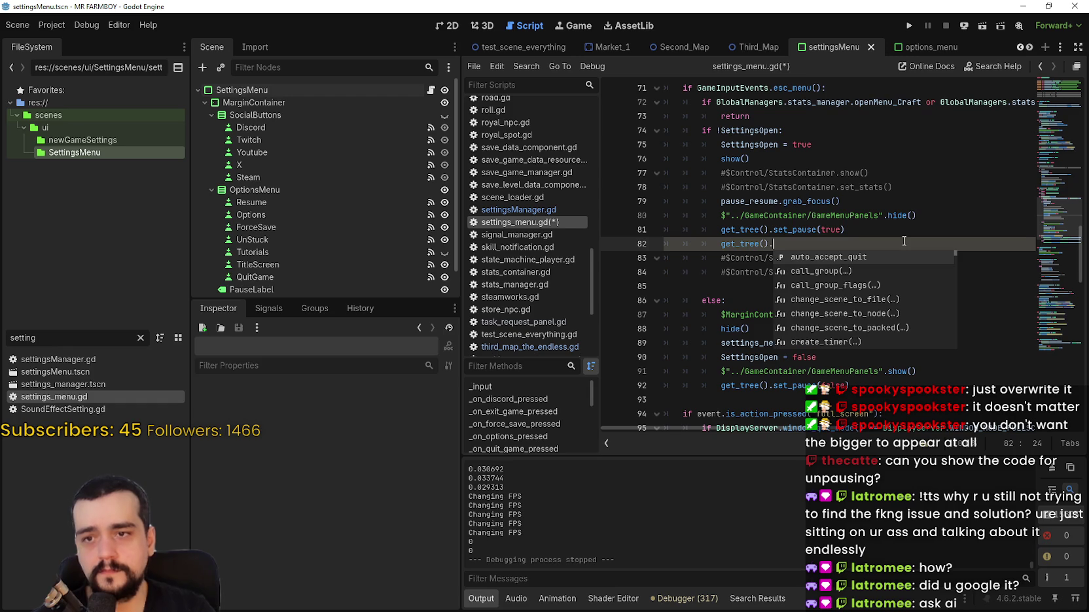
{"action": "key", "text": "Down"}
{"action": "key", "text": "Down"}
{"action": "key", "text": "Down"}
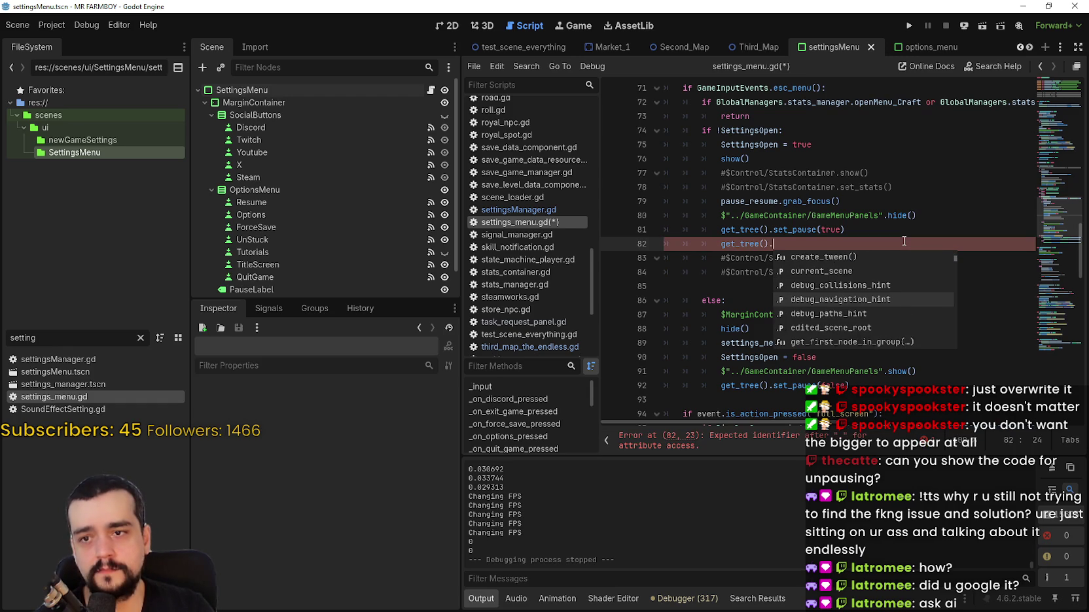
{"action": "key", "text": "Down"}
{"action": "key", "text": "Down"}
{"action": "key", "text": "Down"}
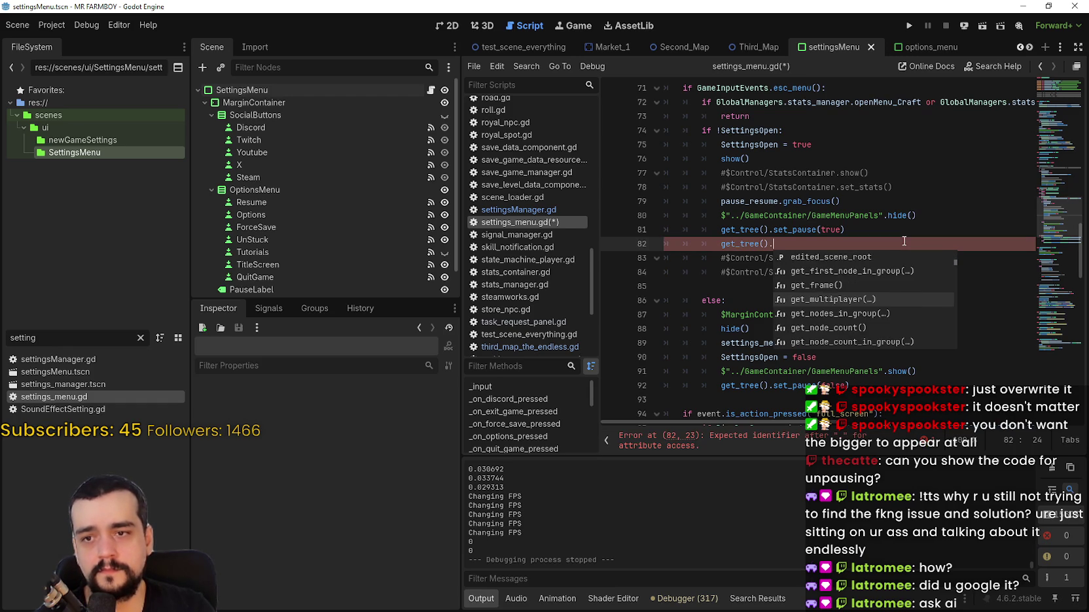
{"action": "key", "text": "Down"}
{"action": "key", "text": "Down"}
{"action": "key", "text": "Down"}
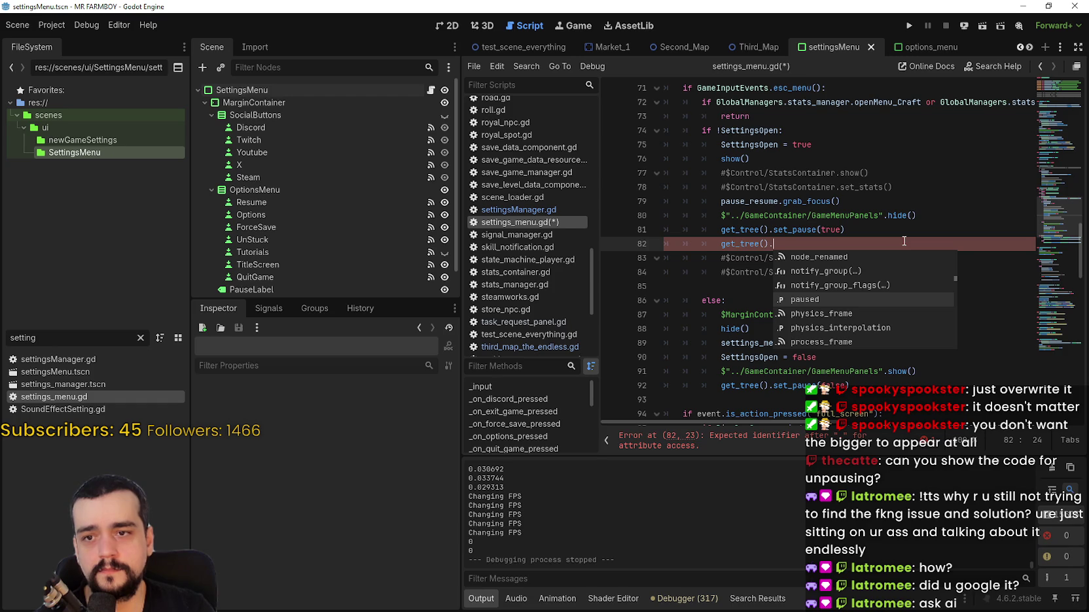
{"action": "key", "text": "Return"}
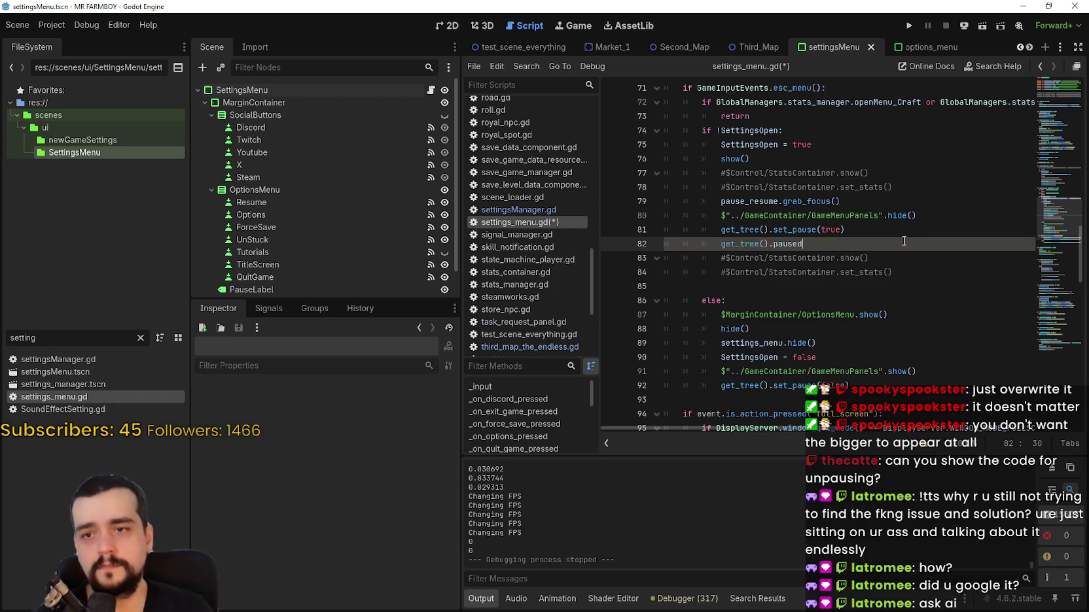
{"action": "type", "text": "= "}
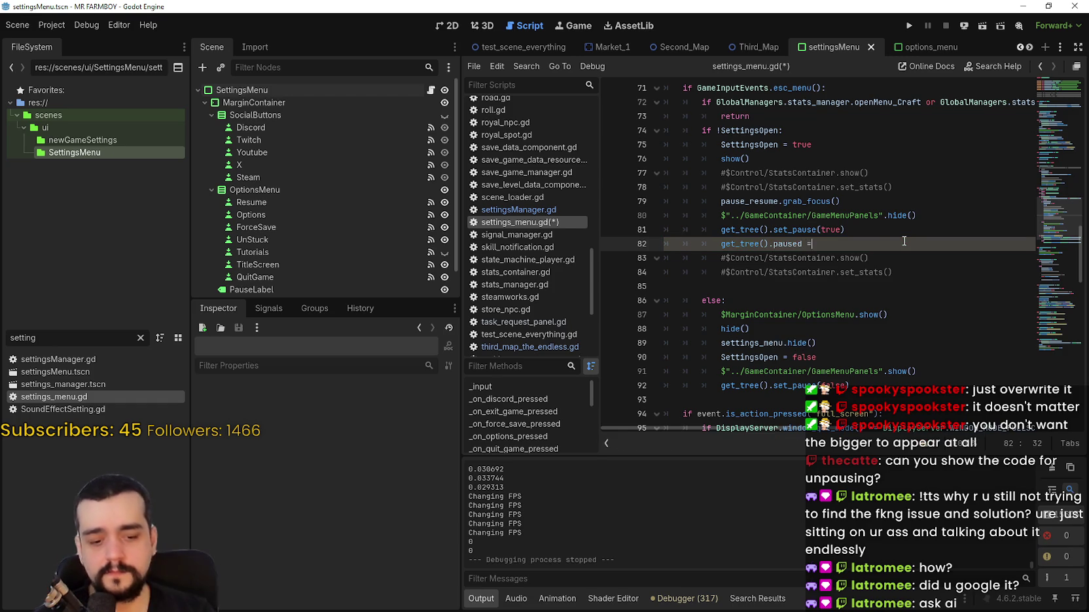
{"action": "type", "text": "true"}
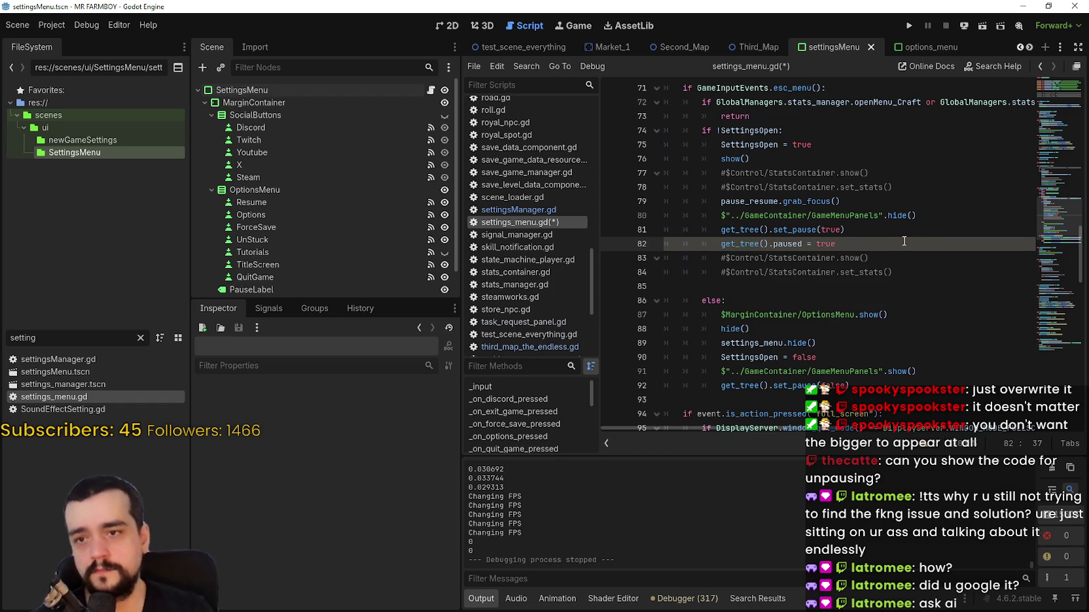
- Comment out both the set_pause(true) and set_pause(false) lines with #
{"action": "left_click", "coordinate": [721, 229]}
{"action": "type", "text": "#"}
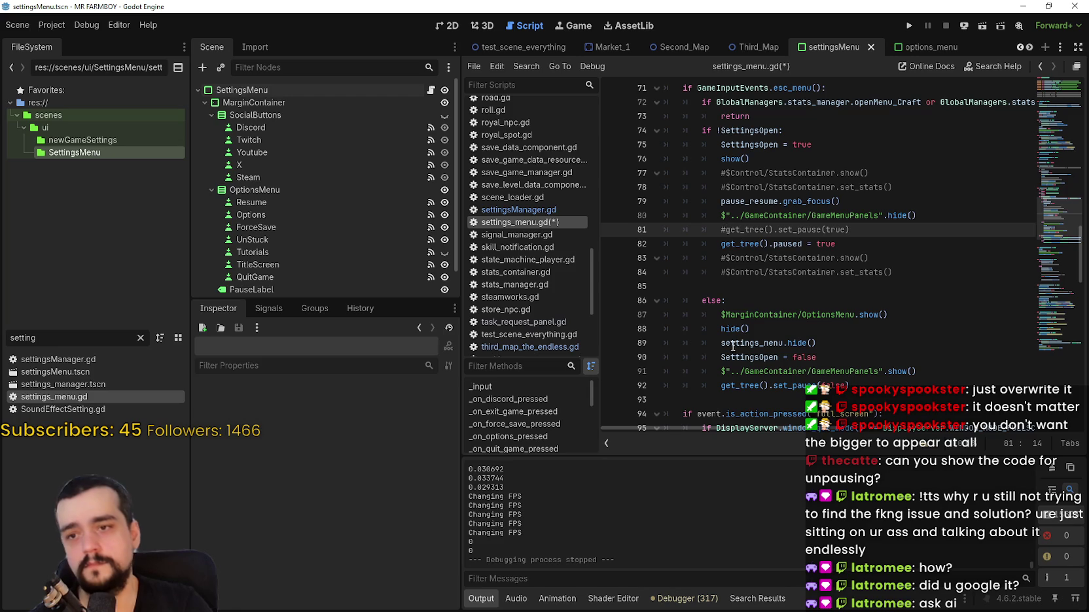
{"action": "left_click", "coordinate": [721, 358]}
{"action": "scroll", "coordinate": [691, 388], "scroll_direction": "down", "scroll_amount": 2}
{"action": "left_click", "coordinate": [720, 300]}
{"action": "type", "text": "#"}
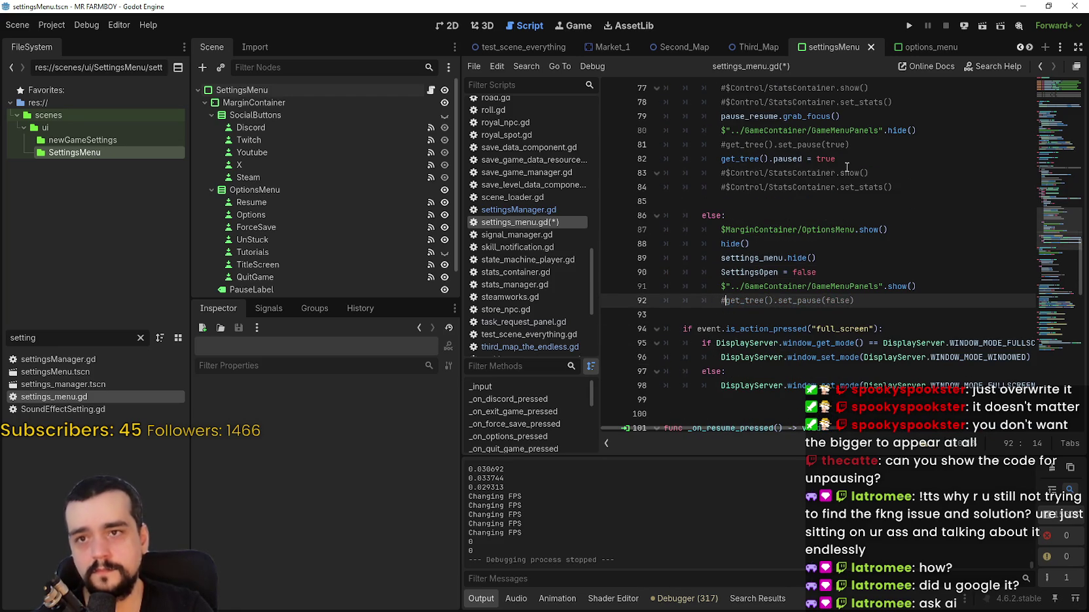
- Add get_tree().paused = false below the commented unpause line and save the script
{"action": "left_click", "coordinate": [913, 294]}
{"action": "key", "text": "Return"}
{"action": "type", "text": "get_t"}
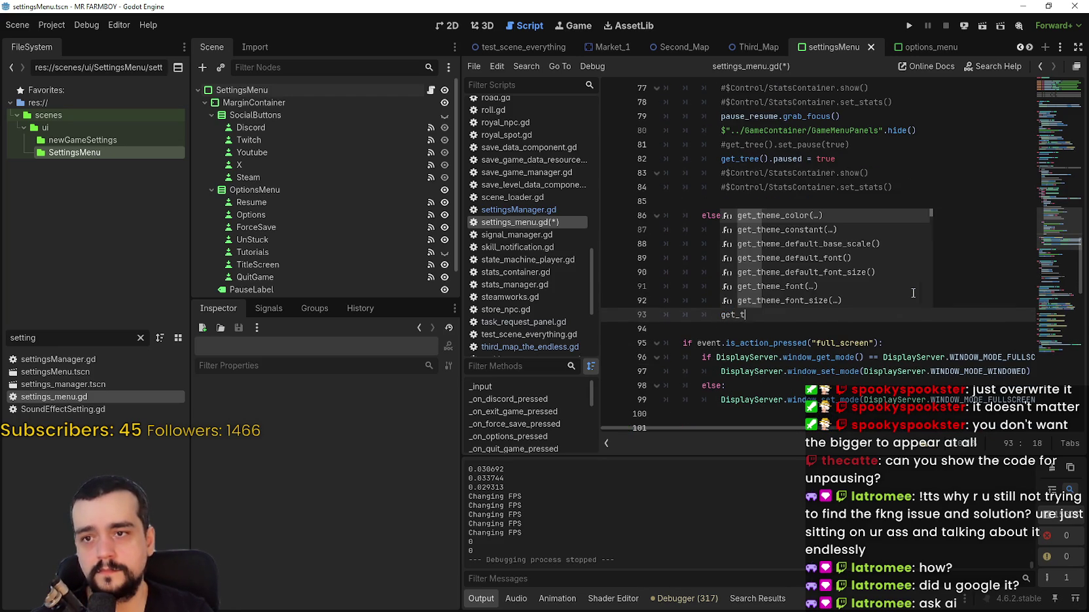
{"action": "type", "text": "ree().paused"}
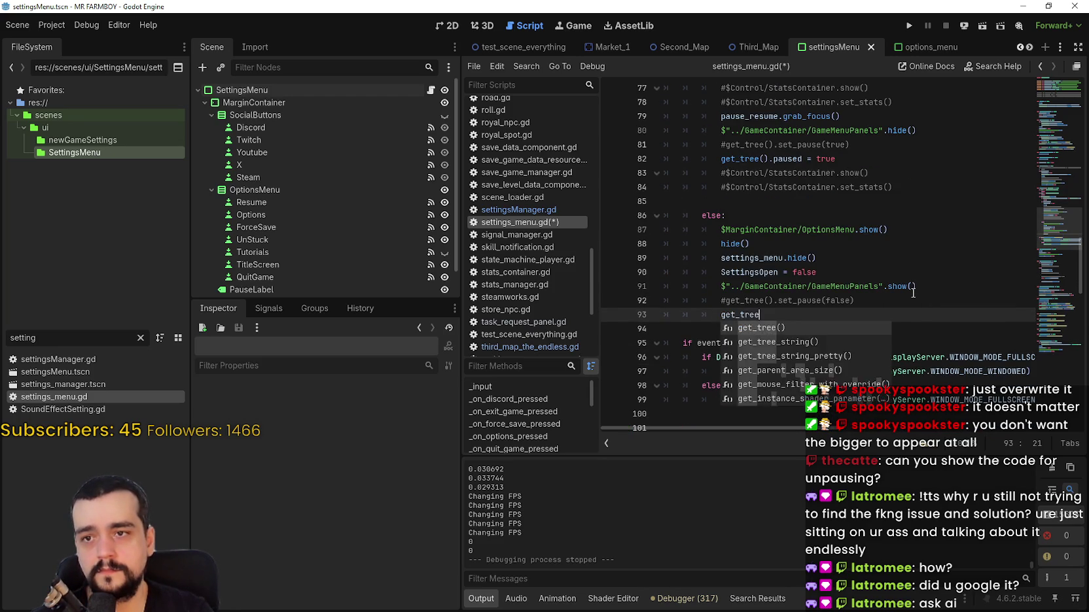
{"action": "type", "text": " = false"}
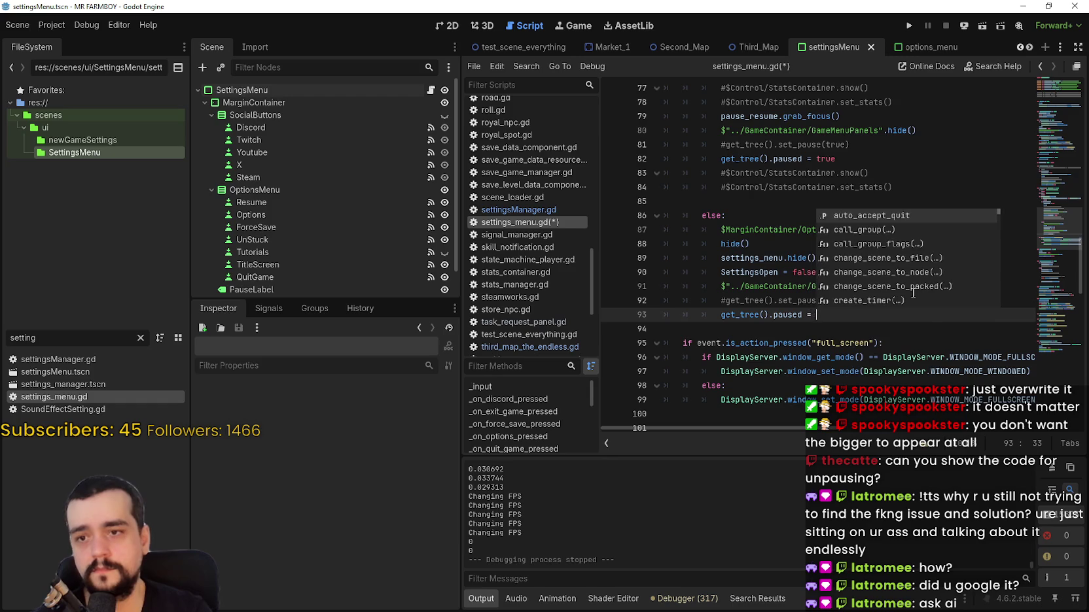
{"action": "key", "text": "ctrl+s"}
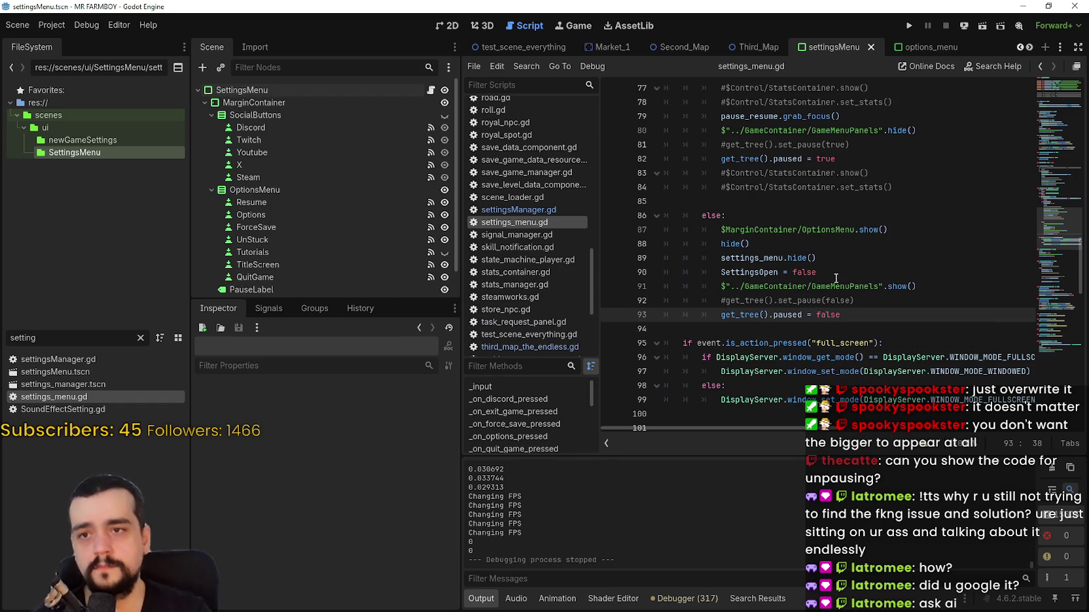
{"action": "left_click", "coordinate": [887, 305]}
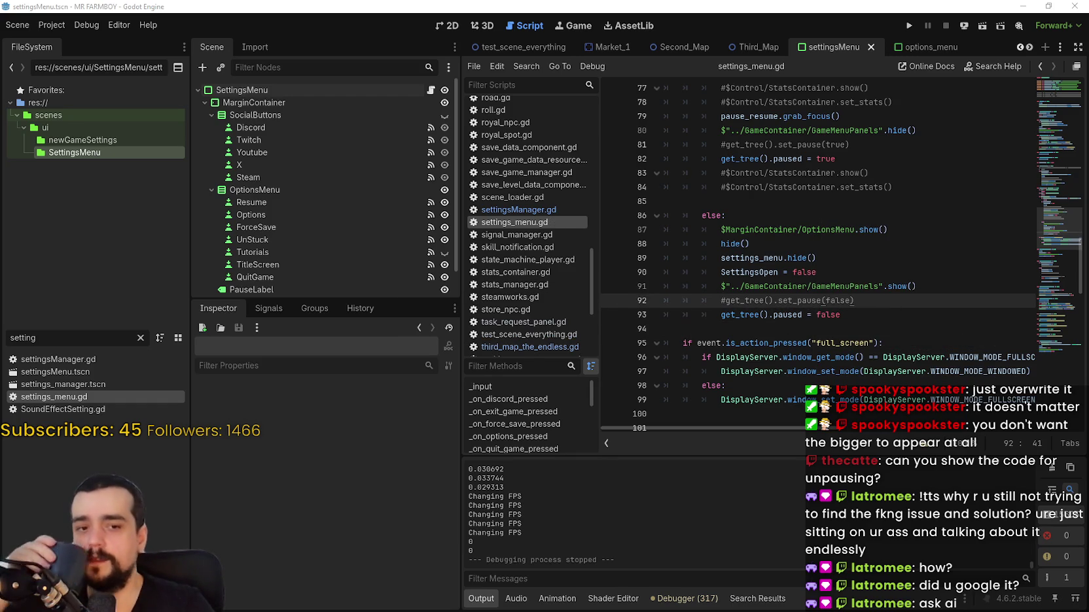
{"action": "scroll", "coordinate": [827, 214], "scroll_direction": "up", "scroll_amount": 1}
{"action": "left_click", "coordinate": [827, 214]}
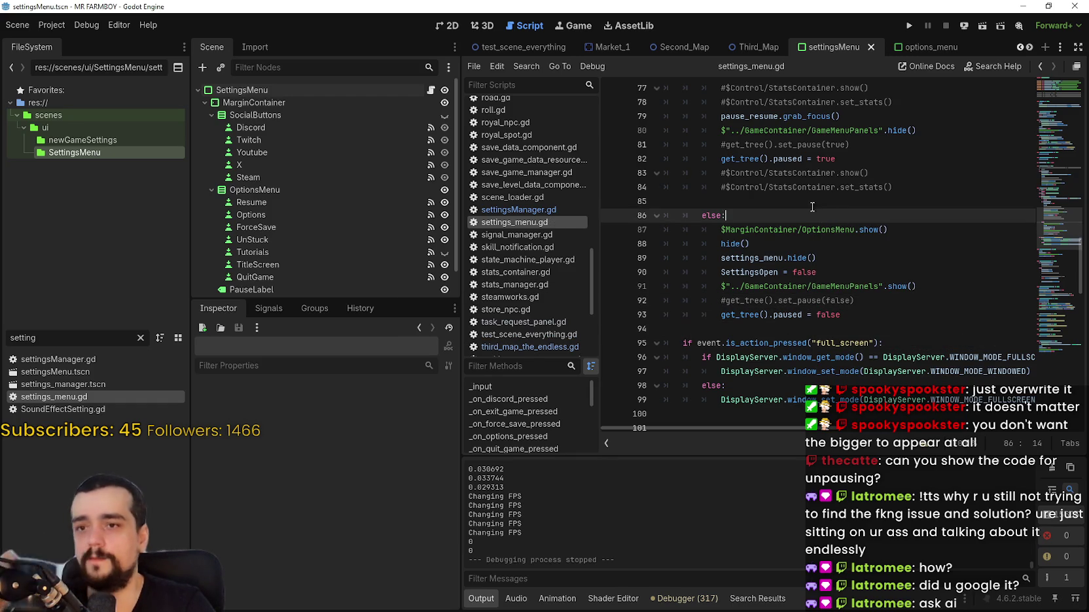
- Delete the empty line 85 and save settings_menu.gd
{"action": "scroll", "coordinate": [826, 214], "scroll_direction": "up", "scroll_amount": 2}
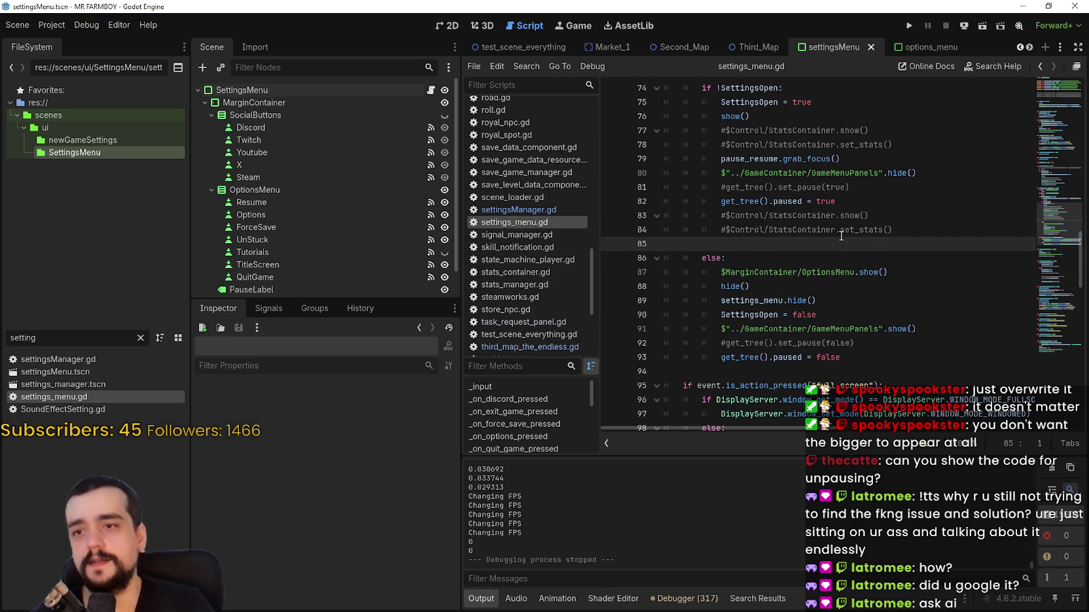
{"action": "left_click_drag", "start_coordinate": [942, 230], "coordinate": [582, 218]}
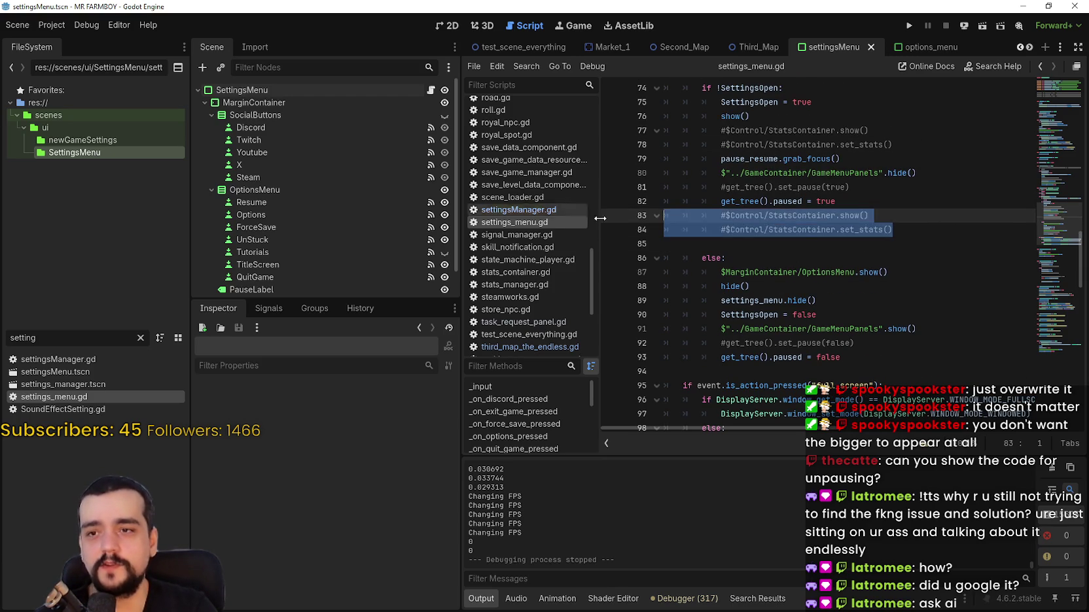
{"action": "left_click_drag", "start_coordinate": [897, 230], "coordinate": [866, 229]}
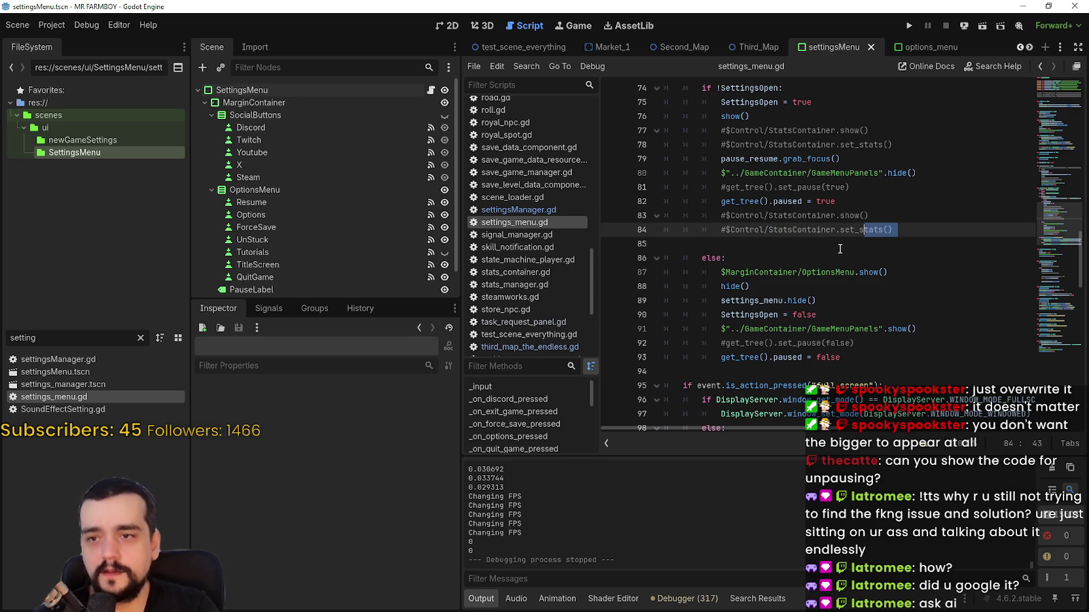
{"action": "left_click", "coordinate": [837, 243]}
{"action": "key", "text": "BackSpace"}
{"action": "key", "text": "ctrl+s"}
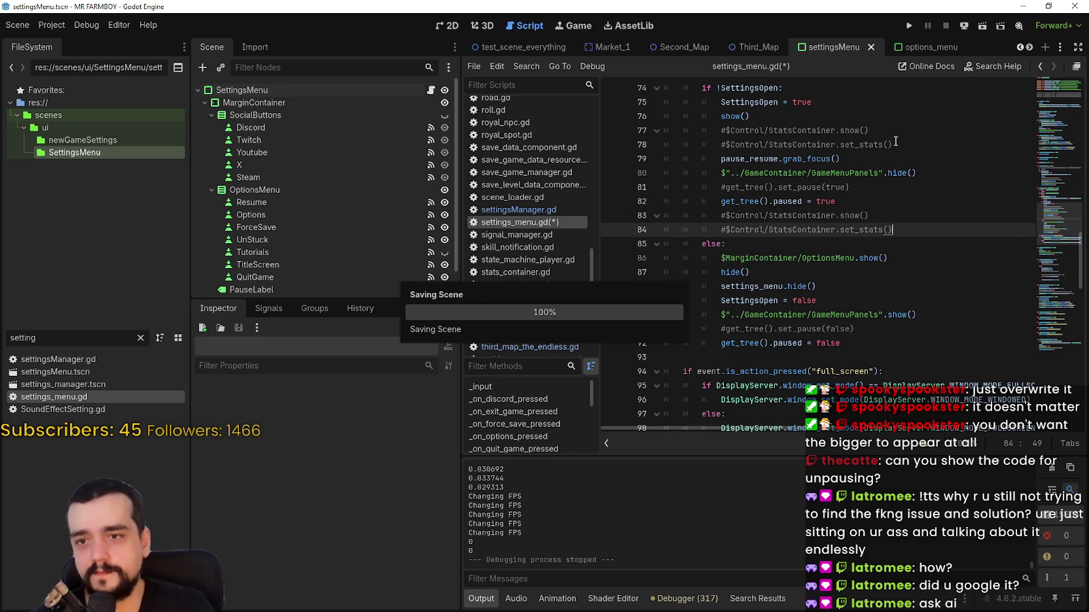
- Review the pause and unpause code, then start a new line below get_tree().paused = false
{"action": "double_click", "coordinate": [794, 202]}
{"action": "left_click_drag", "start_coordinate": [794, 233], "coordinate": [820, 337]}
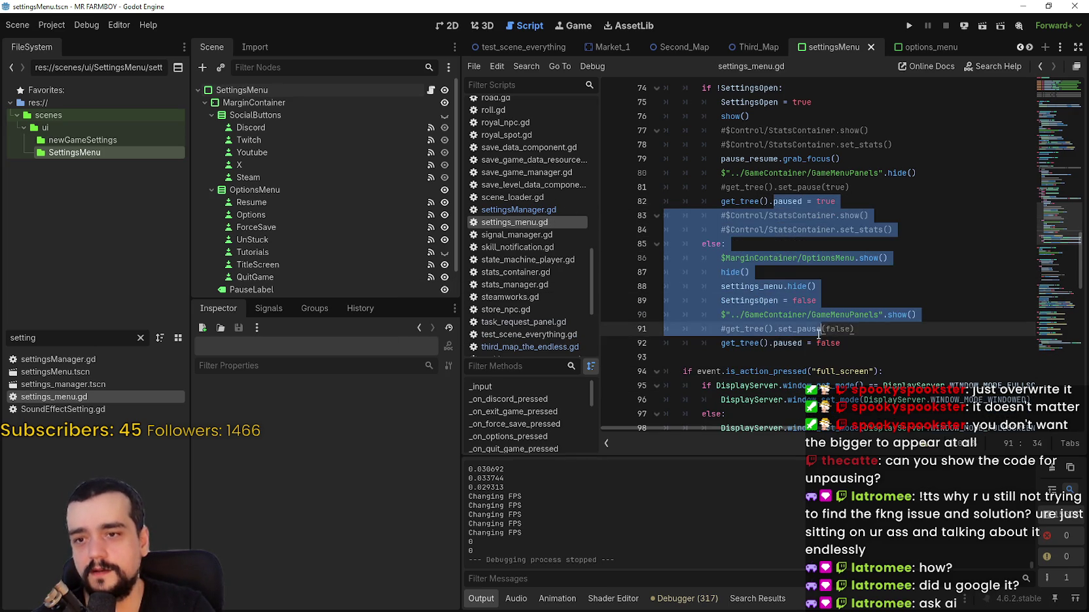
{"action": "double_click", "coordinate": [819, 341]}
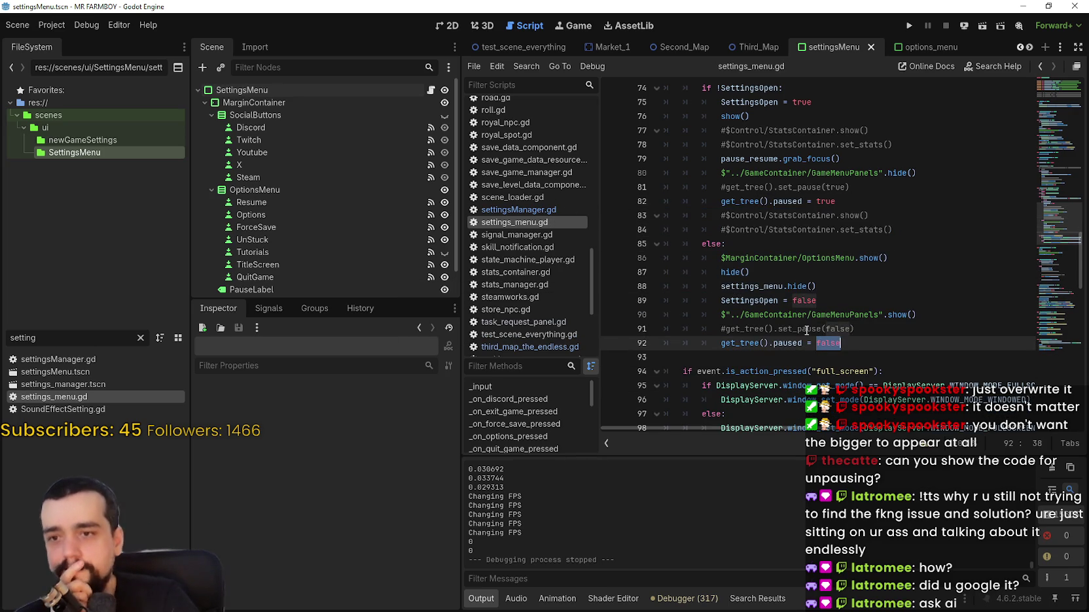
{"action": "left_click", "coordinate": [892, 194]}
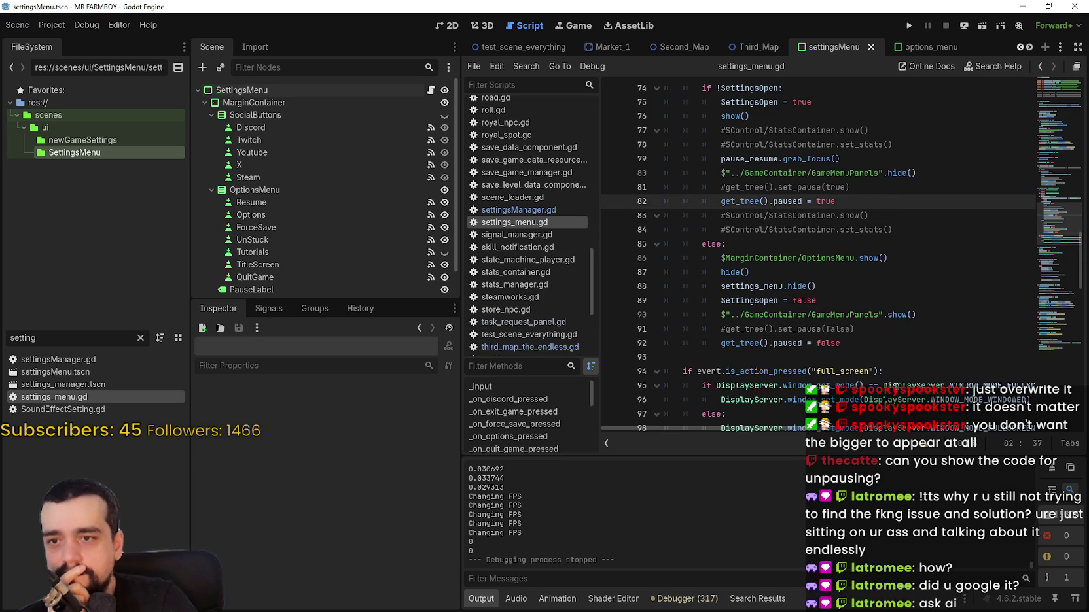
{"action": "left_click", "coordinate": [875, 348]}
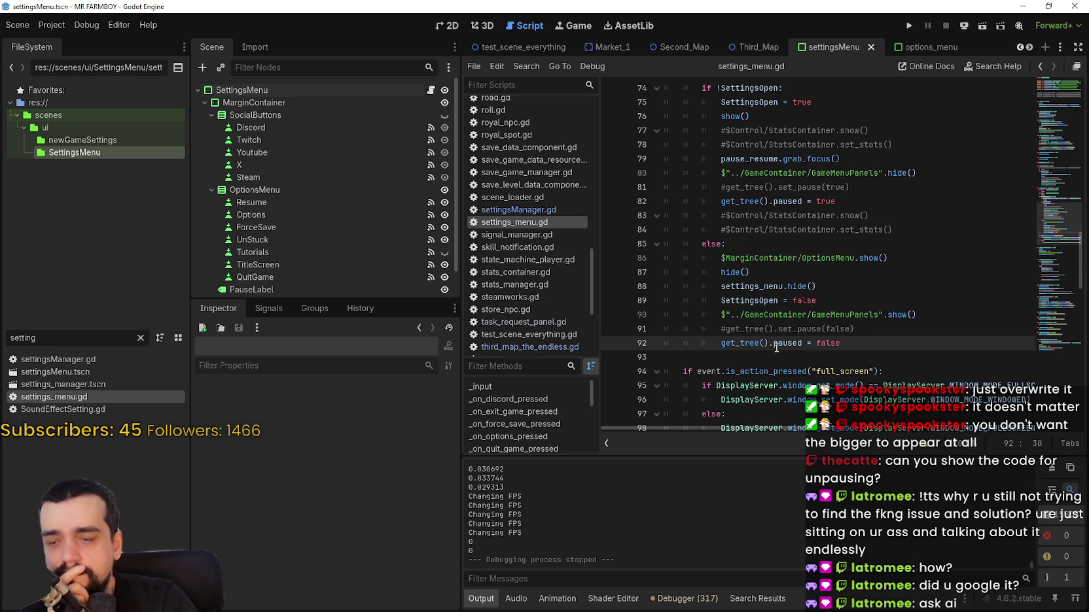
{"action": "mouse_move", "coordinate": [776, 347]}
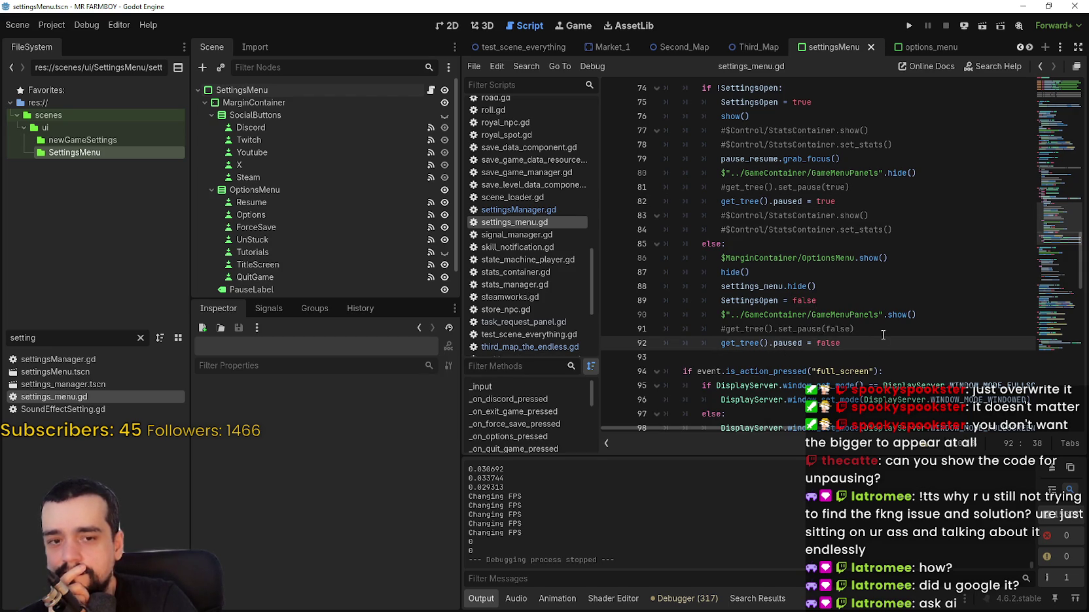
{"action": "key", "text": "Return"}
- Start a get_tree(). call on line 93 and browse the SceneTree member suggestions
{"action": "key", "text": "BackSpace"}
{"action": "type", "text": "get_tre"}
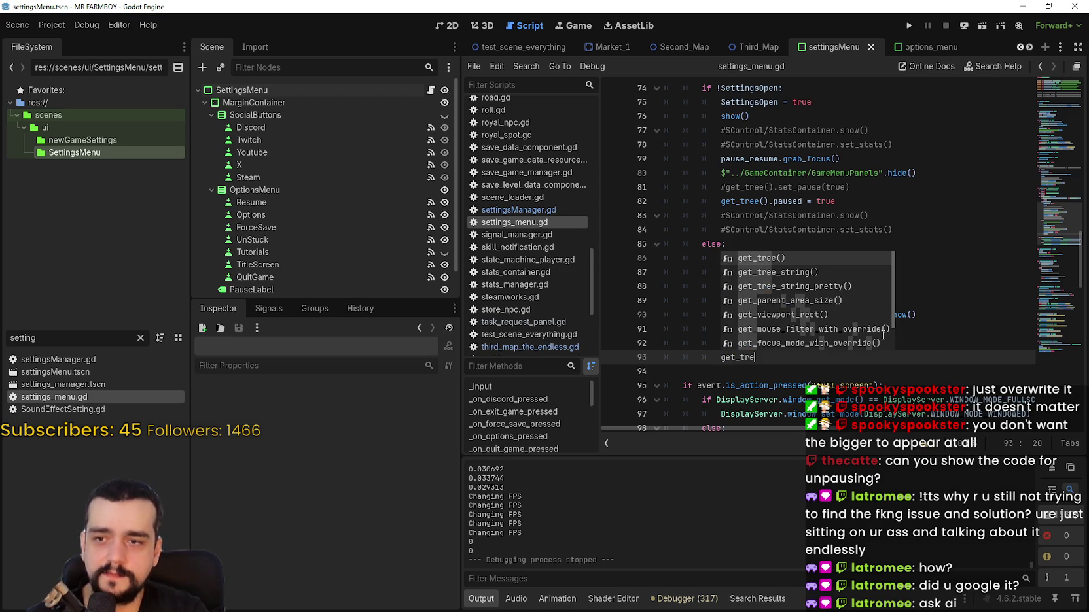
{"action": "key", "text": "Return"}
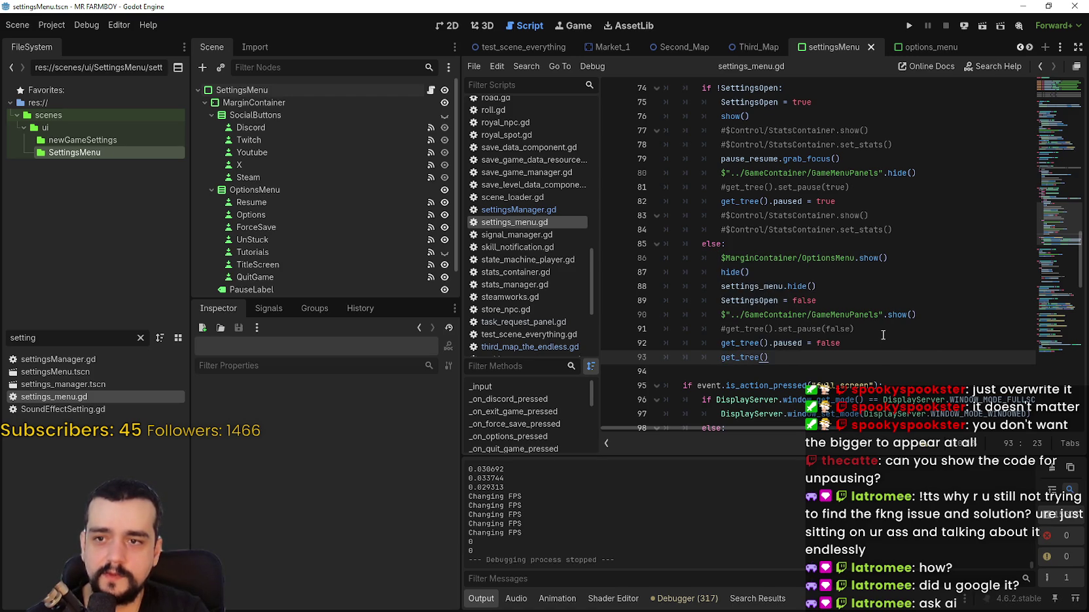
{"action": "type", "text": ".ph"}
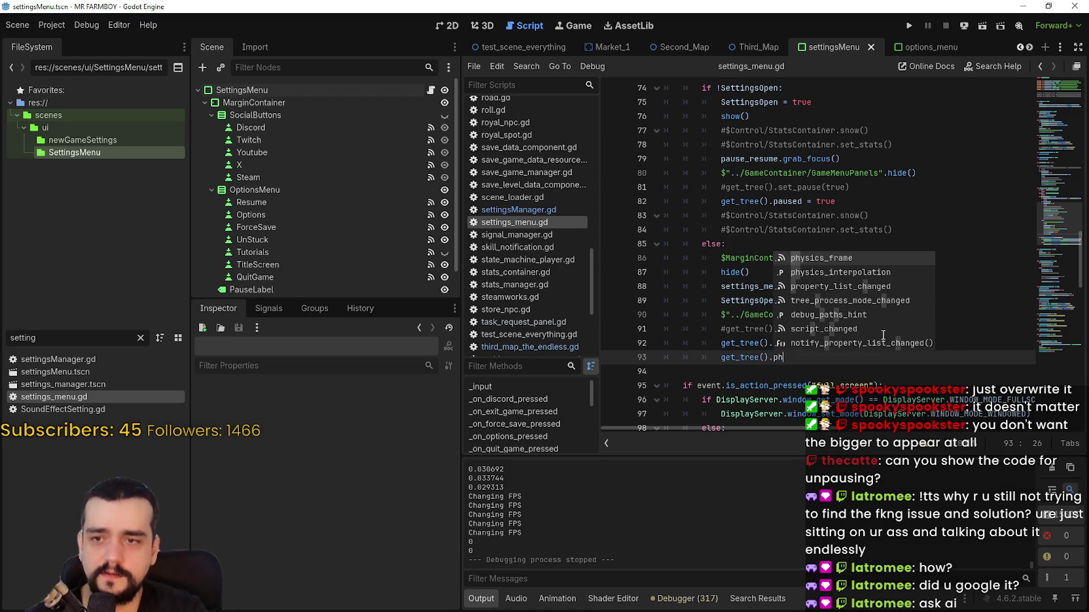
{"action": "key", "text": "BackSpace"}
{"action": "key", "text": "BackSpace"}
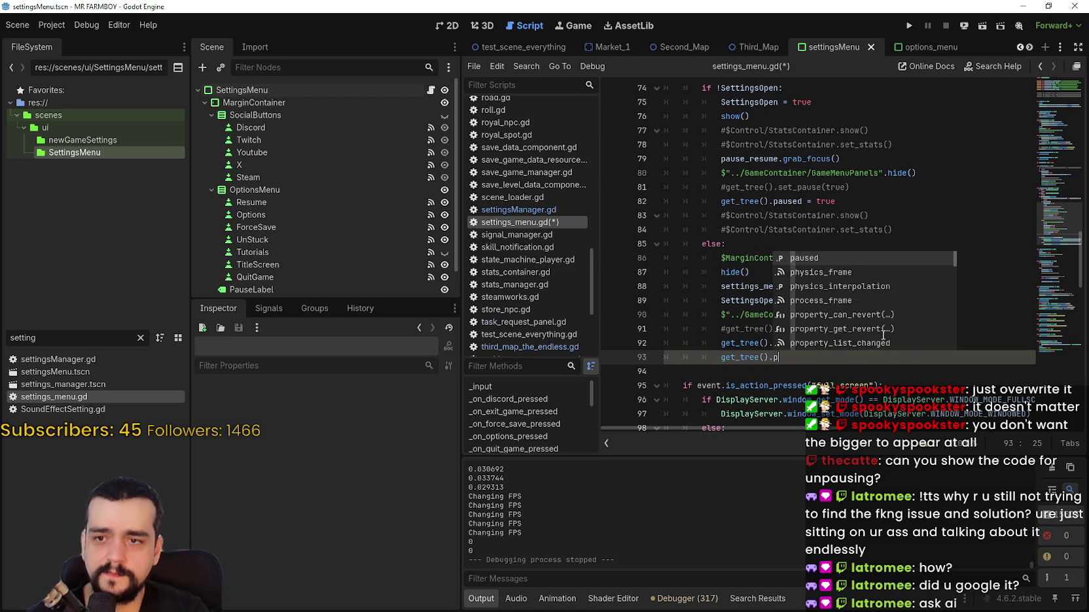
{"action": "key", "text": "Down"}
{"action": "key", "text": "Down"}
{"action": "key", "text": "Down"}
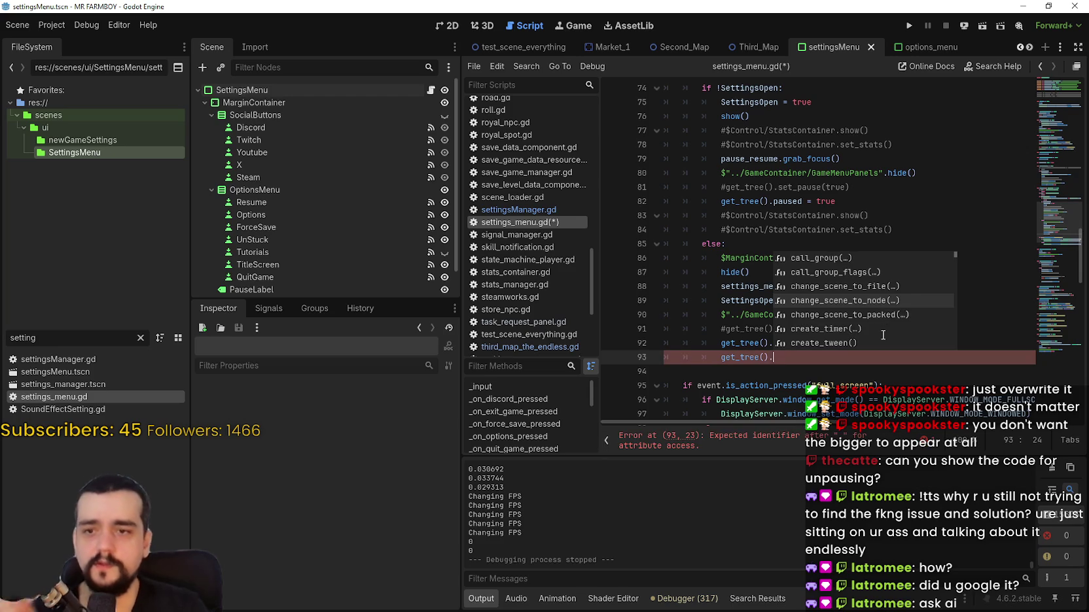
{"action": "key", "text": "Down"}
{"action": "key", "text": "Down"}
{"action": "key", "text": "Down"}
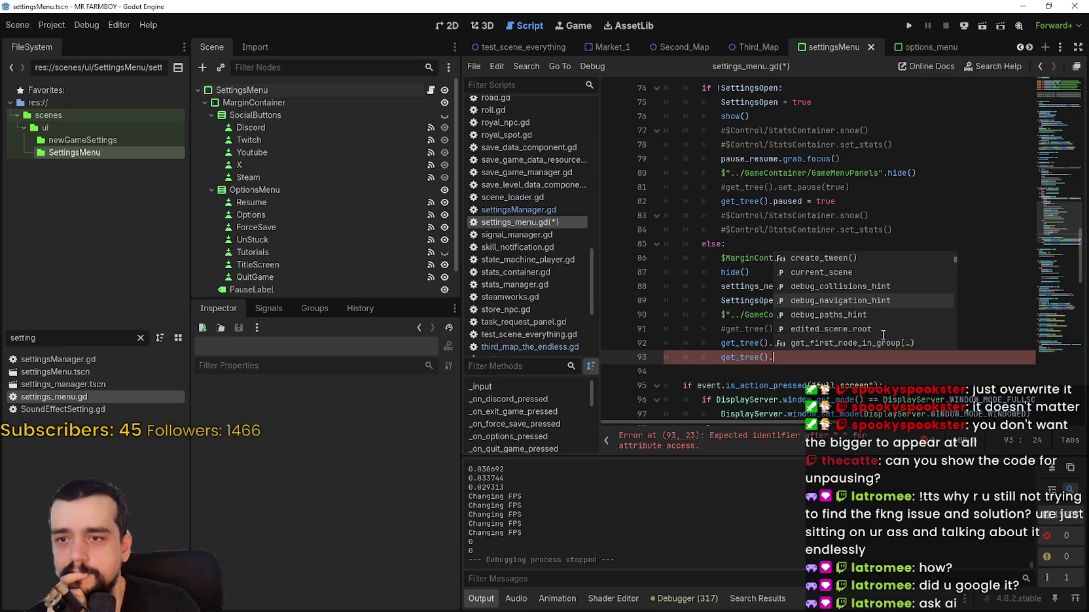
{"action": "key", "text": "Down"}
{"action": "key", "text": "Down"}
{"action": "key", "text": "Down"}
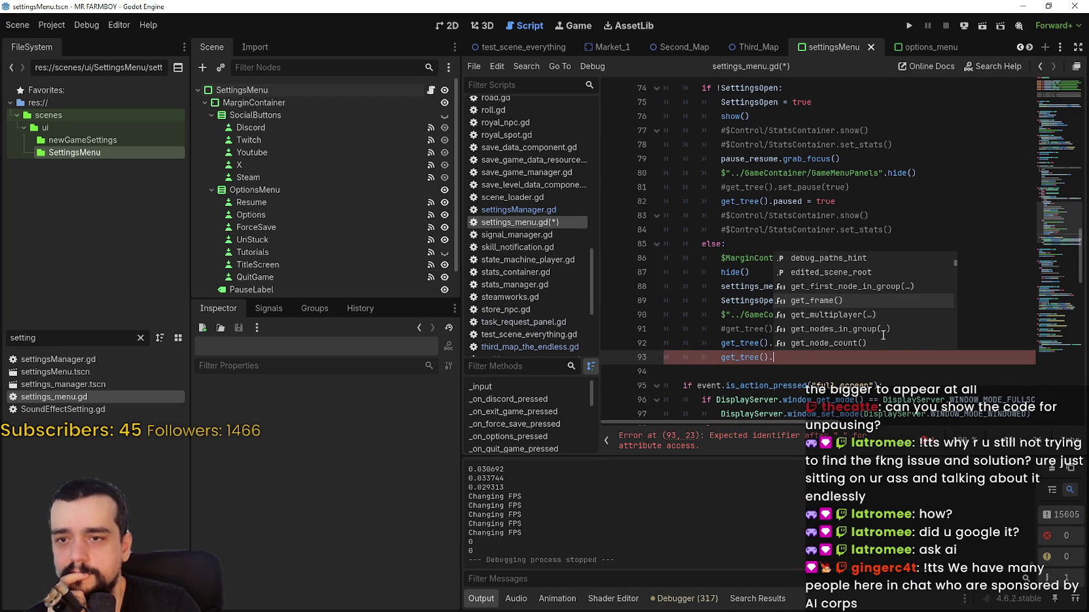
{"action": "key", "text": "Down"}
{"action": "key", "text": "Down"}
{"action": "key", "text": "Down"}
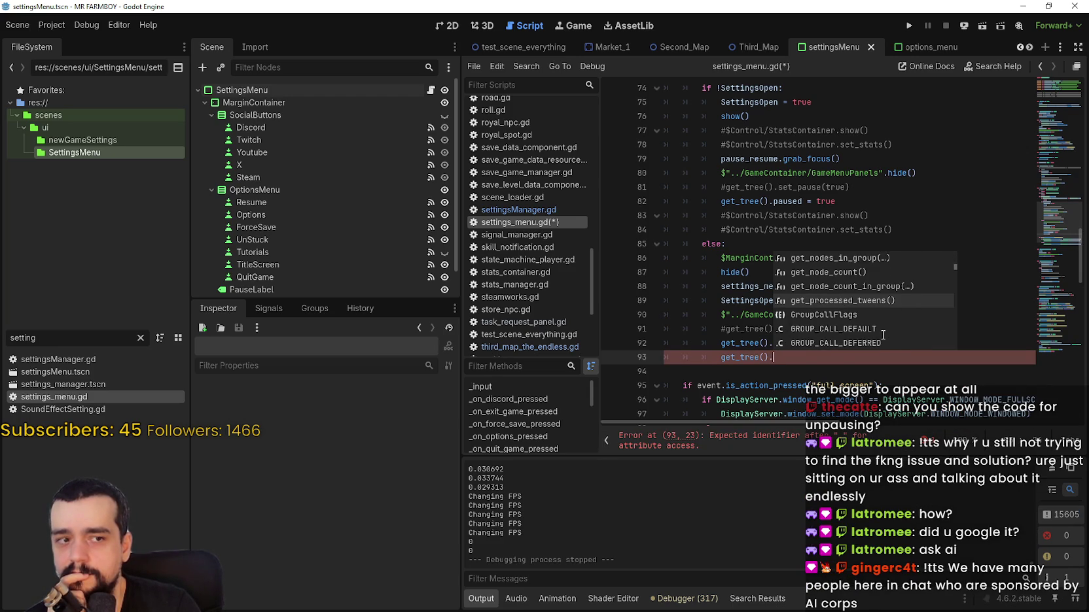
{"action": "key", "text": "Down"}
{"action": "key", "text": "Down"}
{"action": "key", "text": "Down"}
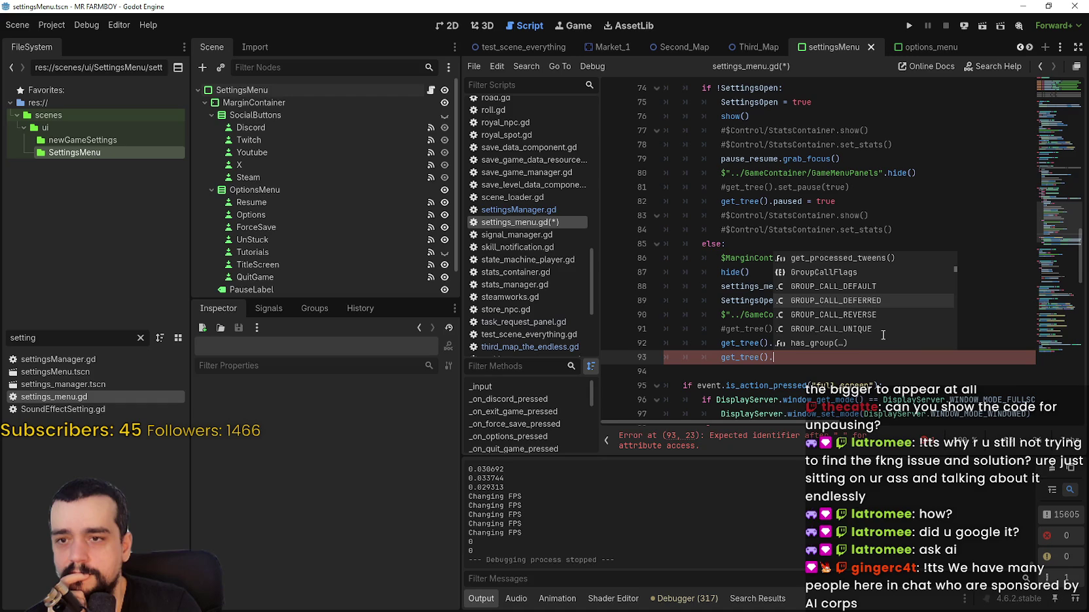
{"action": "key", "text": "Down"}
{"action": "key", "text": "Down"}
{"action": "key", "text": "Down"}
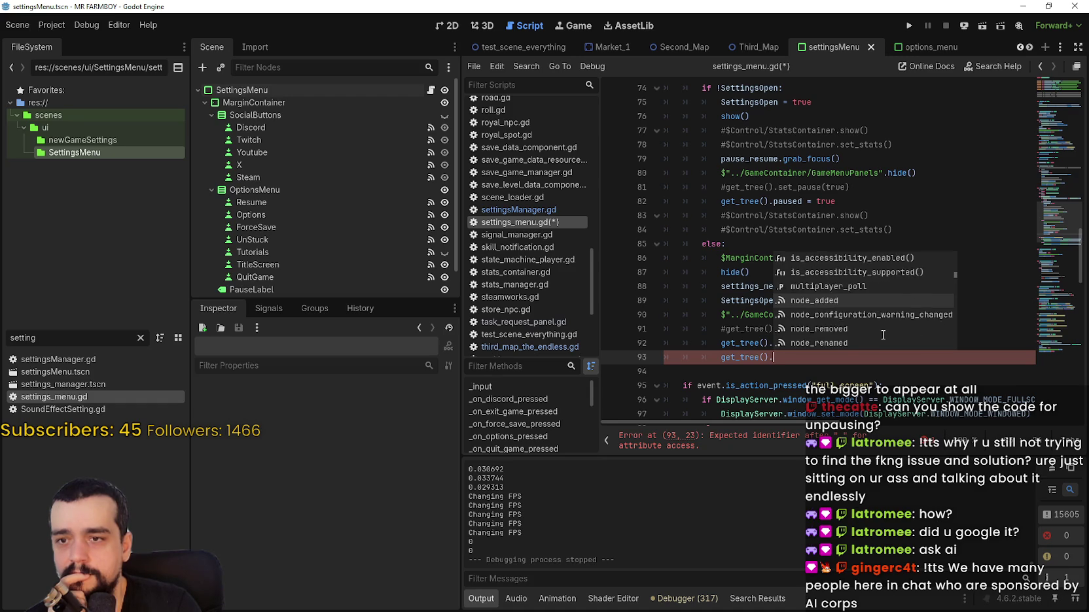
{"action": "key", "text": "Down"}
{"action": "key", "text": "Down"}
{"action": "key", "text": "Down"}
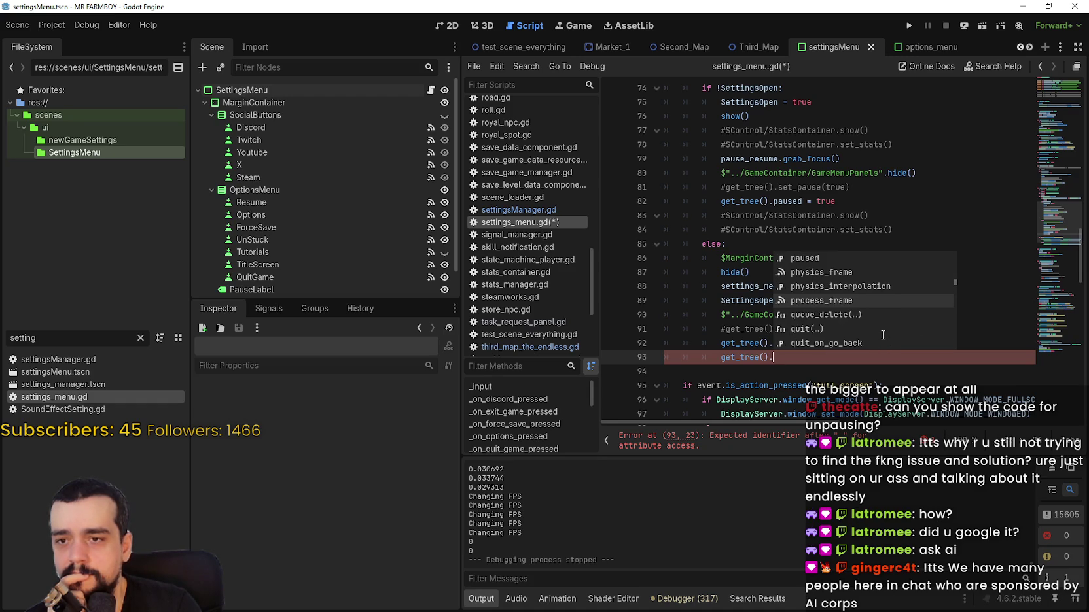
{"action": "key", "text": "Down"}
{"action": "key", "text": "Down"}
{"action": "key", "text": "Down"}
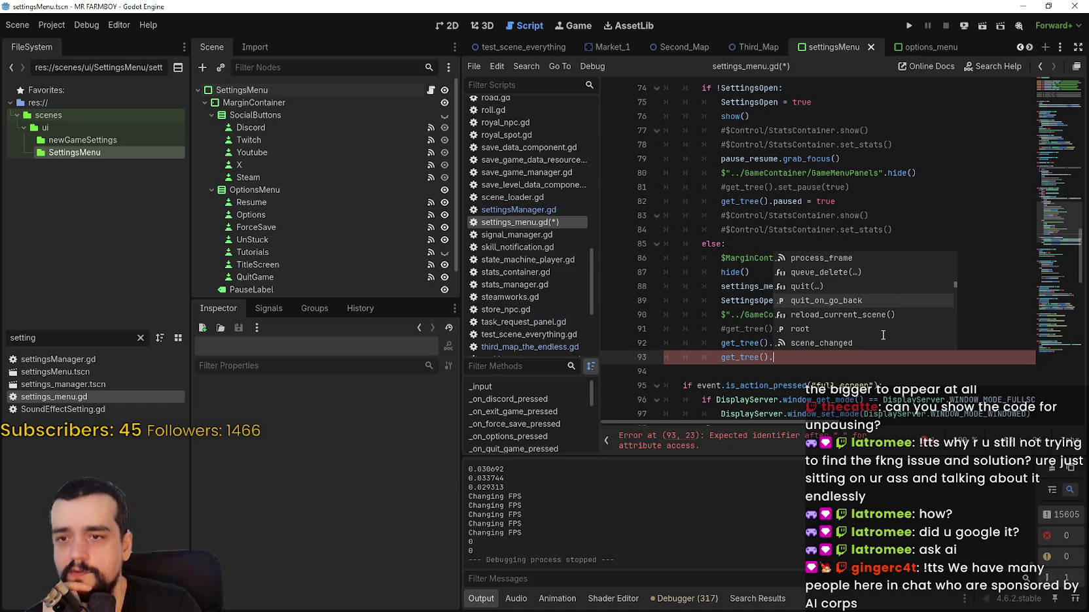
{"action": "key", "text": "Down"}
{"action": "key", "text": "Down"}
{"action": "key", "text": "Down"}
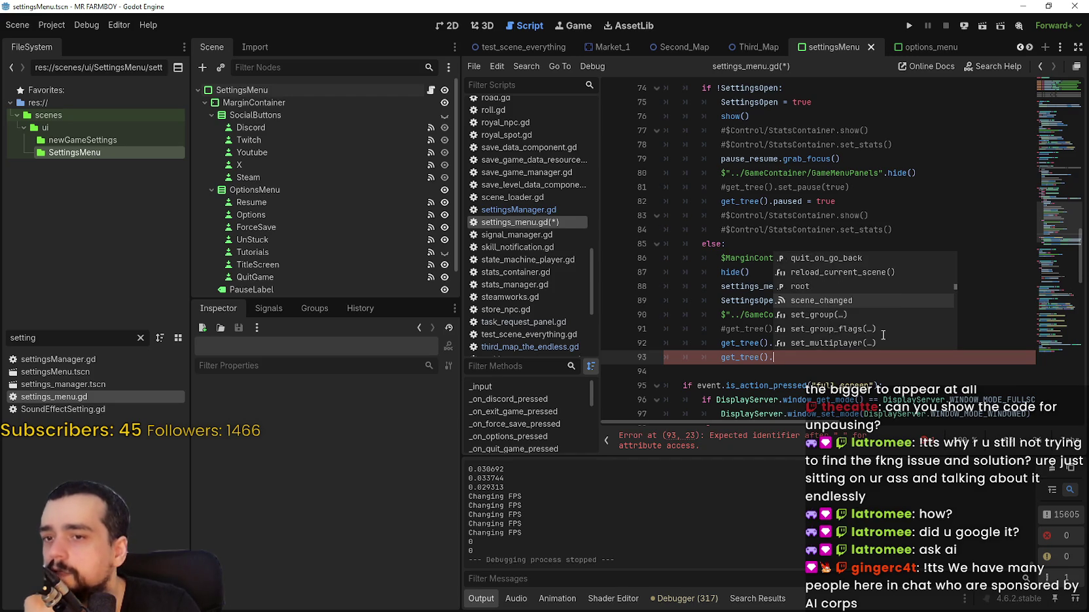
{"action": "key", "text": "Down"}
{"action": "key", "text": "Down"}
{"action": "key", "text": "Down"}
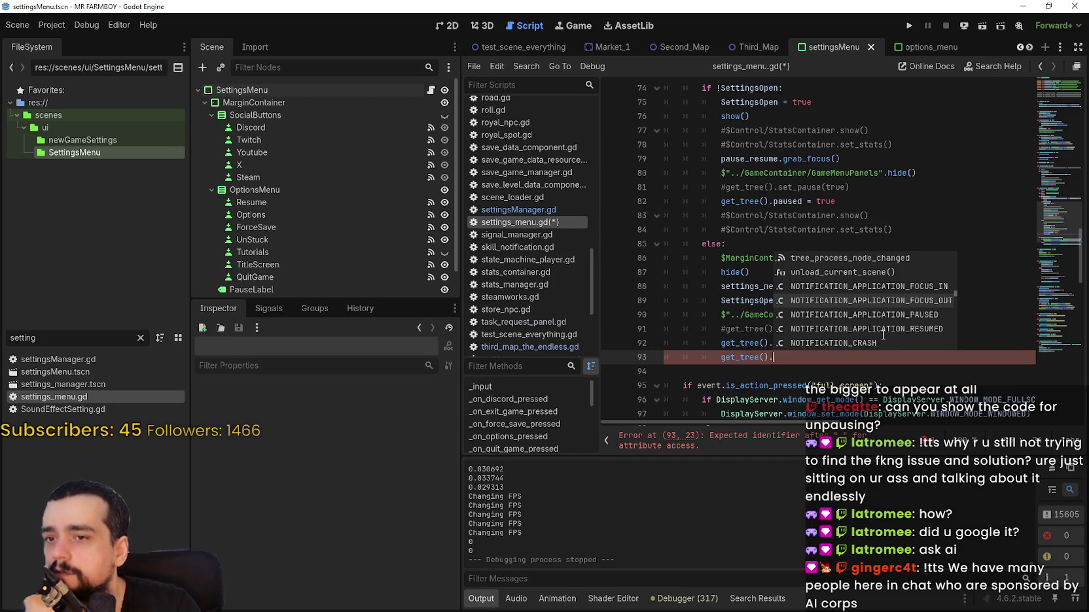
{"action": "key", "text": "Down"}
{"action": "key", "text": "Down"}
{"action": "key", "text": "Down"}
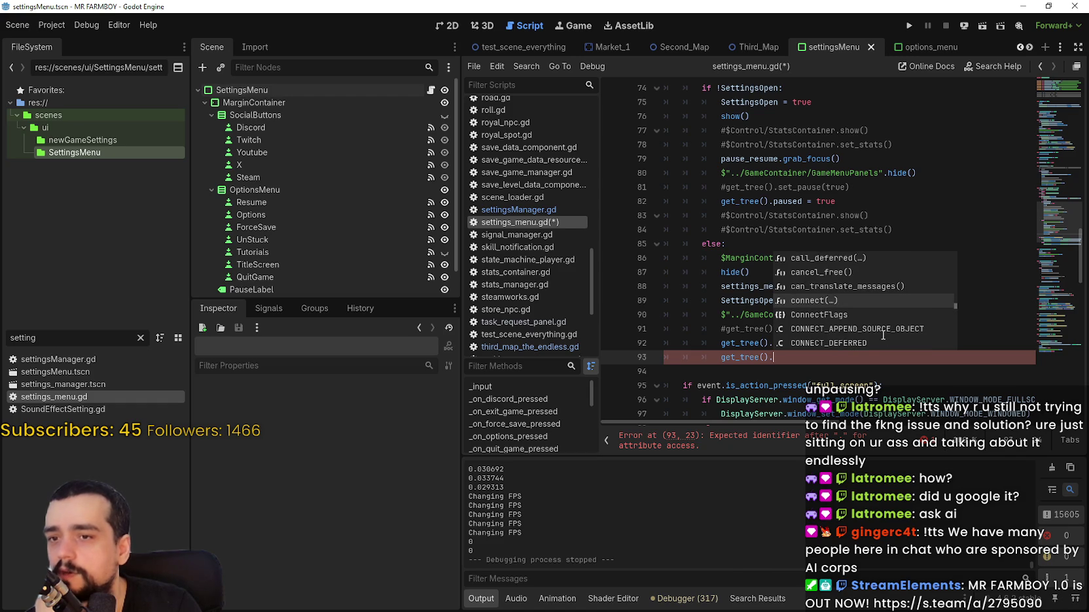
{"action": "key", "text": "Down"}
{"action": "key", "text": "Down"}
{"action": "key", "text": "Down"}
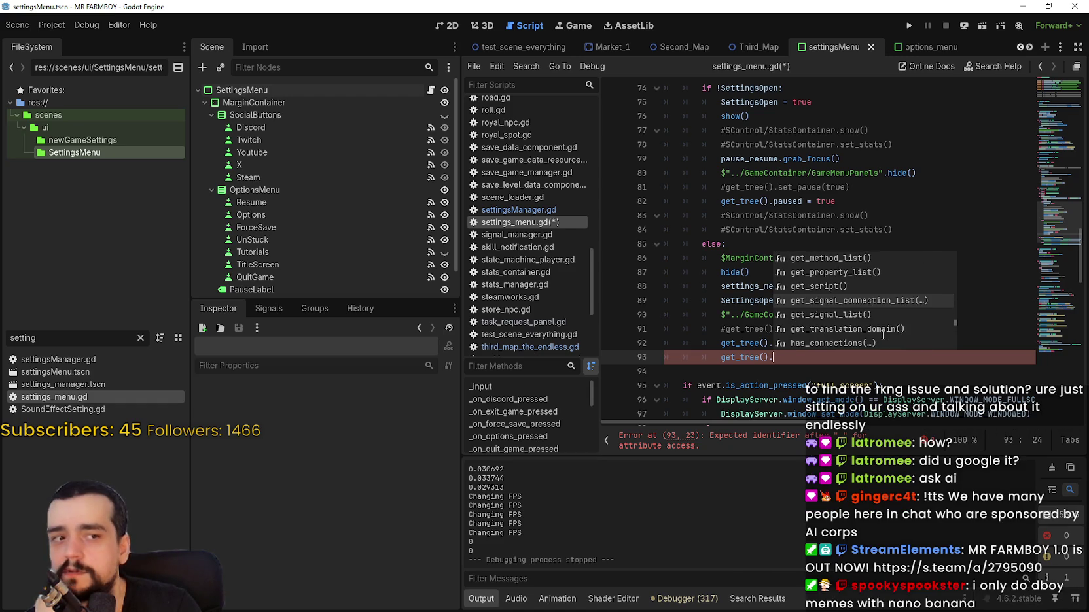
{"action": "key", "text": "Down"}
{"action": "key", "text": "Down"}
{"action": "key", "text": "Down"}
{"action": "key", "text": "Down"}
{"action": "key", "text": "Down"}
{"action": "key", "text": "Down"}
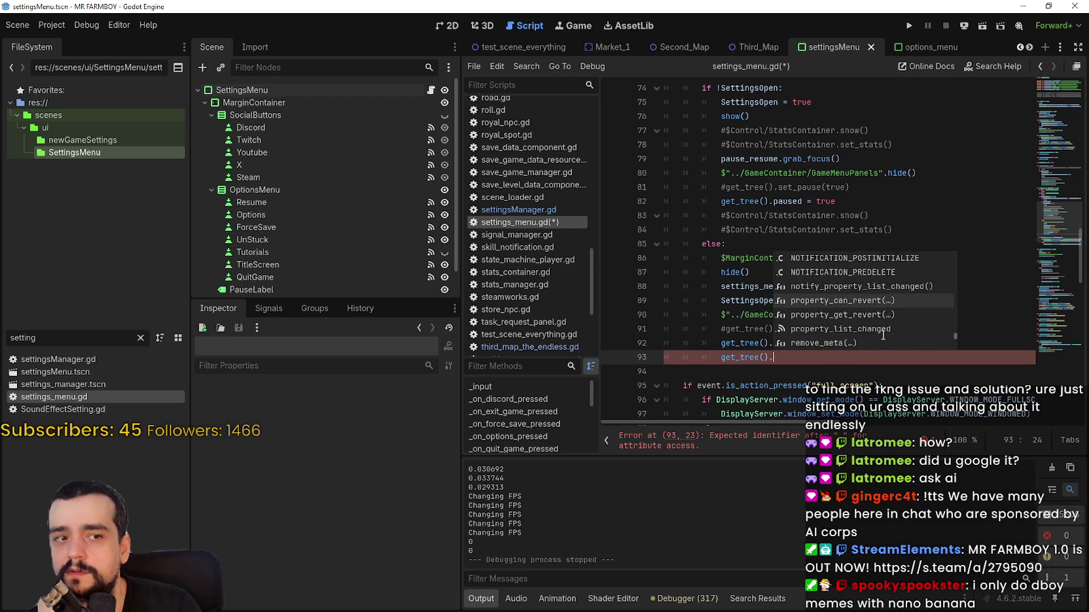
{"action": "key", "text": "Down"}
{"action": "key", "text": "Down"}
{"action": "key", "text": "Down"}
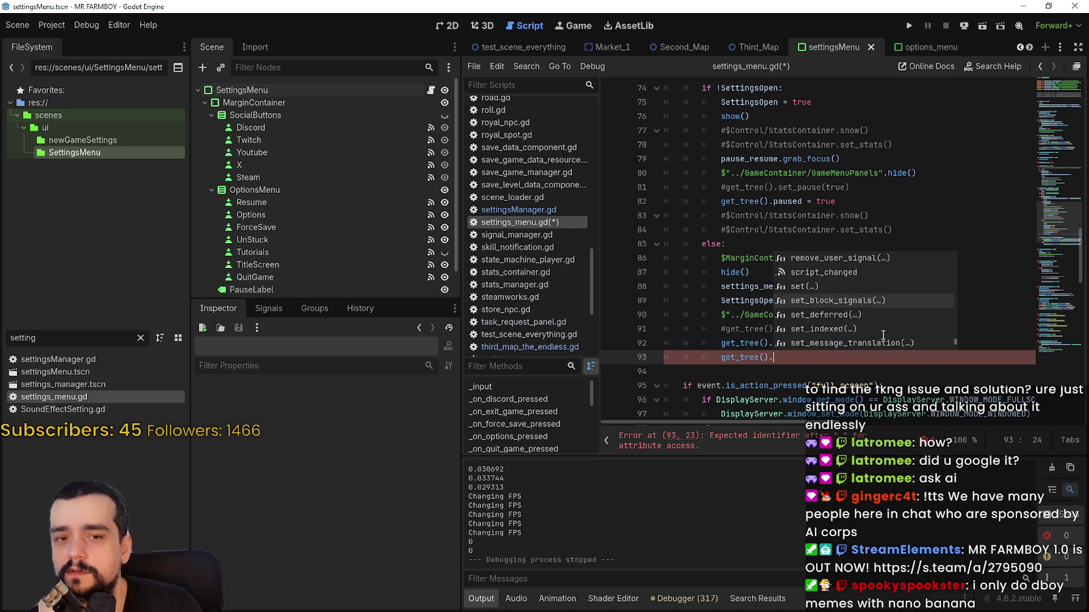
{"action": "key", "text": "Down"}
{"action": "key", "text": "Down"}
{"action": "key", "text": "Down"}
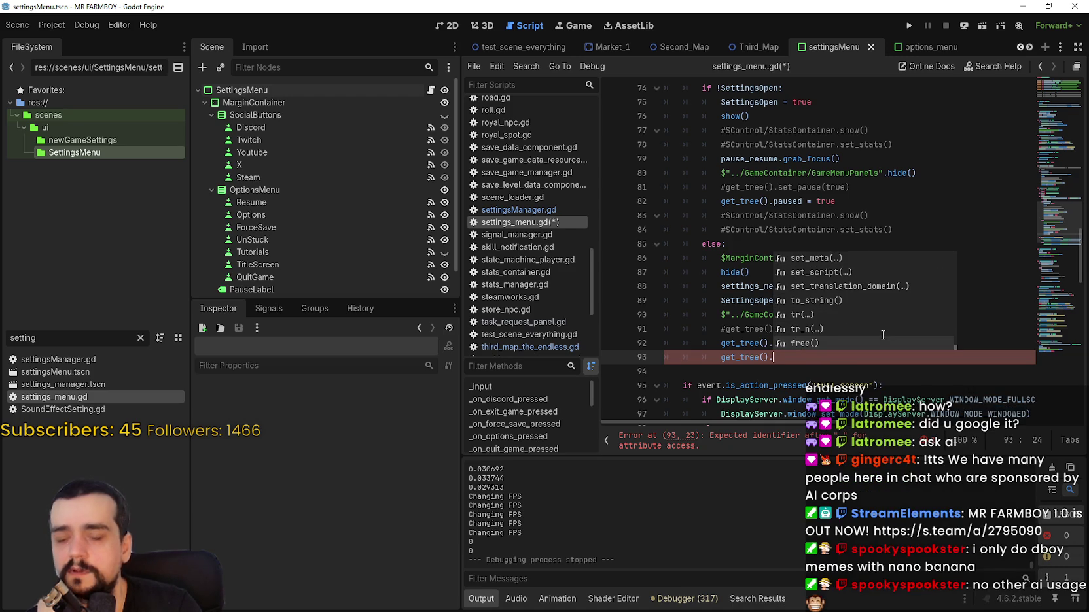
- Delete the unfinished get_tree() call and the empty line 93, then save
{"action": "key", "text": "BackSpace"}
{"action": "key", "text": "BackSpace"}
{"action": "key", "text": "BackSpace"}
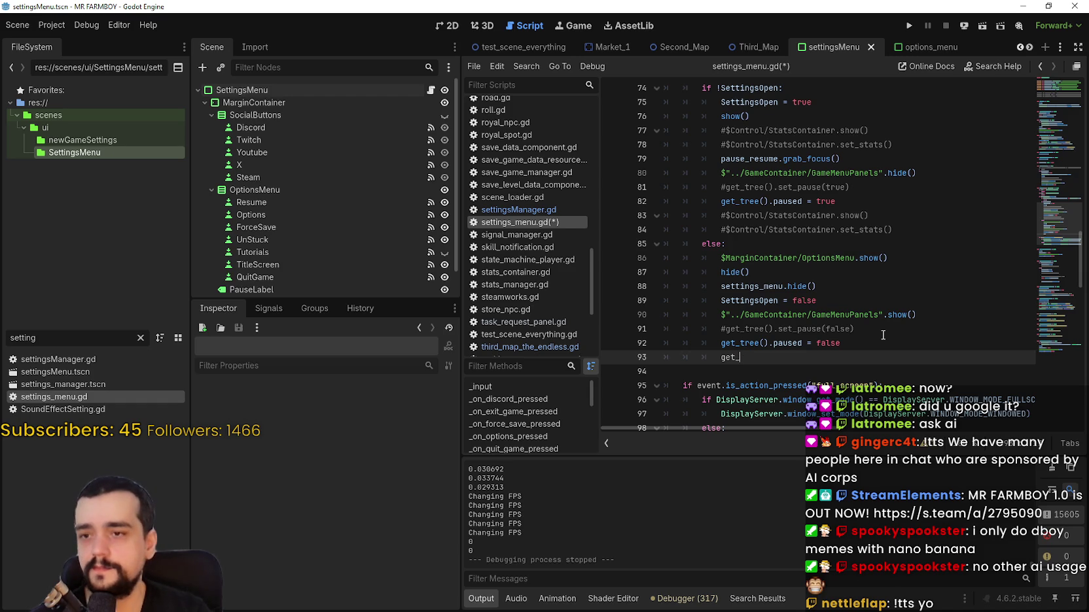
{"action": "key", "text": "BackSpace"}
{"action": "key", "text": "ctrl+s"}
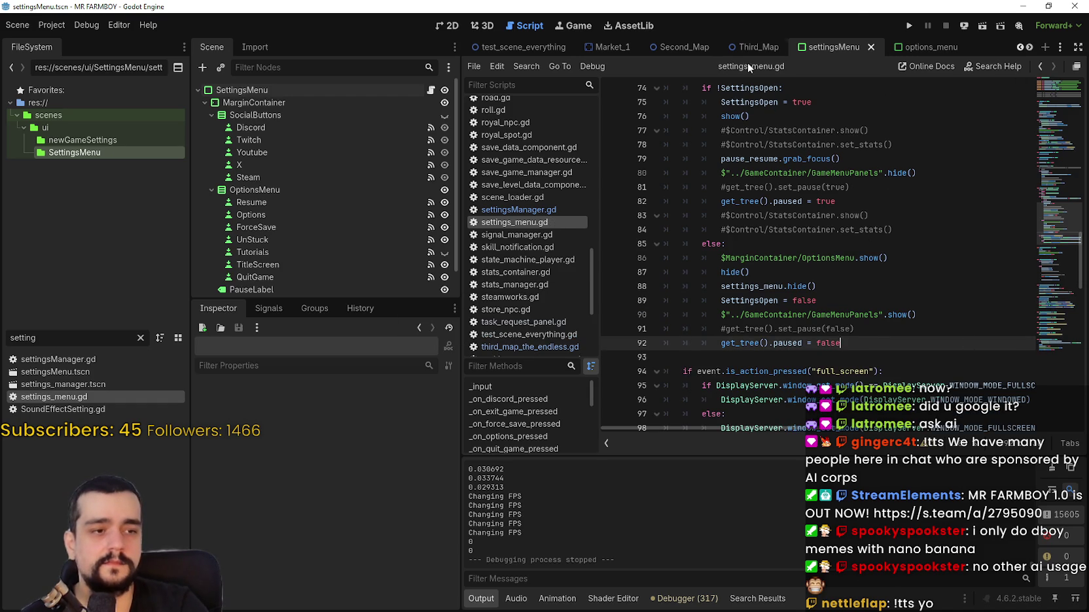
- Run MR FARMBOY, load Save 8, and open Task Manager beside the game window
{"action": "left_click", "coordinate": [907, 27]}
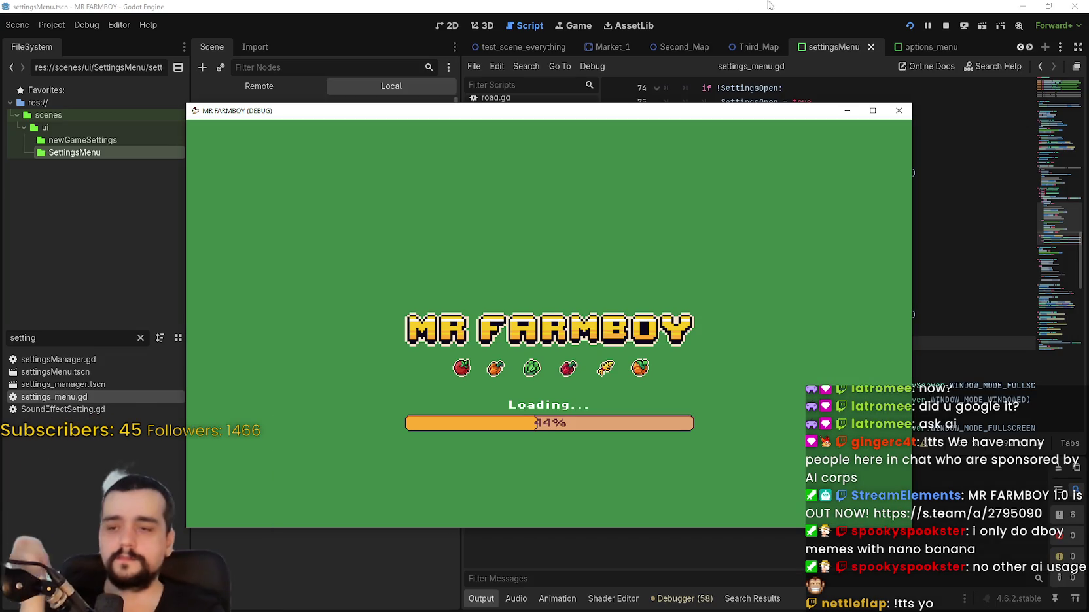
{"action": "mouse_move", "coordinate": [452, 111]}
{"action": "left_mouse_down"}
{"action": "mouse_move", "coordinate": [496, 47]}
{"action": "mouse_move", "coordinate": [486, 25]}
{"action": "left_mouse_up"}
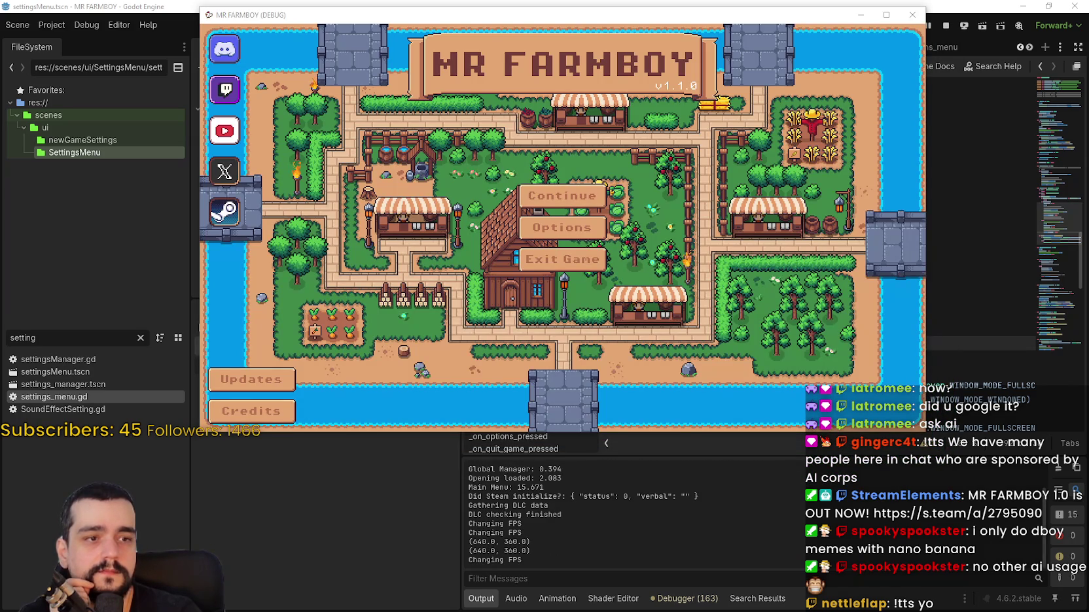
{"action": "left_click", "coordinate": [593, 192]}
{"action": "scroll", "coordinate": [692, 265], "scroll_direction": "down", "scroll_amount": 2}
{"action": "scroll", "coordinate": [692, 266], "scroll_direction": "down", "scroll_amount": 4}
{"action": "left_click", "coordinate": [543, 222]}
{"action": "left_click", "coordinate": [496, 228]}
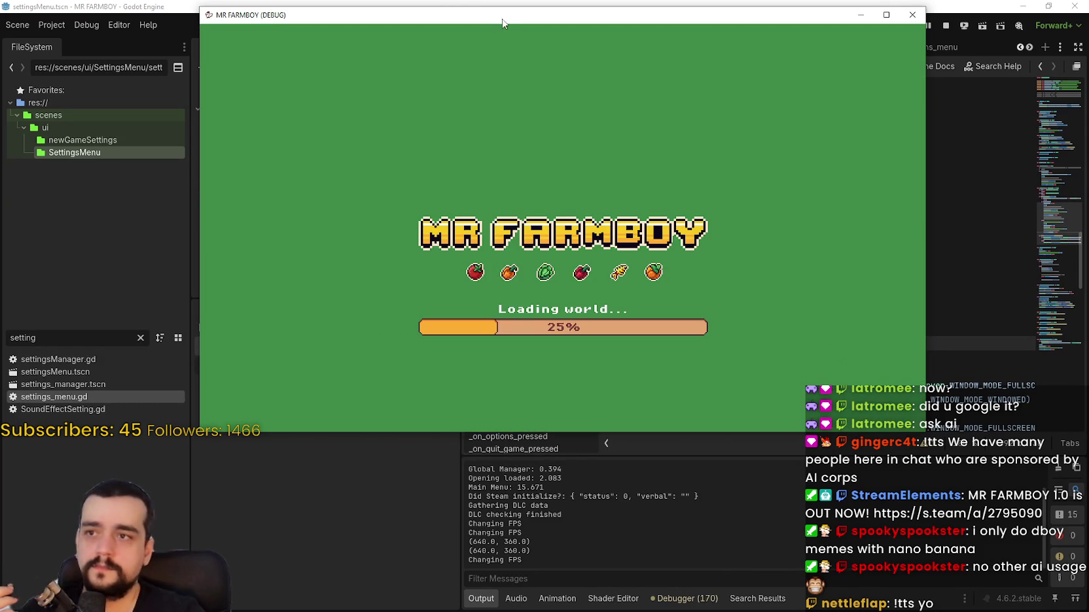
{"action": "left_click_drag", "start_coordinate": [502, 24], "coordinate": [303, 23]}
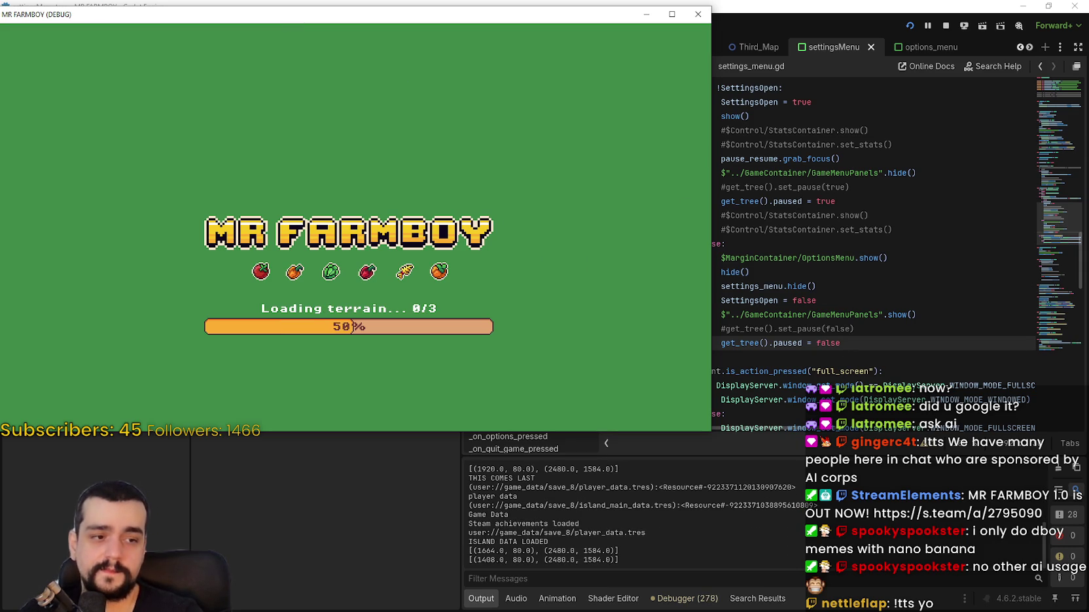
{"action": "key", "text": "ctrl+shift+Escape"}
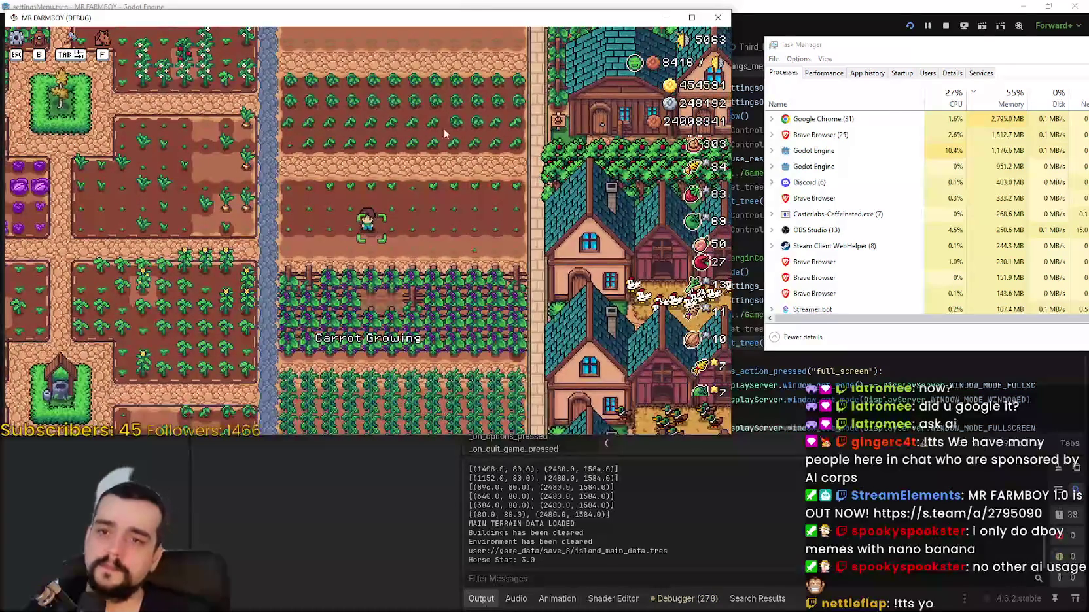
- Walk and zoom around the farm, pause and resume twice, then stop the debug run with F8
{"action": "key", "text": "d"}
{"action": "scroll", "coordinate": [456, 210], "scroll_direction": "down", "scroll_amount": 3}
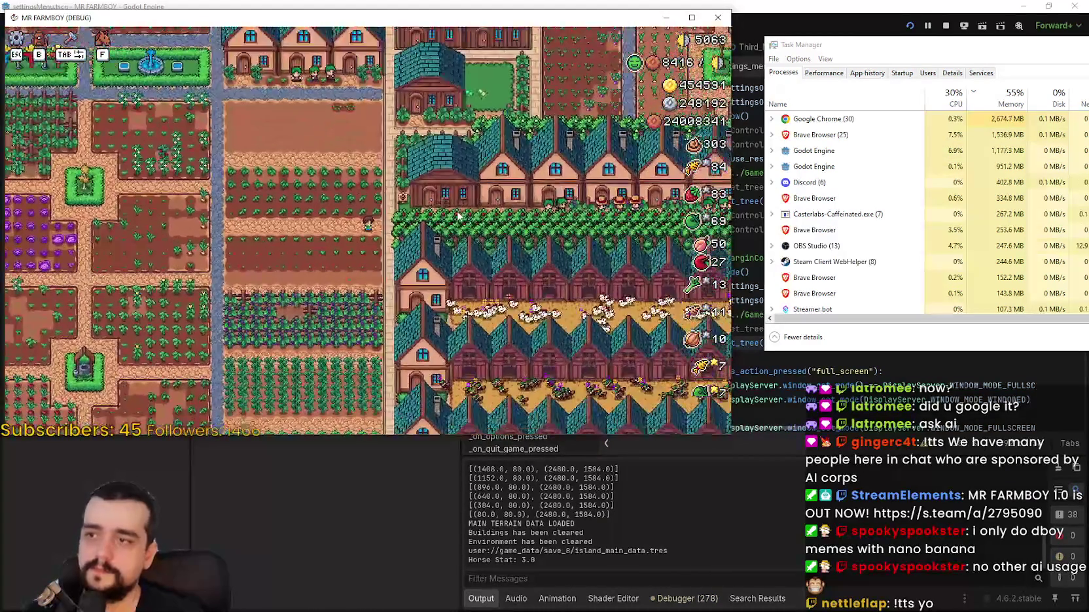
{"action": "scroll", "coordinate": [458, 216], "scroll_direction": "up", "scroll_amount": 3}
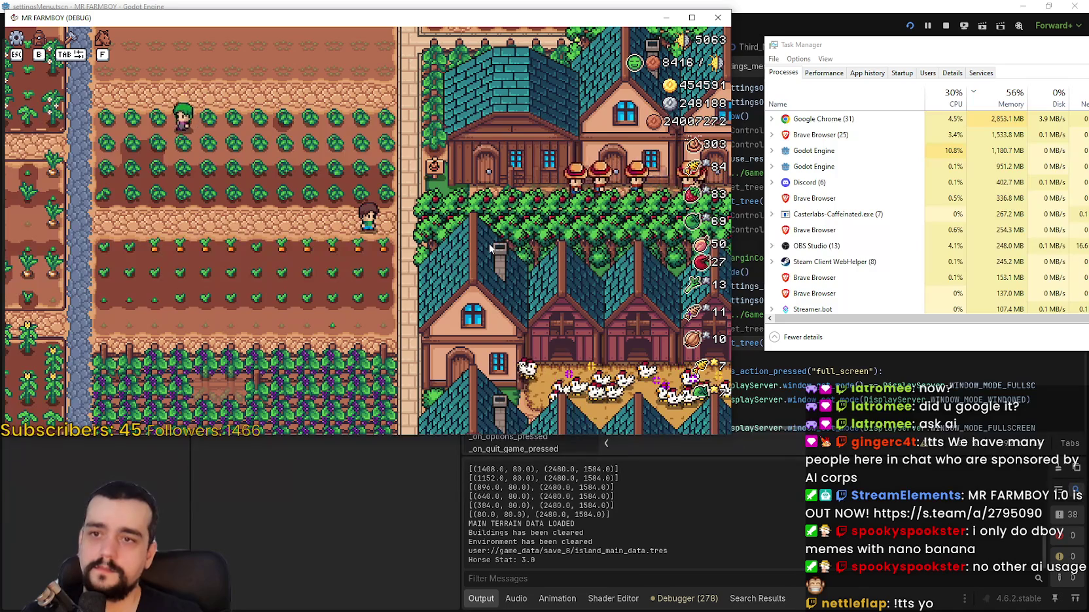
{"action": "key", "text": "Escape"}
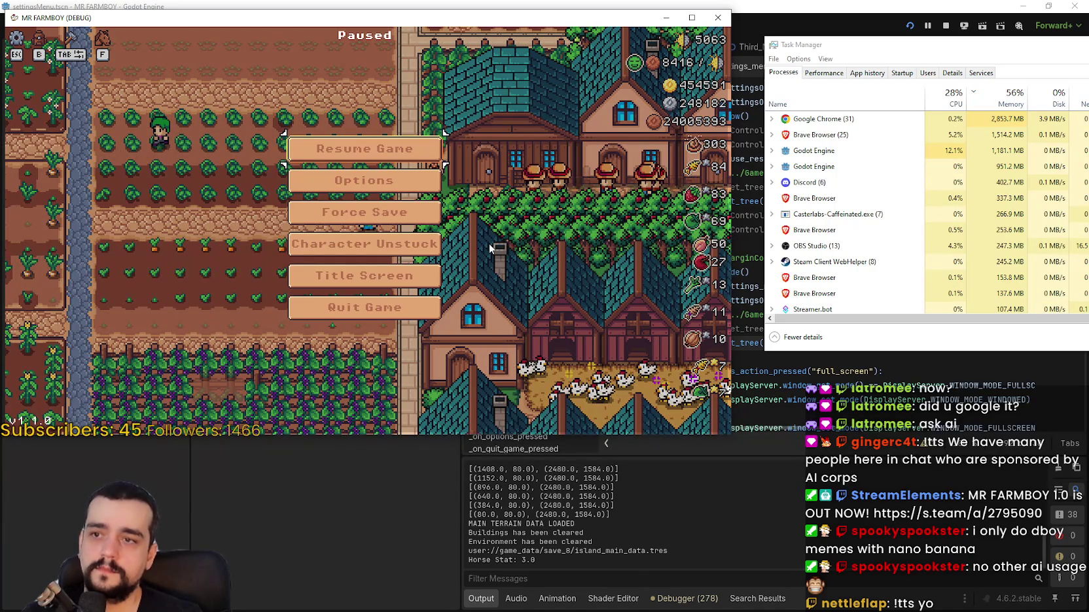
{"action": "key", "text": "Escape"}
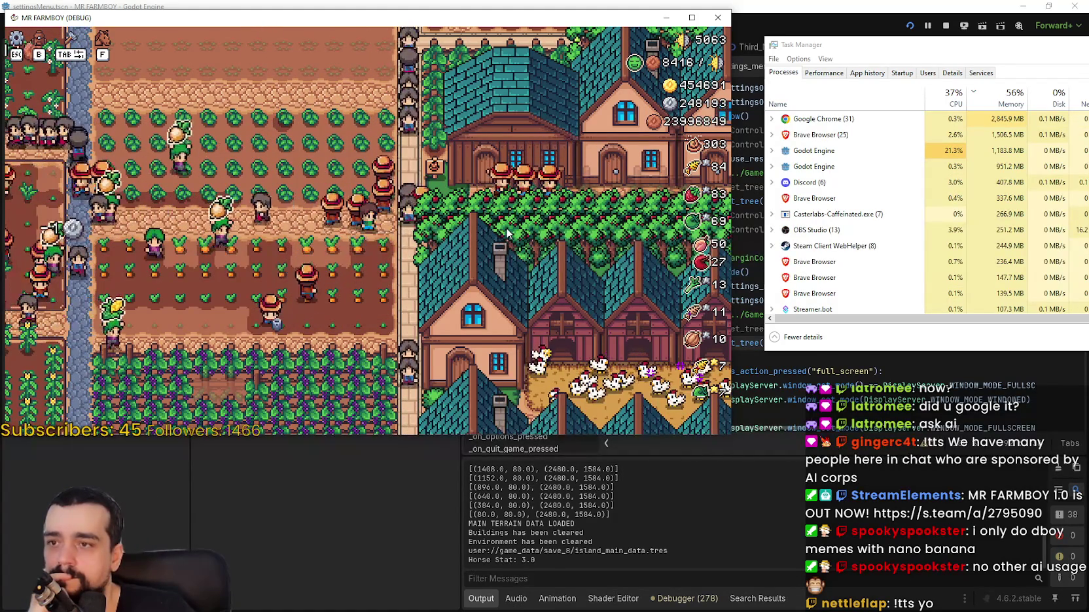
{"action": "key", "text": "Escape"}
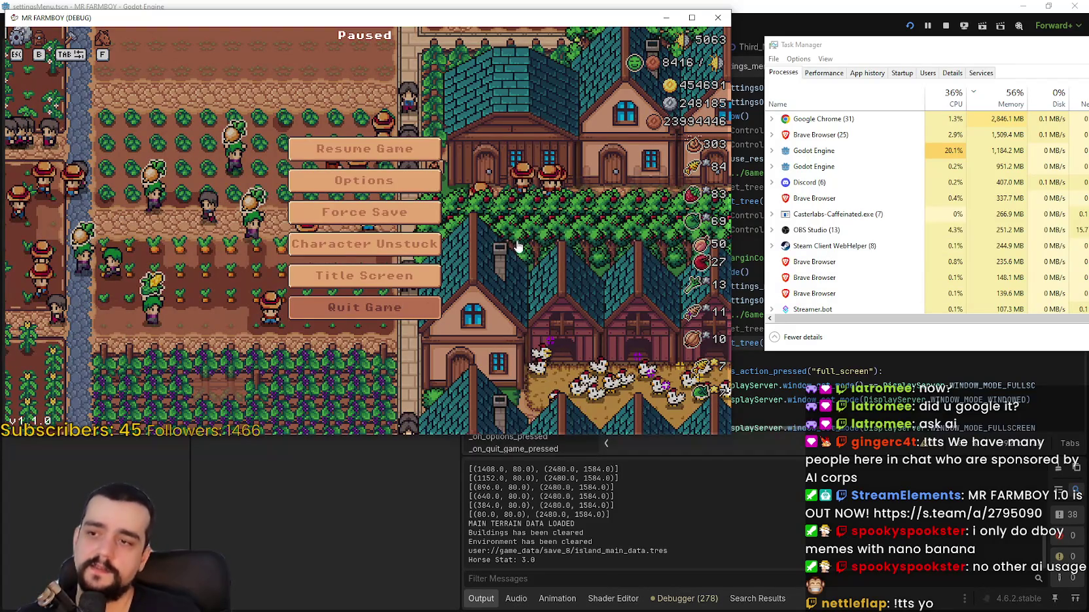
{"action": "key", "text": "Escape"}
{"action": "left_click", "coordinate": [849, 11]}
{"action": "key", "text": "F8"}
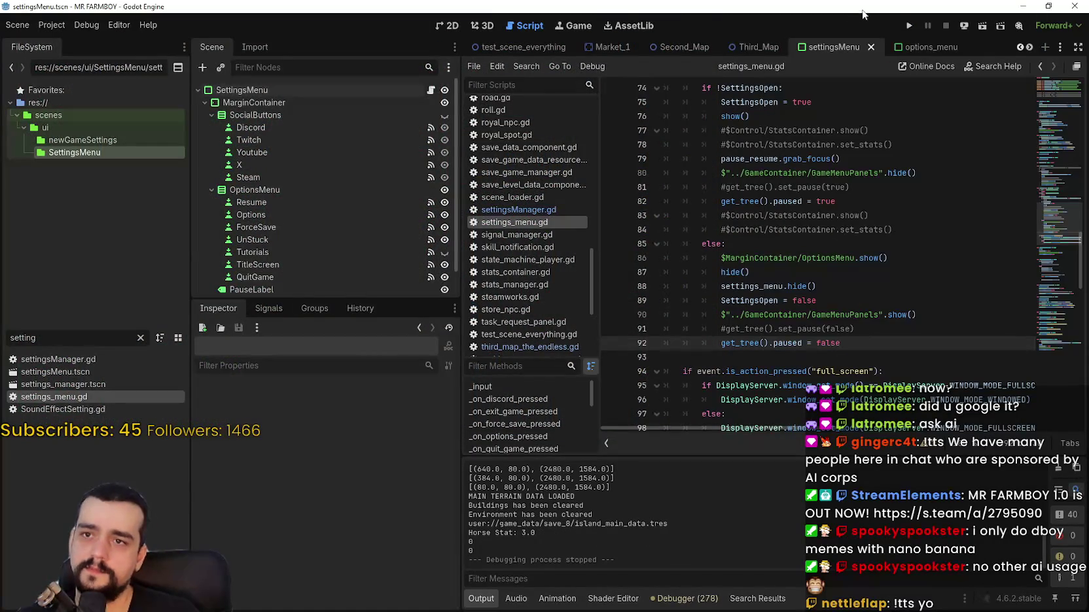
- Open Project Settings and close it again
{"action": "left_click", "coordinate": [51, 25]}
{"action": "left_click", "coordinate": [65, 41]}
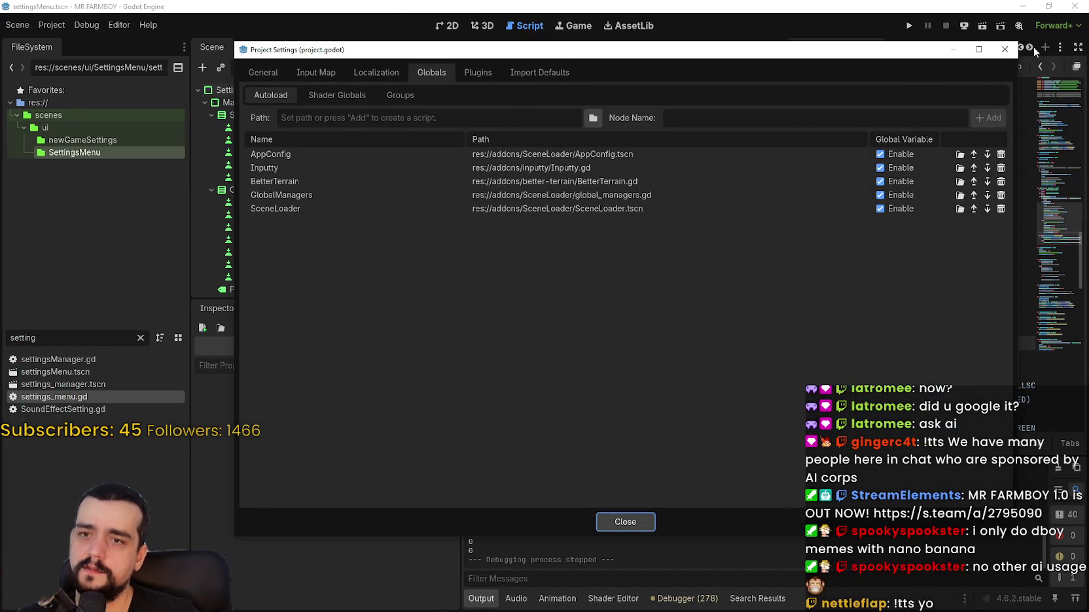
{"action": "left_click", "coordinate": [1002, 50]}
- Replace the 'setting' file filter with 'main' and open main_menu.tscn
{"action": "double_click", "coordinate": [23, 337]}
{"action": "key", "text": "BackSpace"}
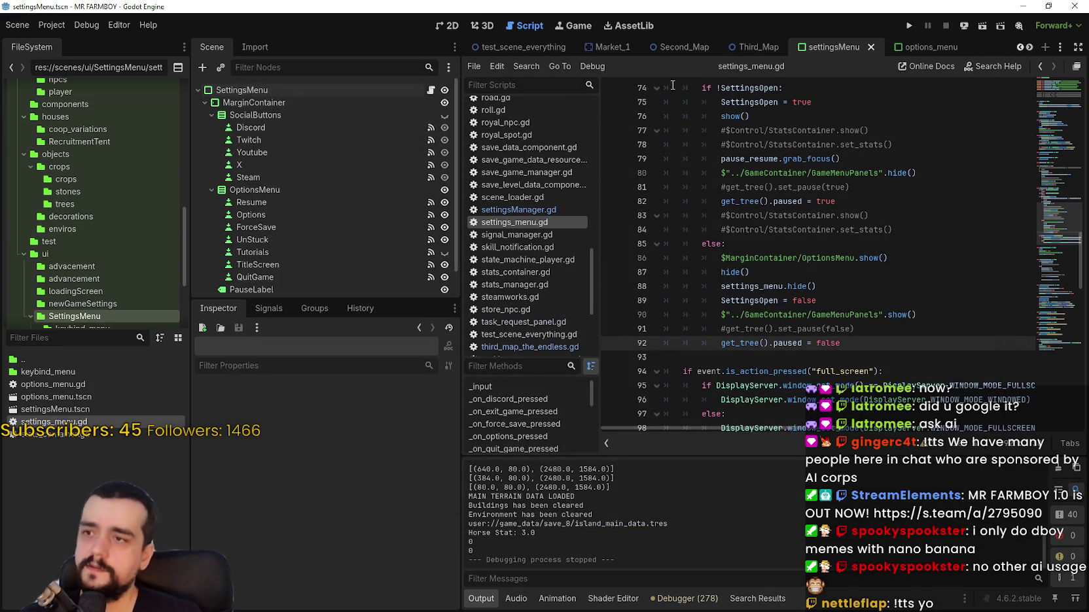
{"action": "type", "text": "n"}
{"action": "key", "text": "BackSpace"}
{"action": "type", "text": "main"}
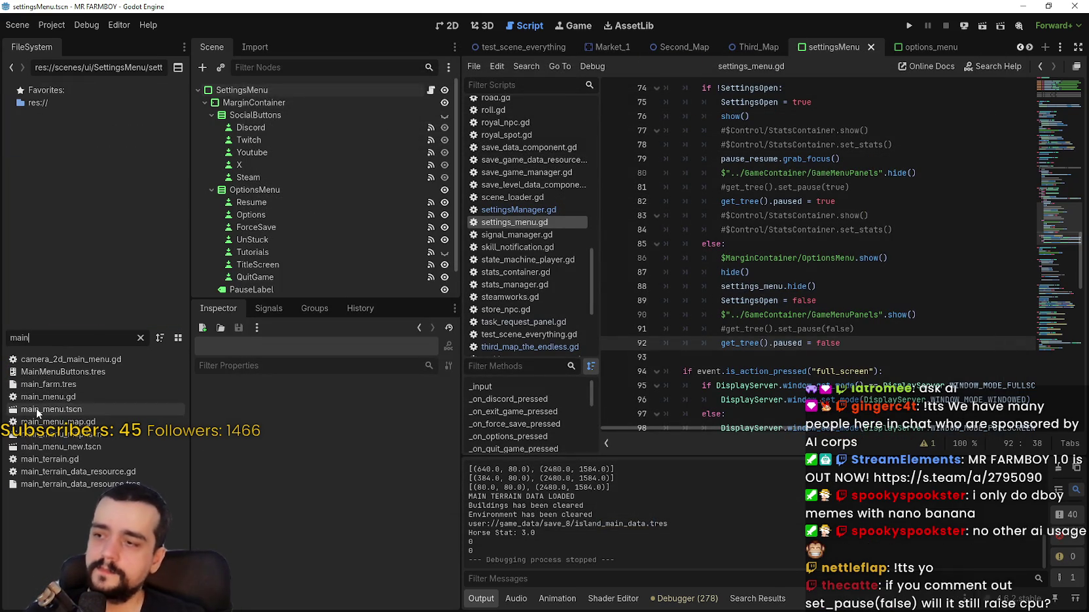
{"action": "double_click", "coordinate": [36, 409]}
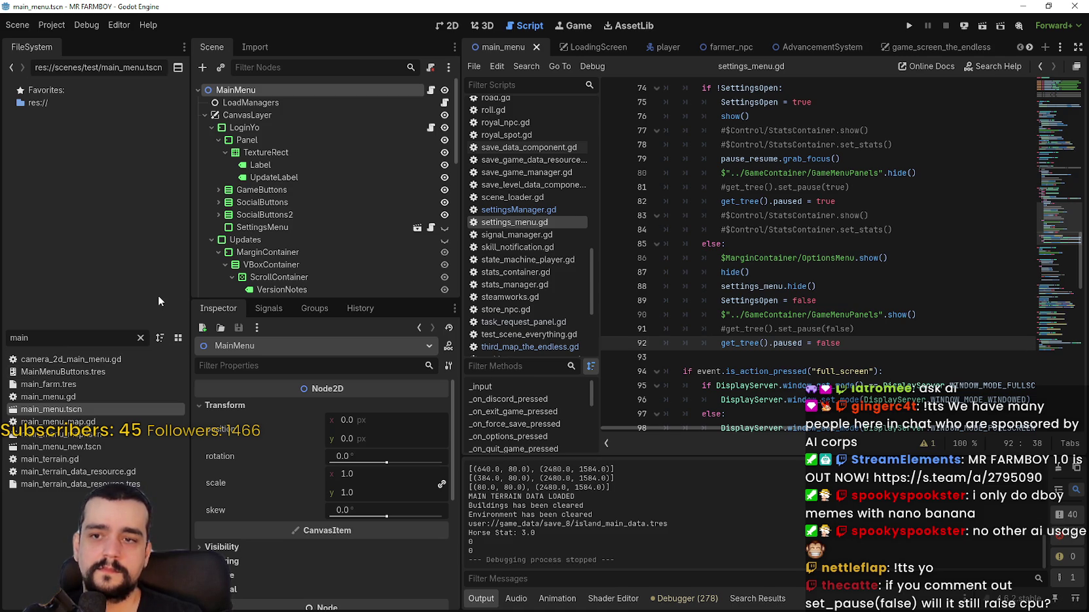
- Select the unpause line 92 and pause line 82, then open Task Manager to check CPU
{"action": "left_click_drag", "start_coordinate": [777, 343], "coordinate": [716, 340]}
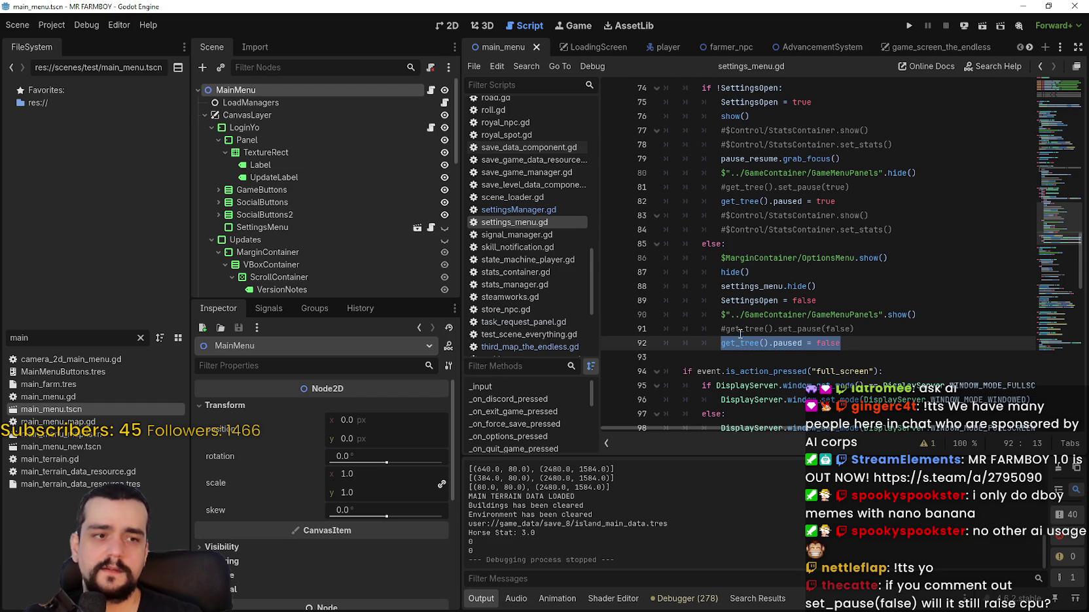
{"action": "scroll", "coordinate": [740, 333], "scroll_direction": "down", "scroll_amount": 1}
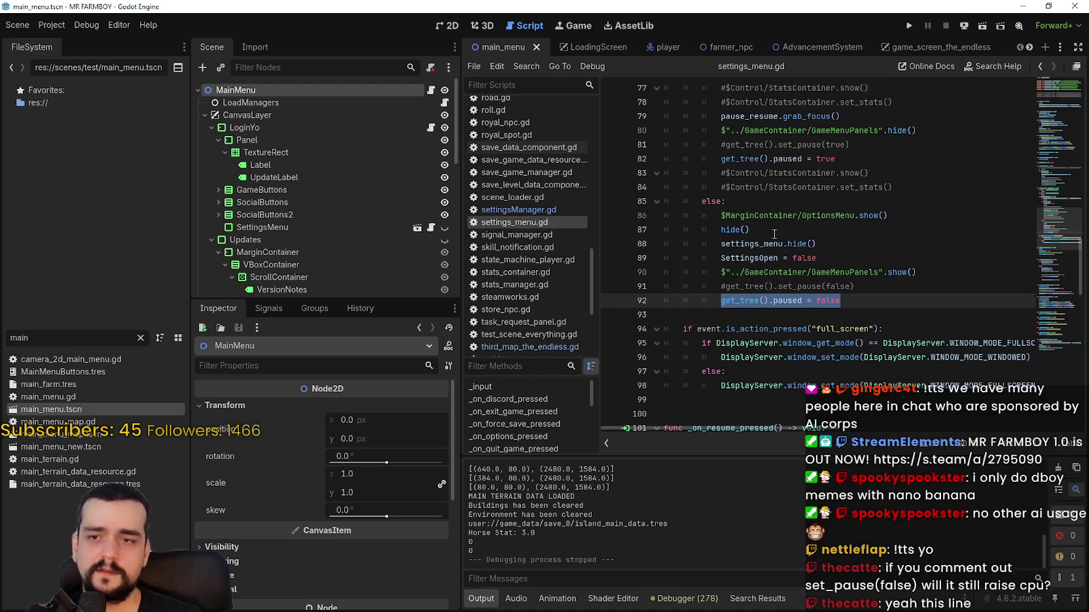
{"action": "left_click_drag", "start_coordinate": [836, 159], "coordinate": [720, 159]}
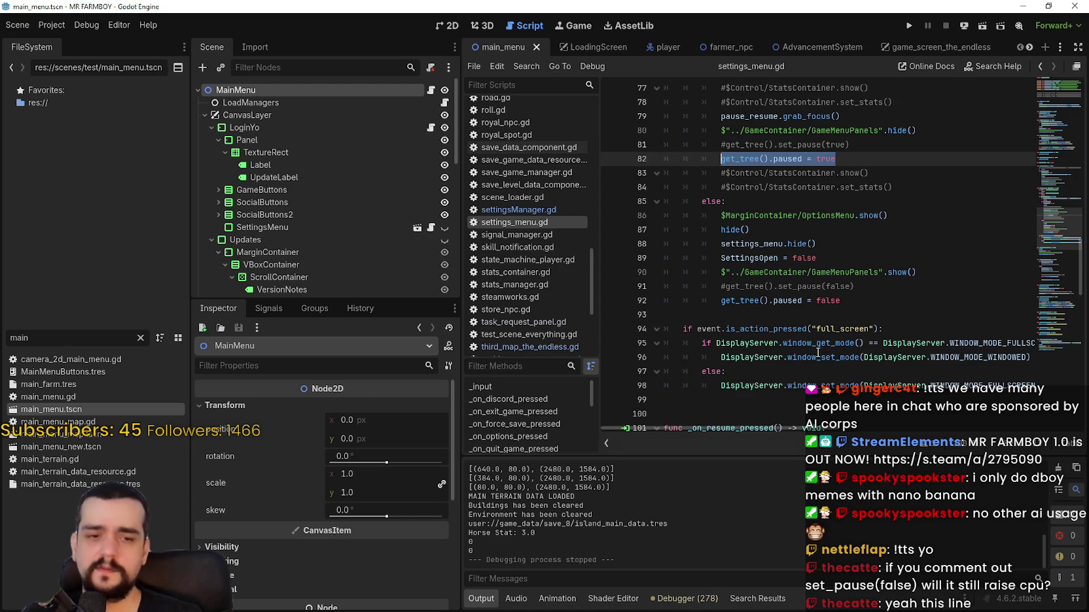
{"action": "mouse_move", "coordinate": [818, 353]}
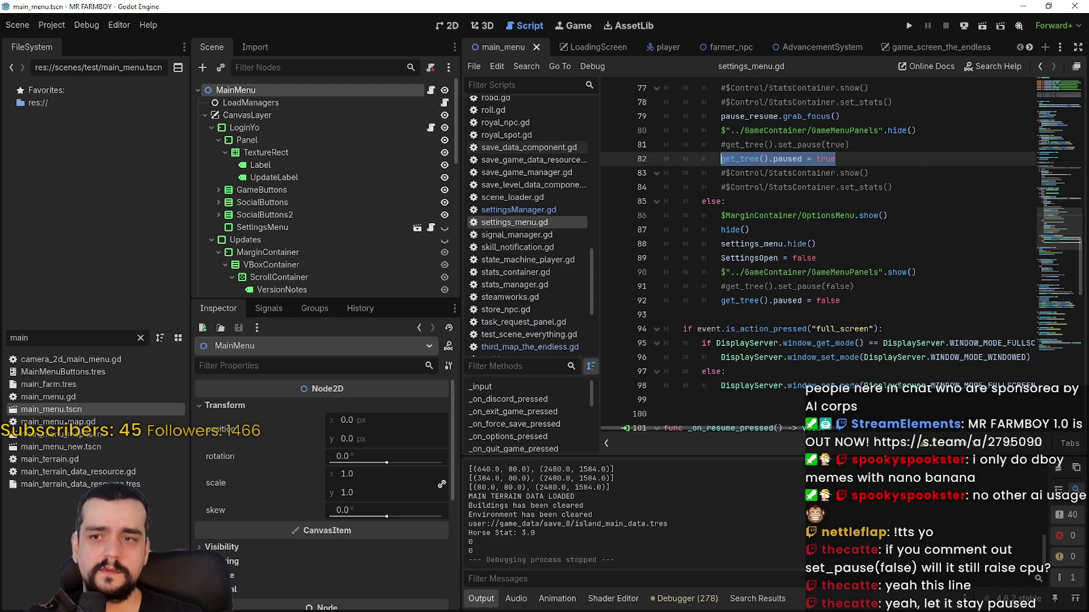
{"action": "key", "text": "ctrl+shift+Escape"}
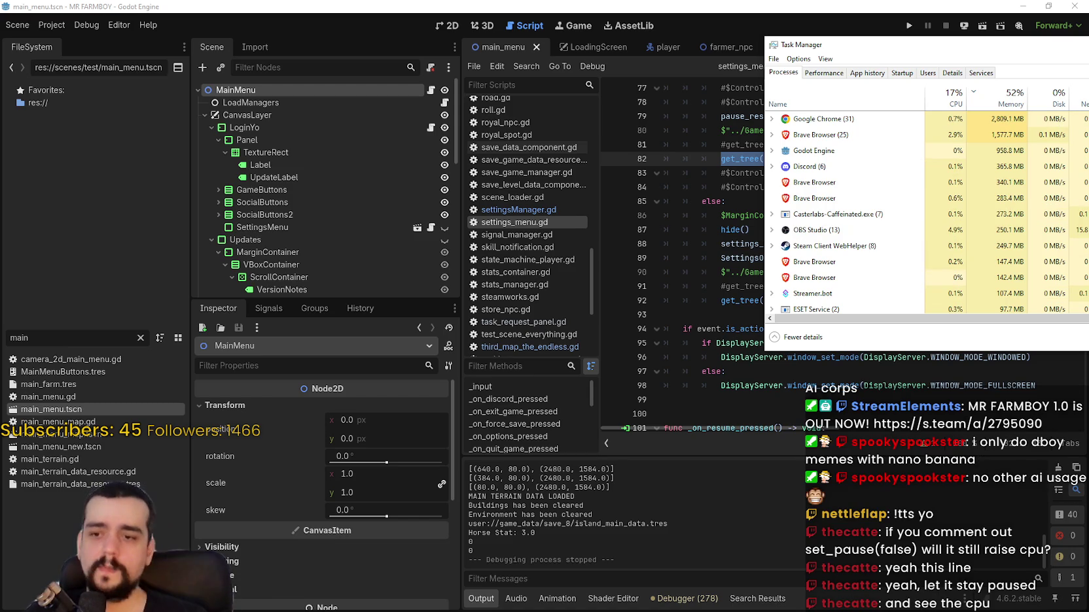
- Switch the Debugger panel from the Visual Profiler to the function-level Profiler table
{"action": "left_click", "coordinate": [681, 599]}
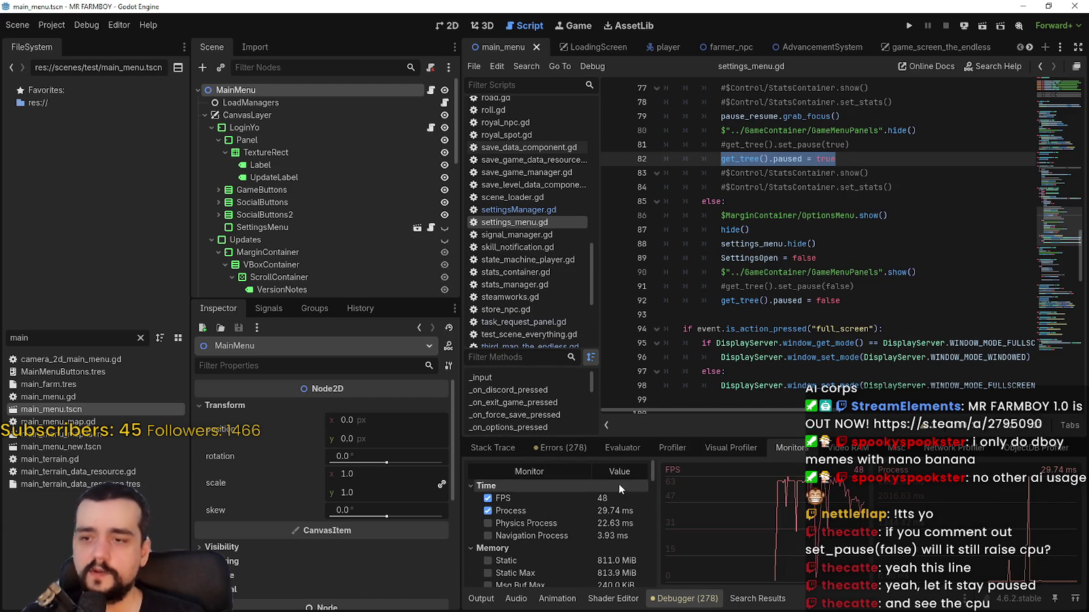
{"action": "left_click", "coordinate": [715, 447]}
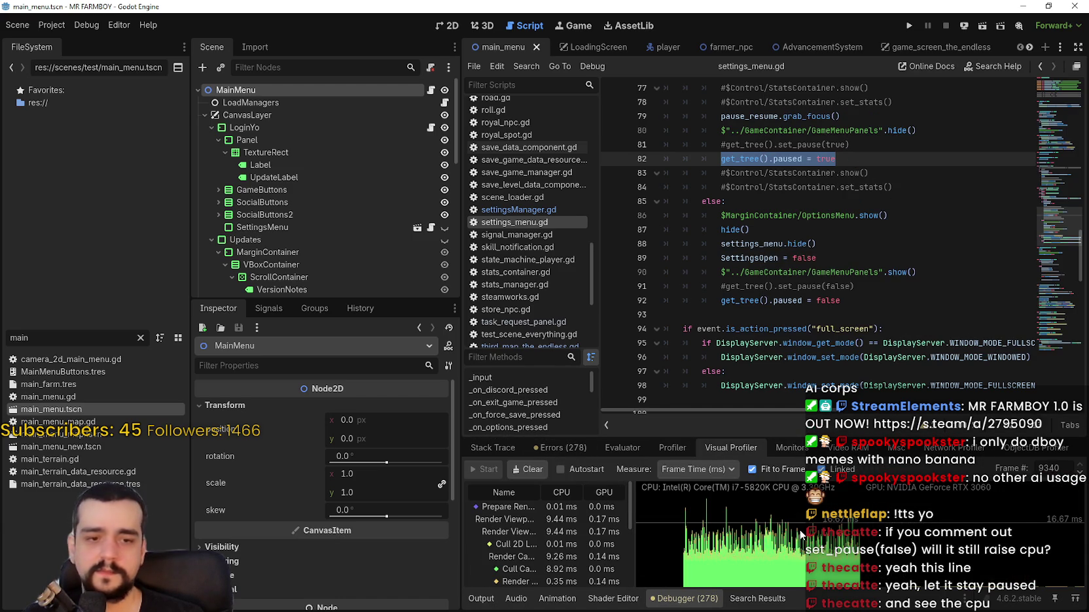
{"action": "left_click", "coordinate": [684, 449]}
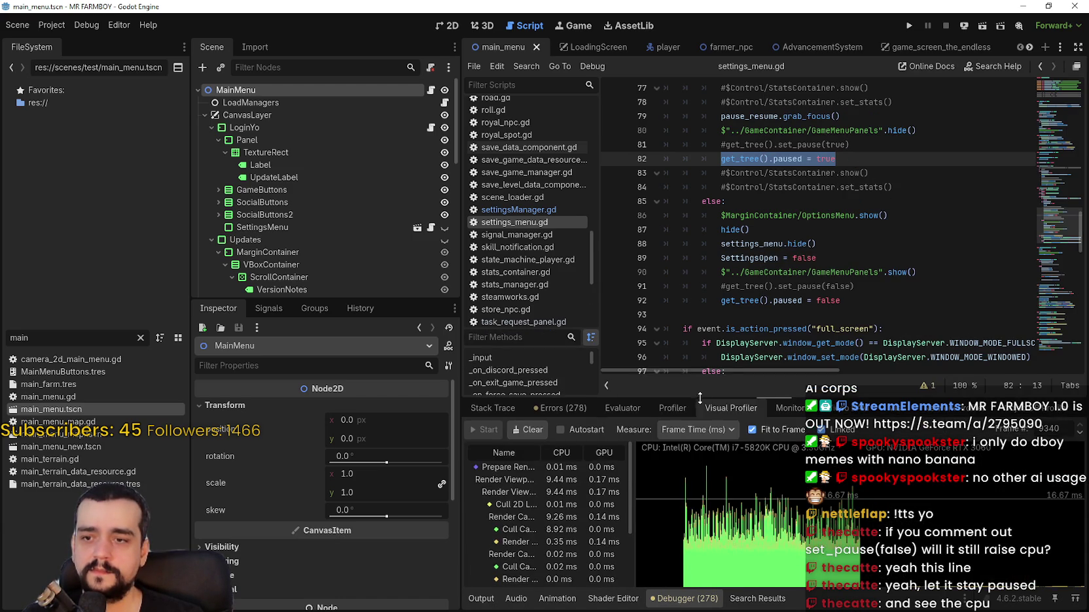
{"action": "left_click", "coordinate": [729, 409]}
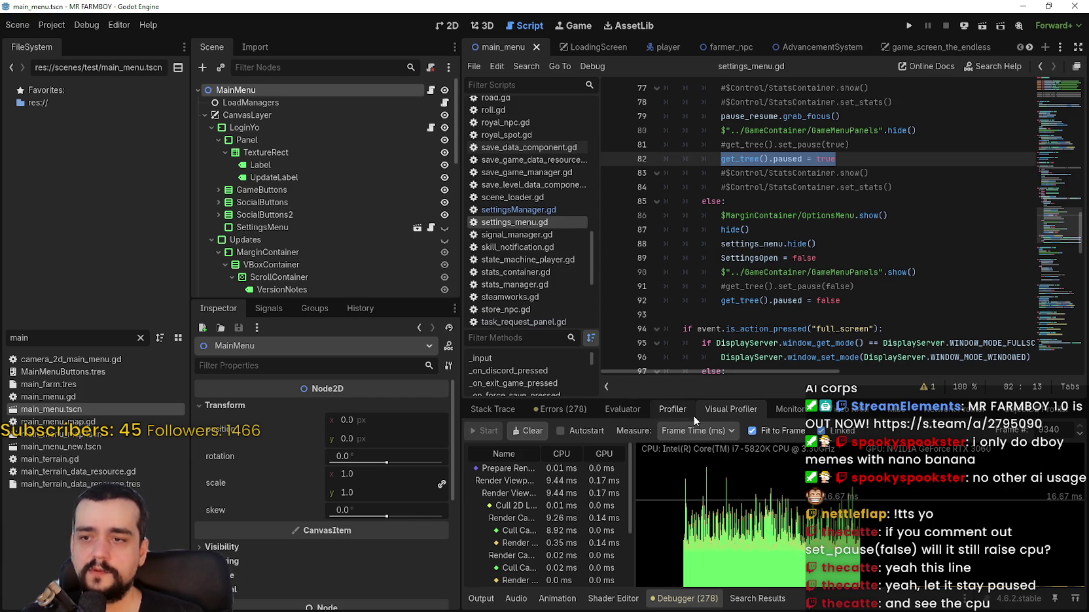
{"action": "left_click", "coordinate": [672, 409]}
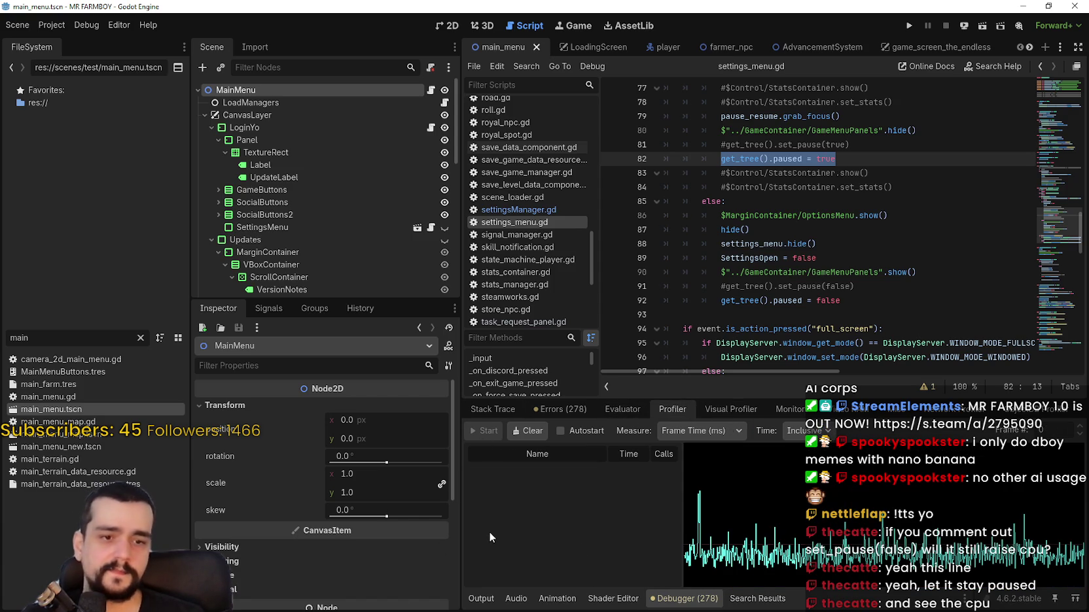
- Place the caret on lines 85 and 93 of settings_menu.gd, then bring up Task Manager
{"action": "left_click", "coordinate": [871, 199]}
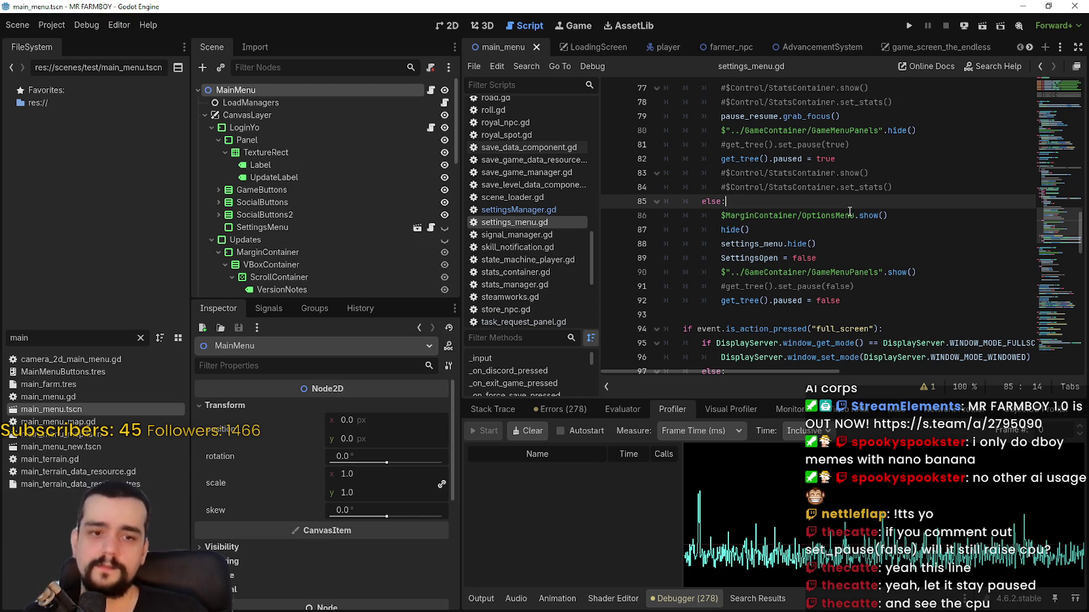
{"action": "left_click", "coordinate": [848, 309]}
{"action": "key", "text": "ctrl+shift+Escape"}
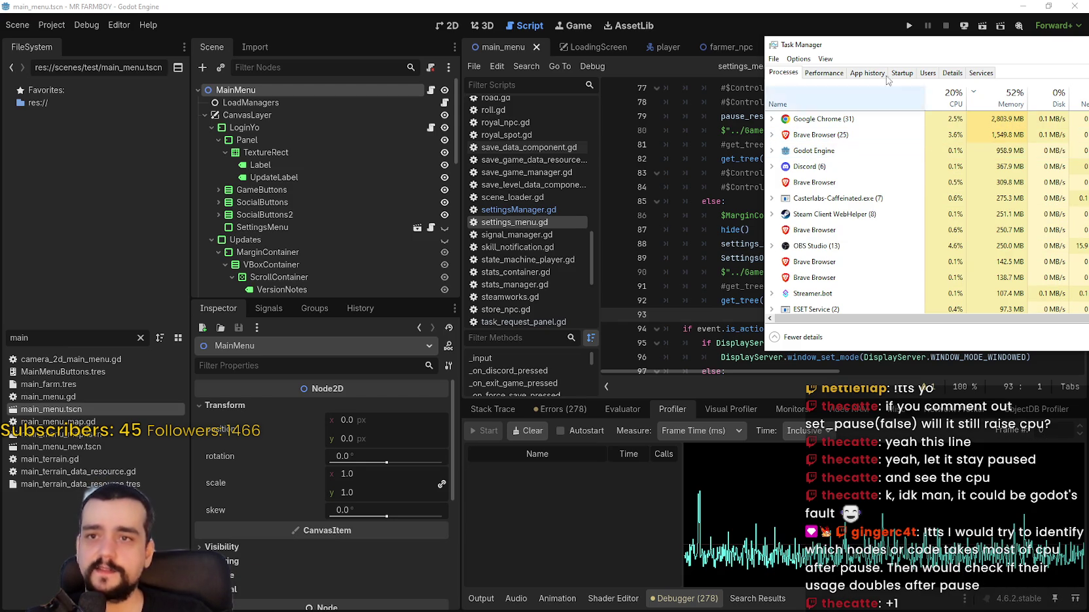
- Relaunch the MR FARMBOY project with F5 and return to the editor
{"action": "left_click", "coordinate": [910, 27]}
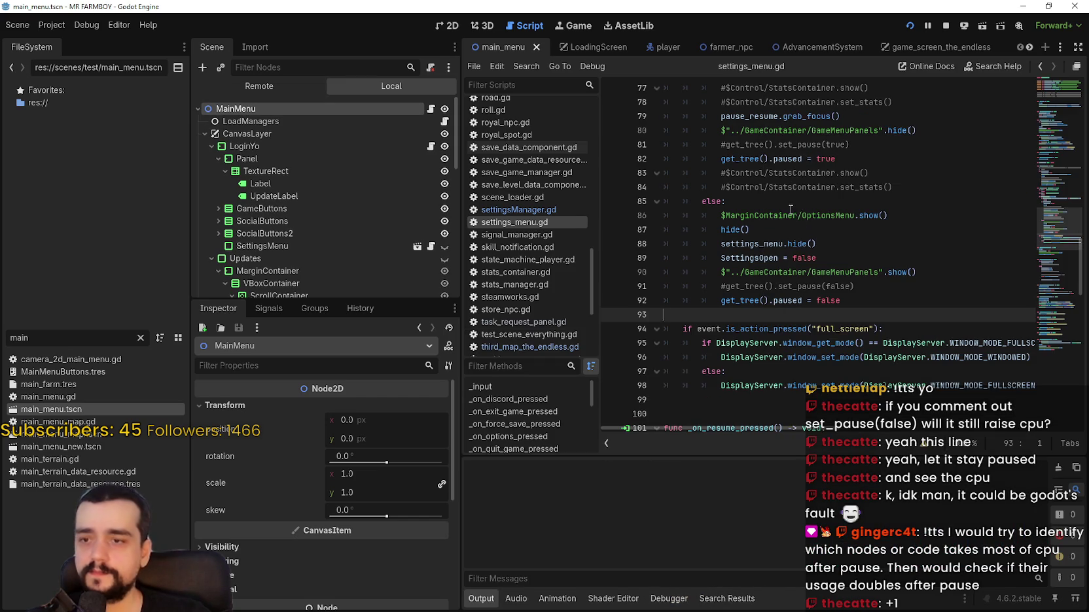
{"action": "key", "text": "F5"}
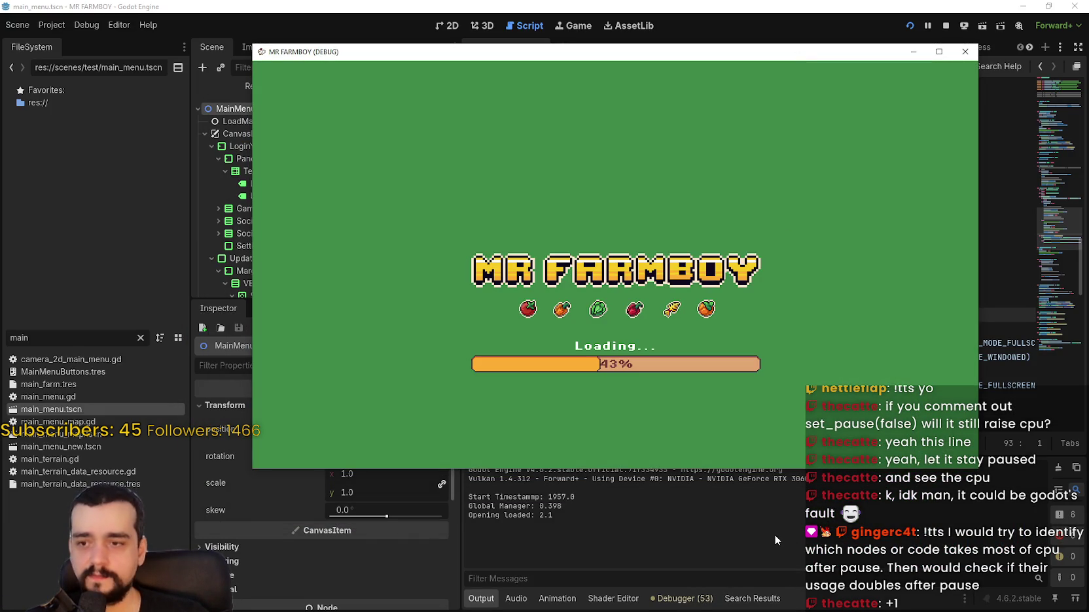
{"action": "key", "text": "F8"}
- Enlarge the Debugger's Profiler panel and start recording frame timings
{"action": "left_click", "coordinate": [681, 598]}
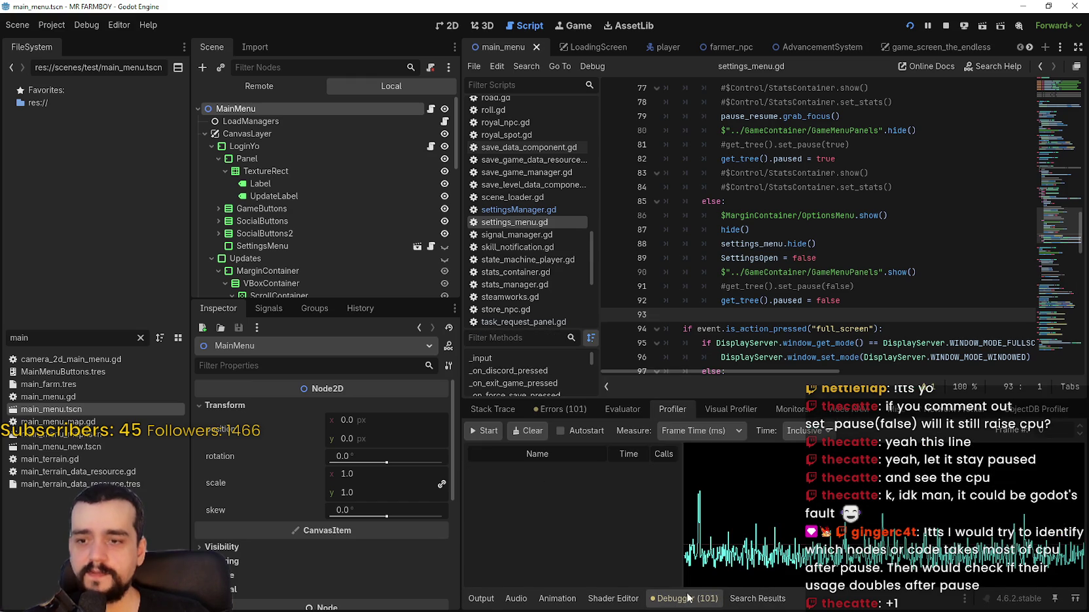
{"action": "left_click", "coordinate": [621, 410]}
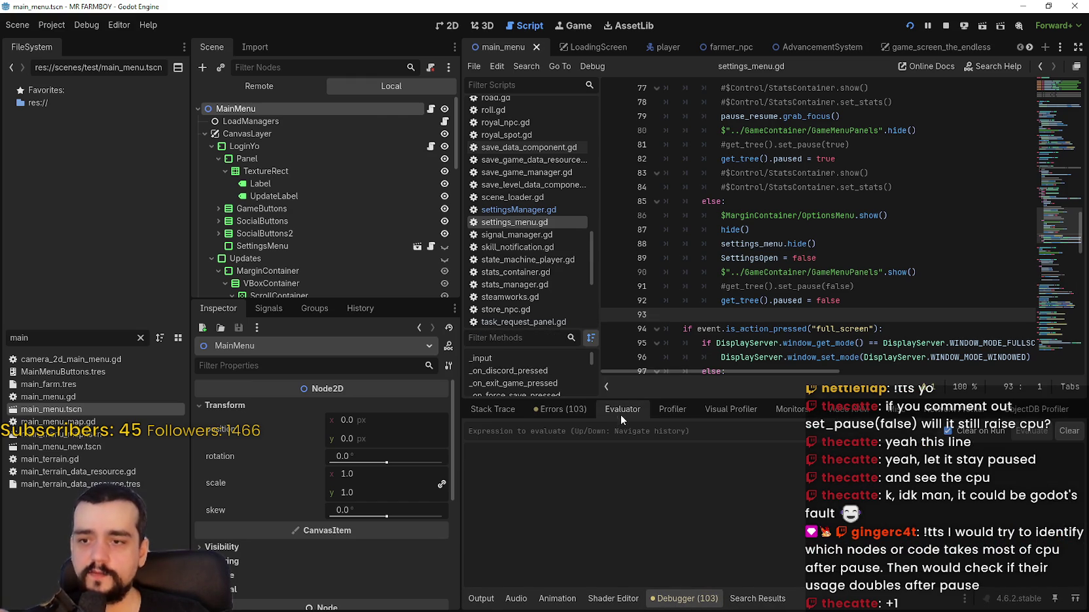
{"action": "left_click", "coordinate": [666, 406]}
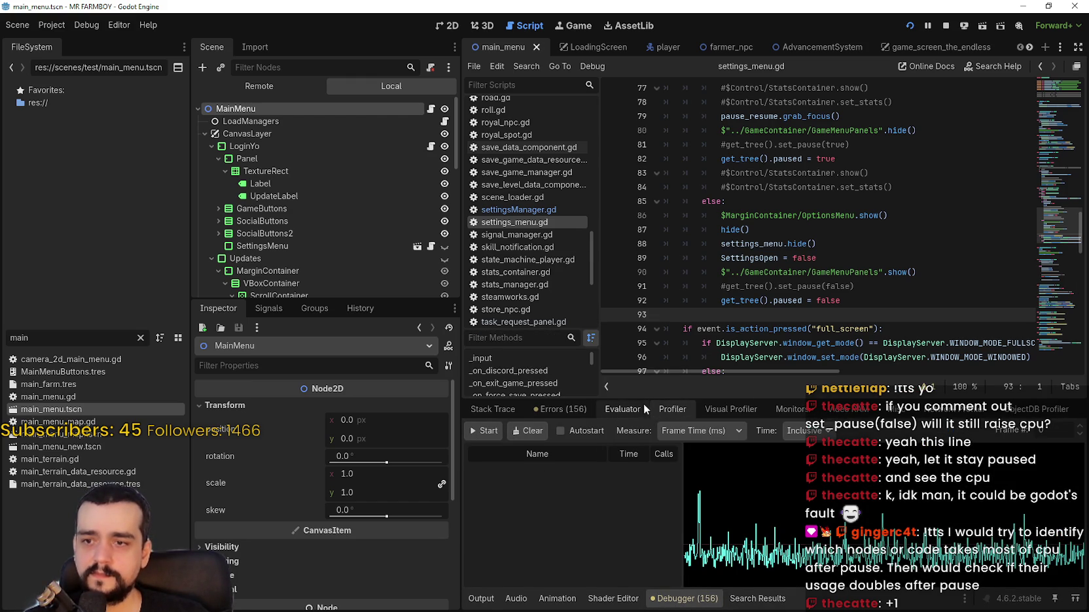
{"action": "left_click_drag", "start_coordinate": [644, 398], "coordinate": [644, 293]}
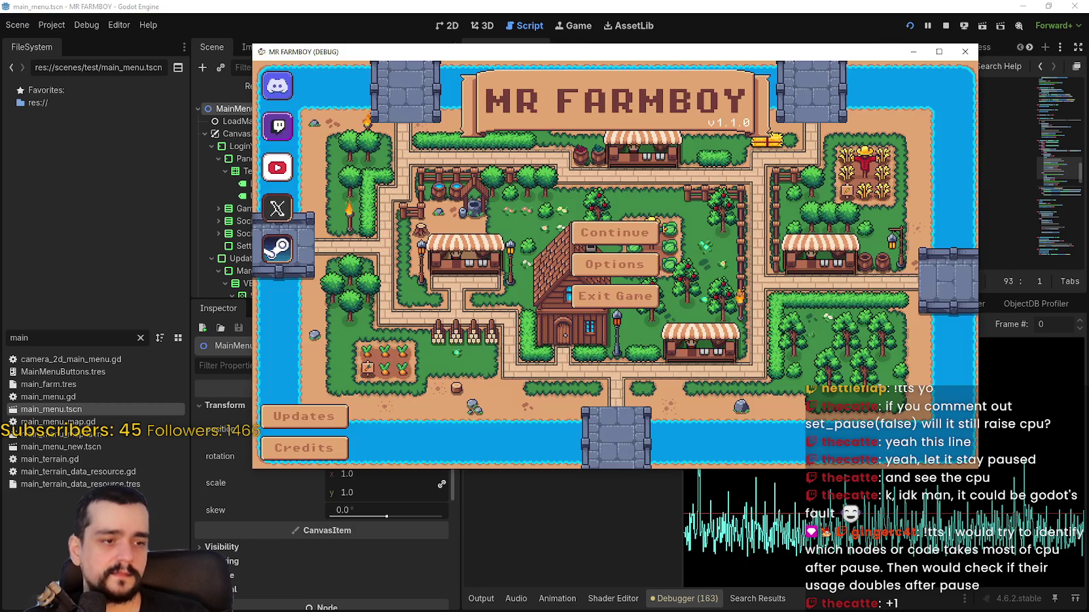
{"action": "left_click", "coordinate": [613, 497]}
{"action": "left_click", "coordinate": [483, 326]}
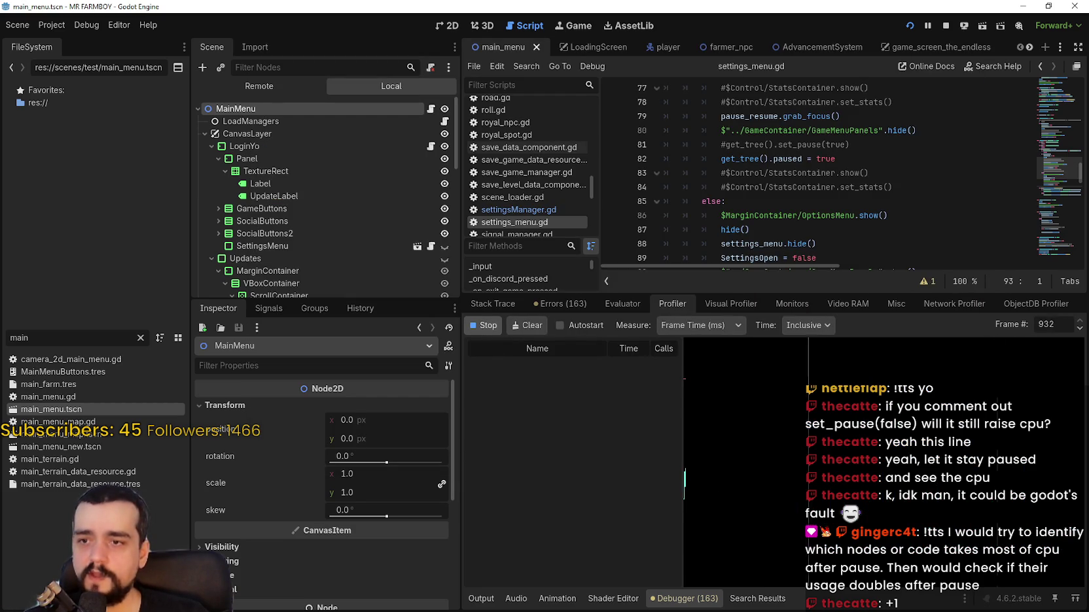
- Load Save 8 in the running game and move its window up and left
{"action": "key", "text": "Return"}
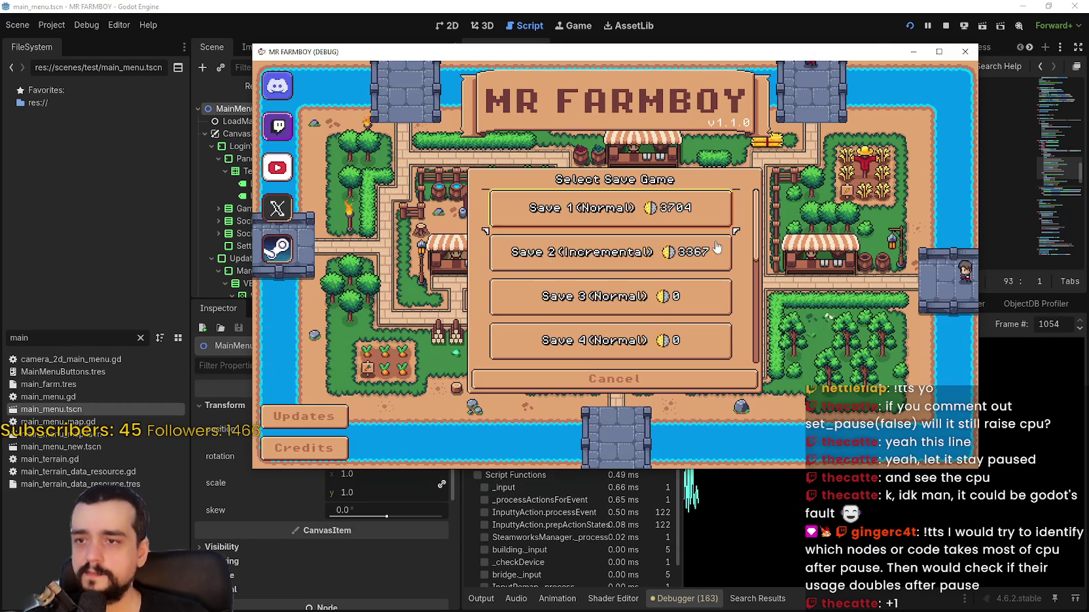
{"action": "left_click", "coordinate": [610, 252]}
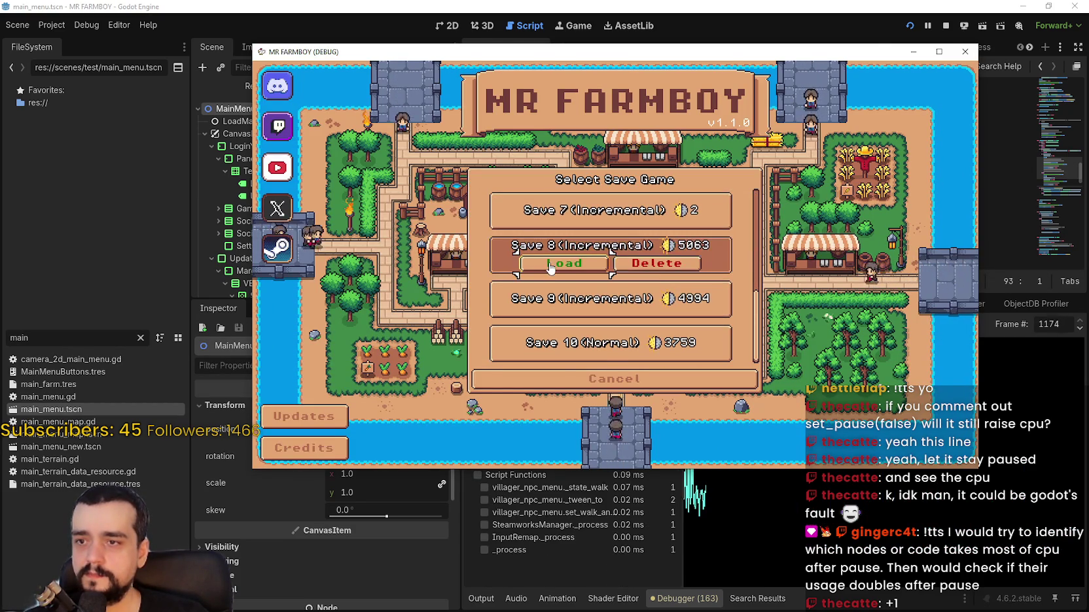
{"action": "left_click", "coordinate": [530, 260]}
{"action": "mouse_move", "coordinate": [762, 62]}
{"action": "left_mouse_down"}
{"action": "mouse_move", "coordinate": [680, 47]}
{"action": "mouse_move", "coordinate": [641, 24]}
{"action": "left_mouse_up"}
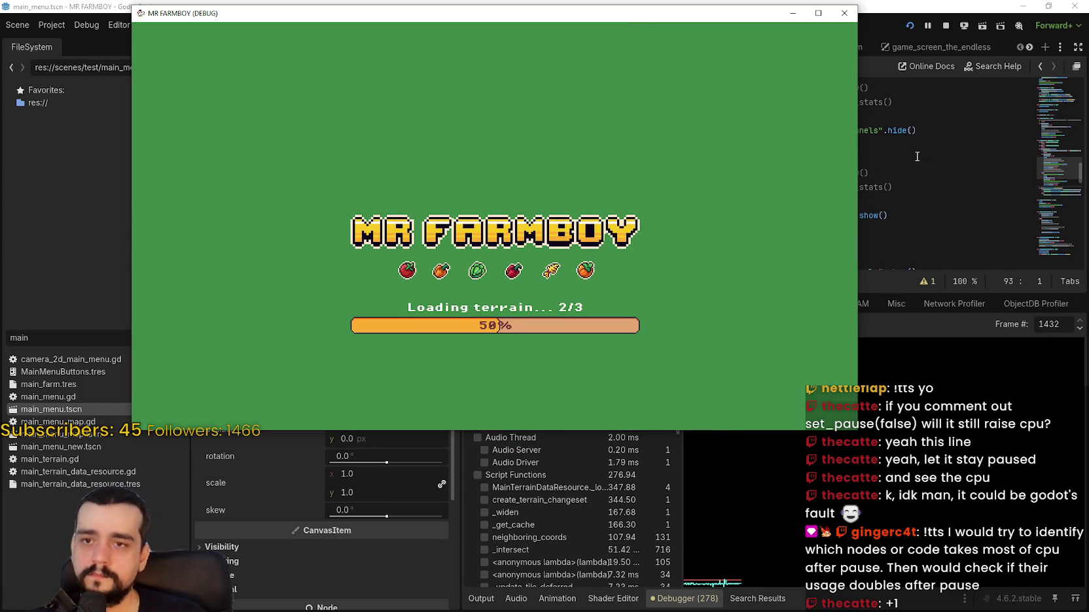
- Stop the running game from the editor and relaunch it with F5
{"action": "left_click", "coordinate": [918, 131]}
{"action": "left_click", "coordinate": [945, 26]}
{"action": "key", "text": "F5"}
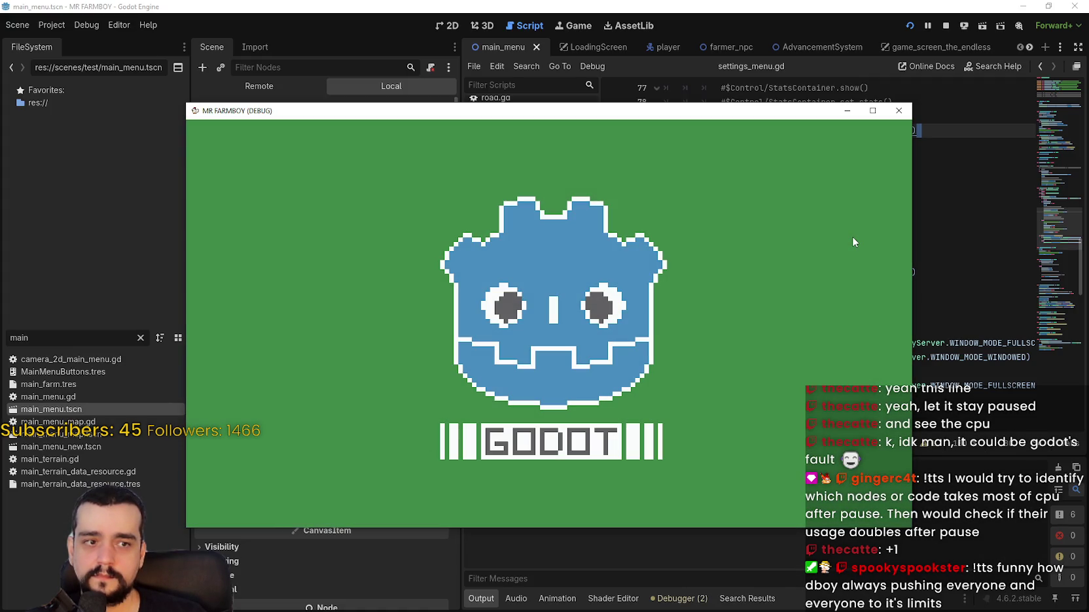
- Lower the game's FPS cap from 144 to 60 in Options > Video
{"action": "mouse_move", "coordinate": [646, 116]}
{"action": "left_mouse_down"}
{"action": "mouse_move", "coordinate": [676, 27]}
{"action": "mouse_move", "coordinate": [666, 31]}
{"action": "left_mouse_up"}
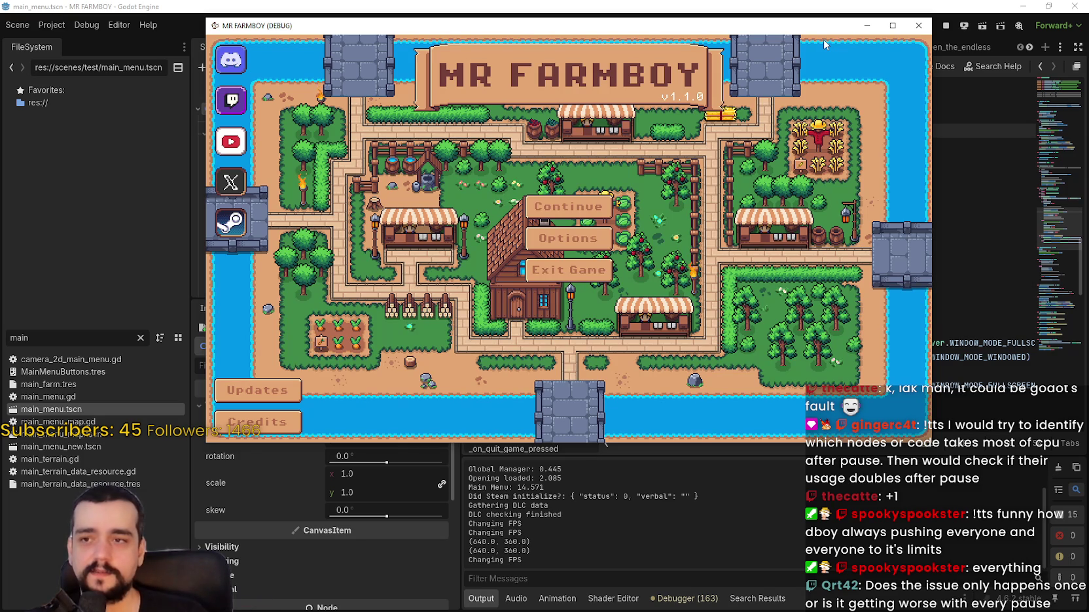
{"action": "left_click", "coordinate": [571, 248]}
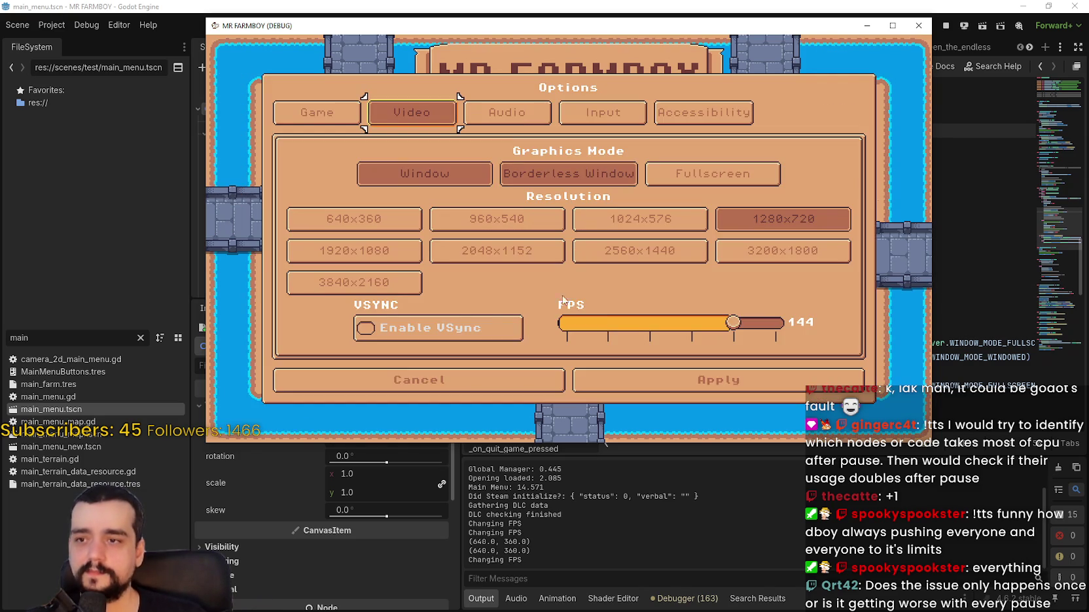
{"action": "left_click", "coordinate": [501, 336]}
{"action": "left_click", "coordinate": [501, 337]}
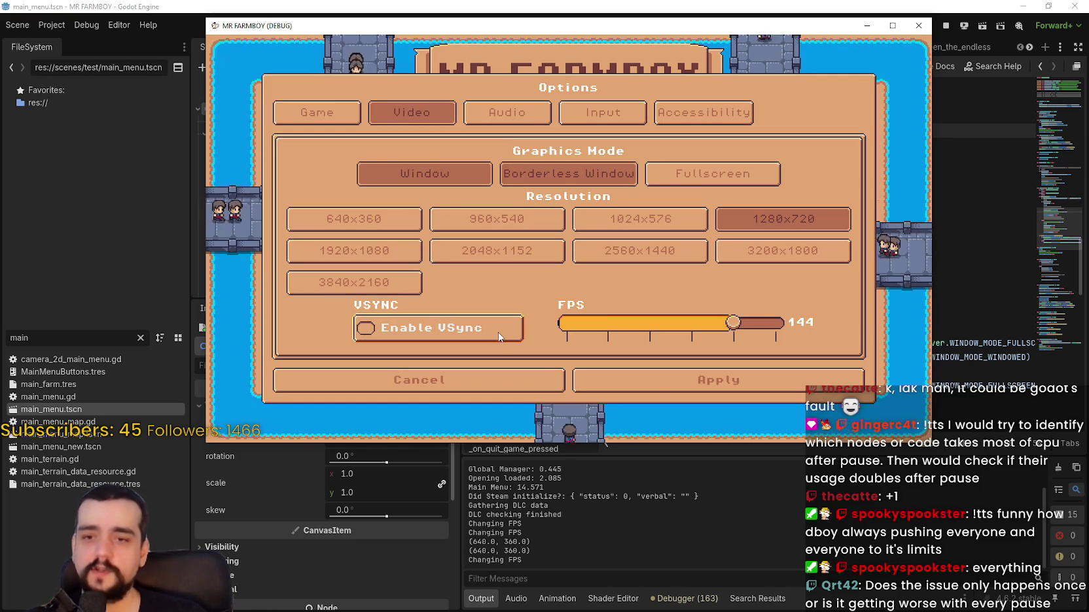
{"action": "left_click", "coordinate": [779, 323]}
{"action": "left_click_drag", "start_coordinate": [780, 327], "coordinate": [619, 320]}
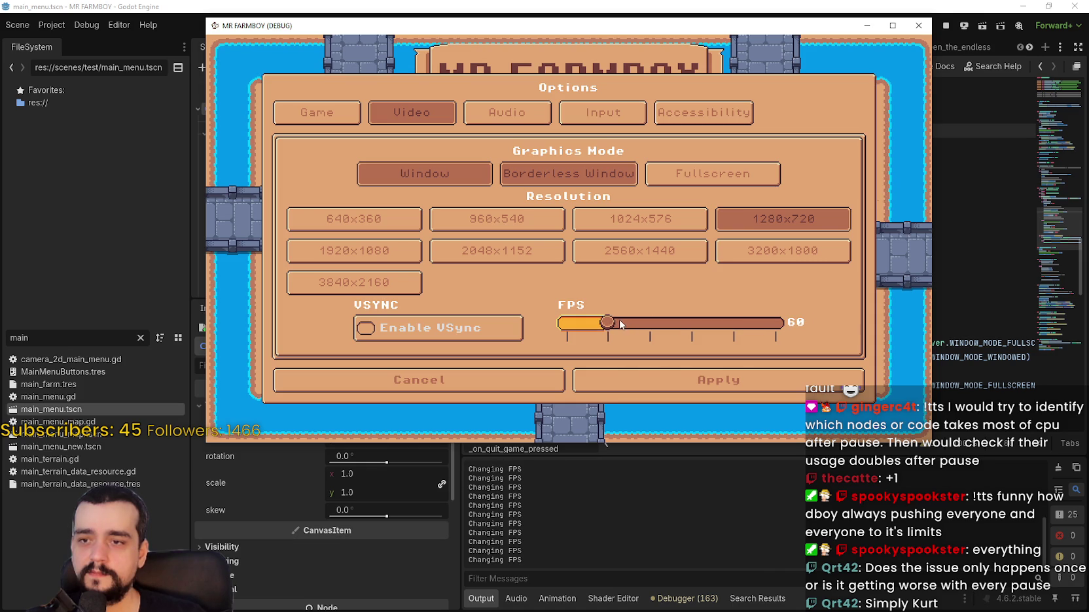
{"action": "left_click", "coordinate": [654, 379]}
- Continue the game with Save 8 and bring the editor's profiler into view
{"action": "left_click", "coordinate": [553, 209]}
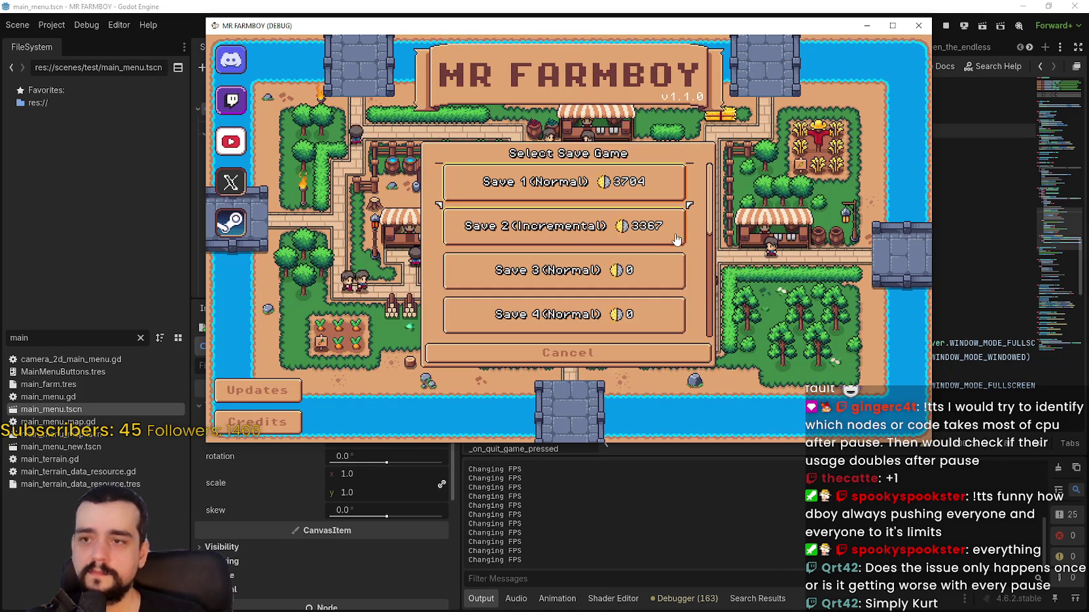
{"action": "scroll", "coordinate": [698, 178], "scroll_direction": "down", "scroll_amount": 6}
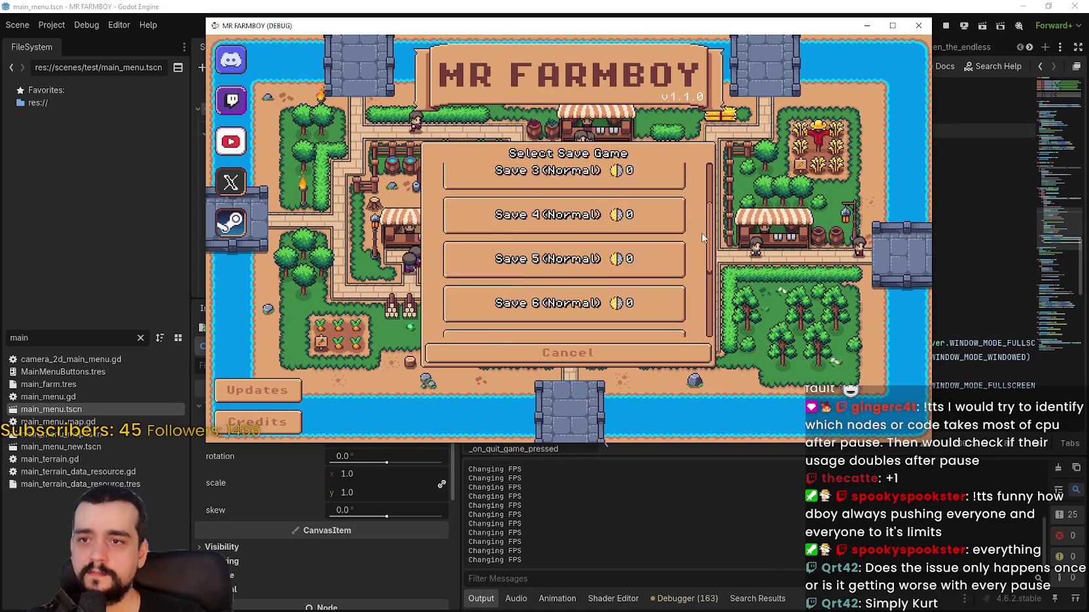
{"action": "left_click", "coordinate": [521, 233]}
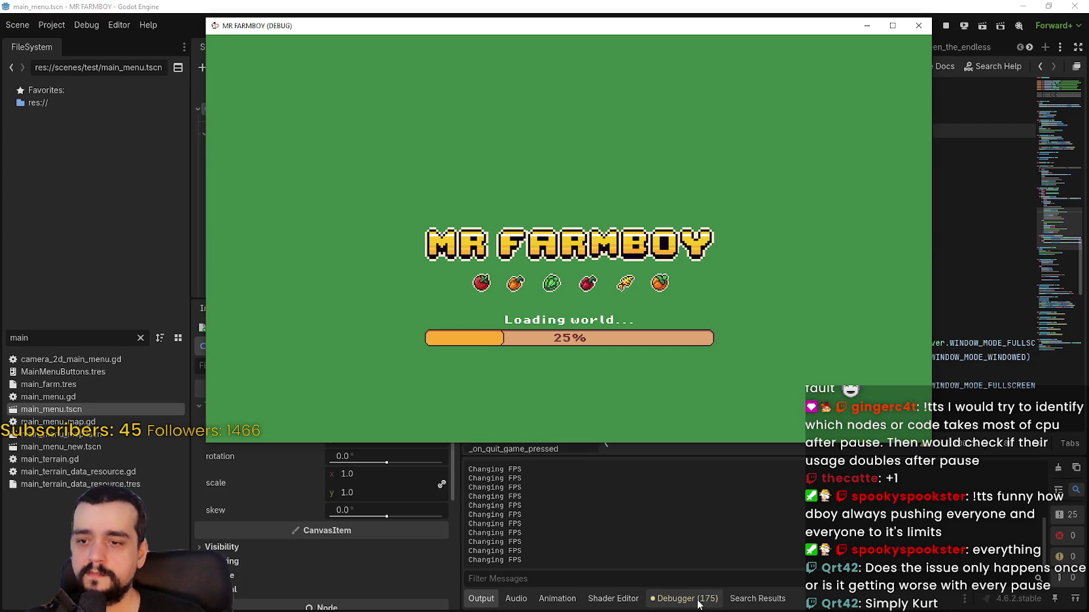
{"action": "left_click", "coordinate": [700, 598]}
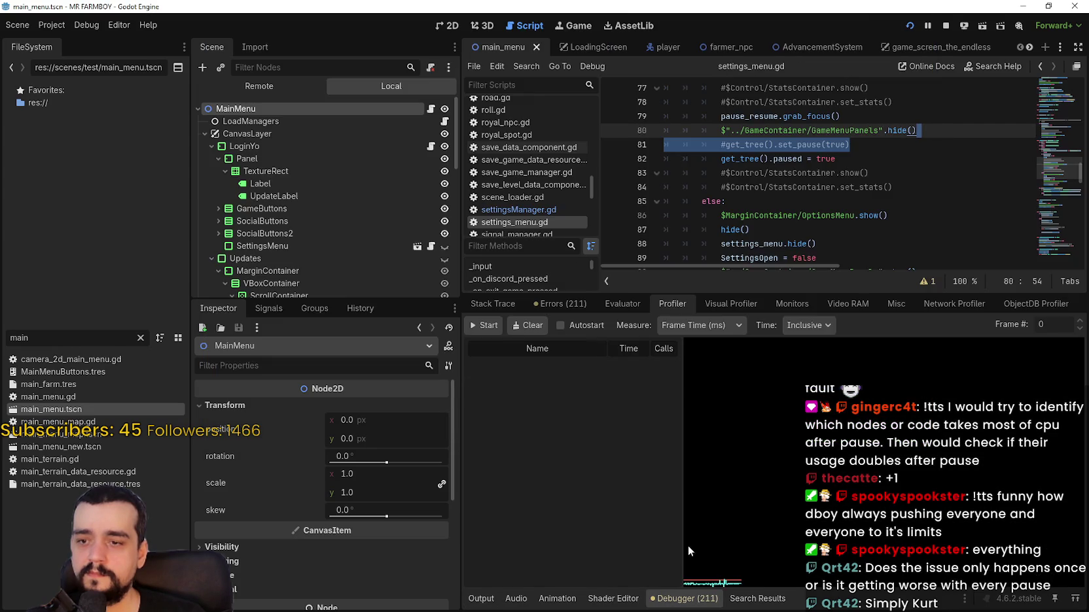
- Start profiler recording and switch between the game window and the editor
{"action": "left_click", "coordinate": [483, 326]}
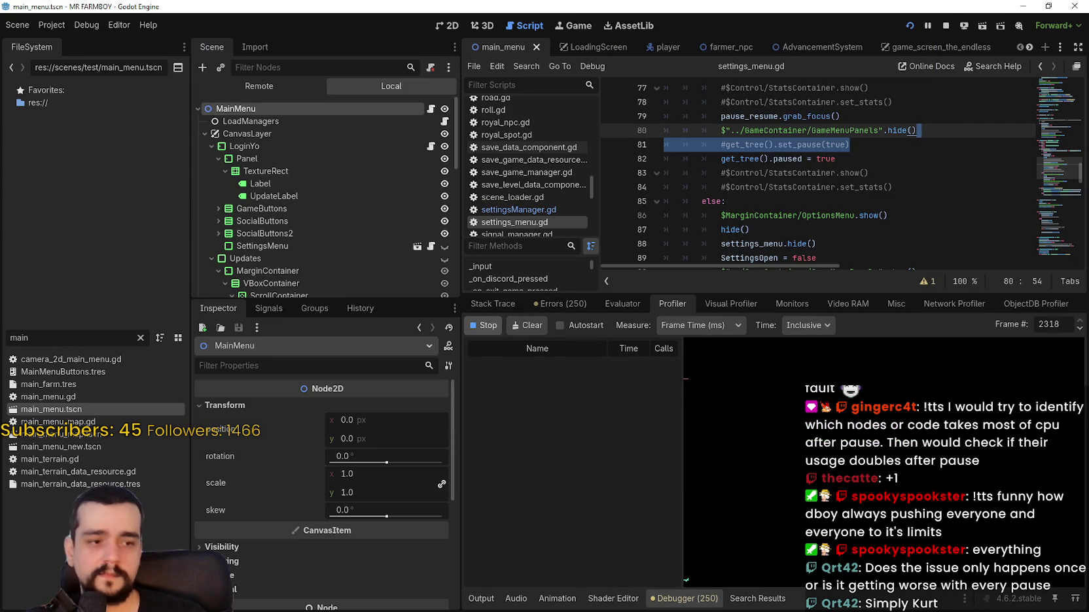
{"action": "key", "text": "alt+Tab"}
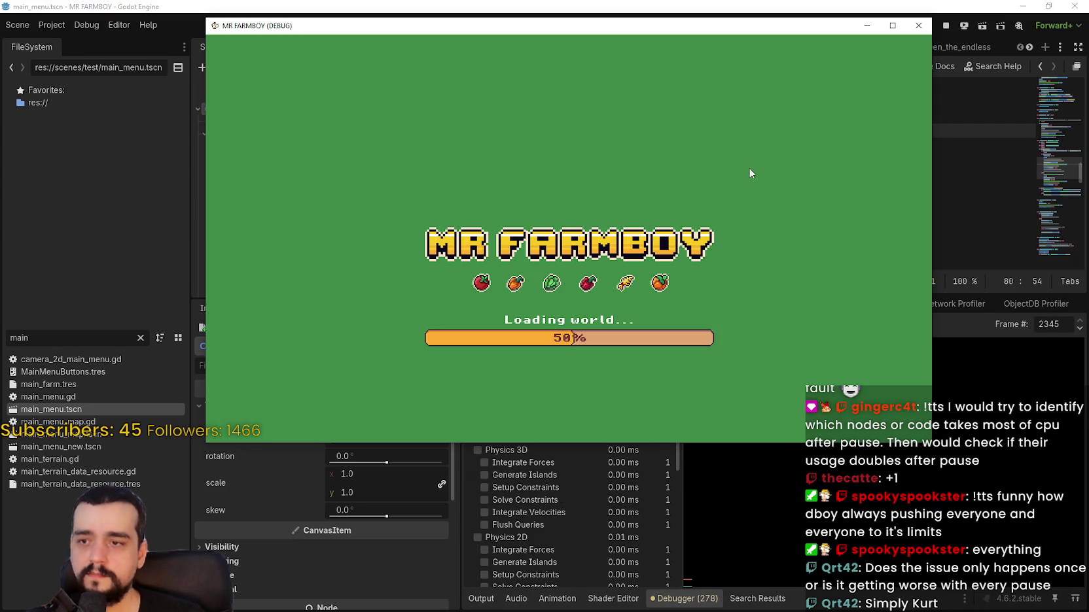
{"action": "key", "text": "alt+Tab"}
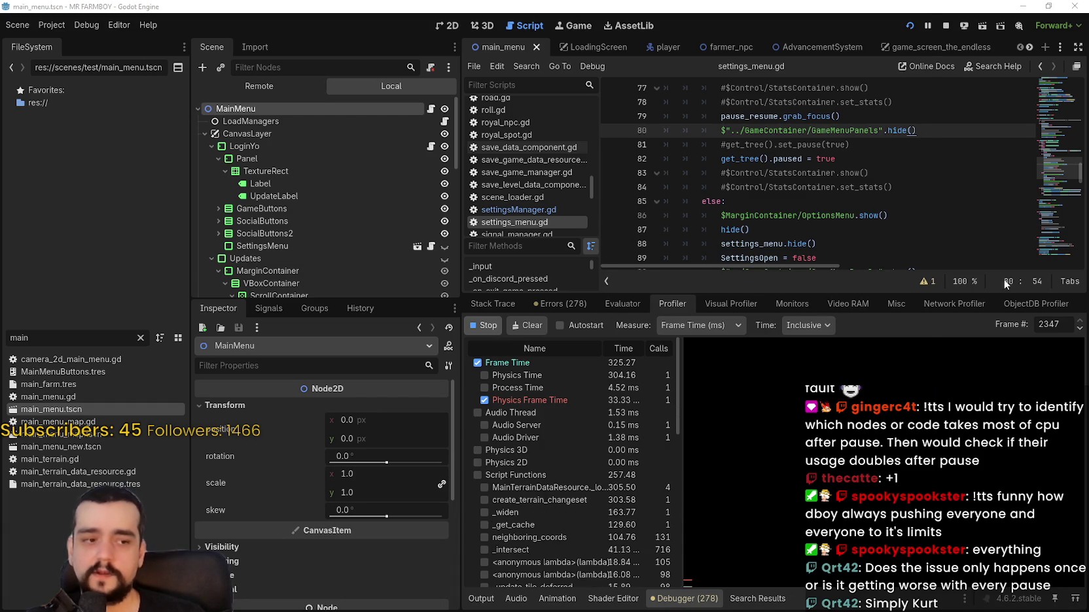
{"action": "key", "text": "alt+Tab"}
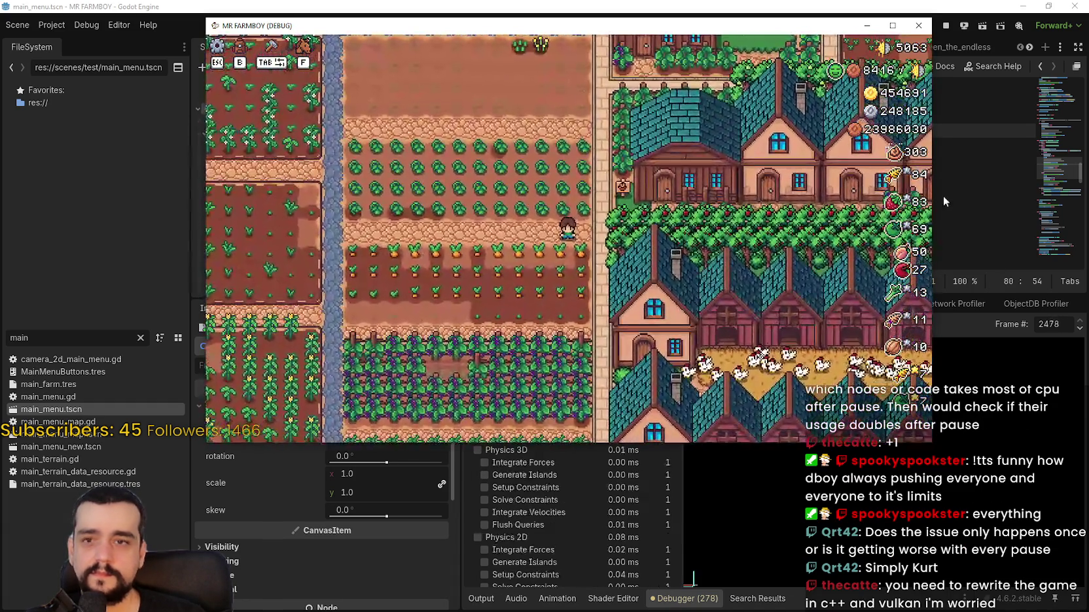
{"action": "left_click", "coordinate": [943, 192]}
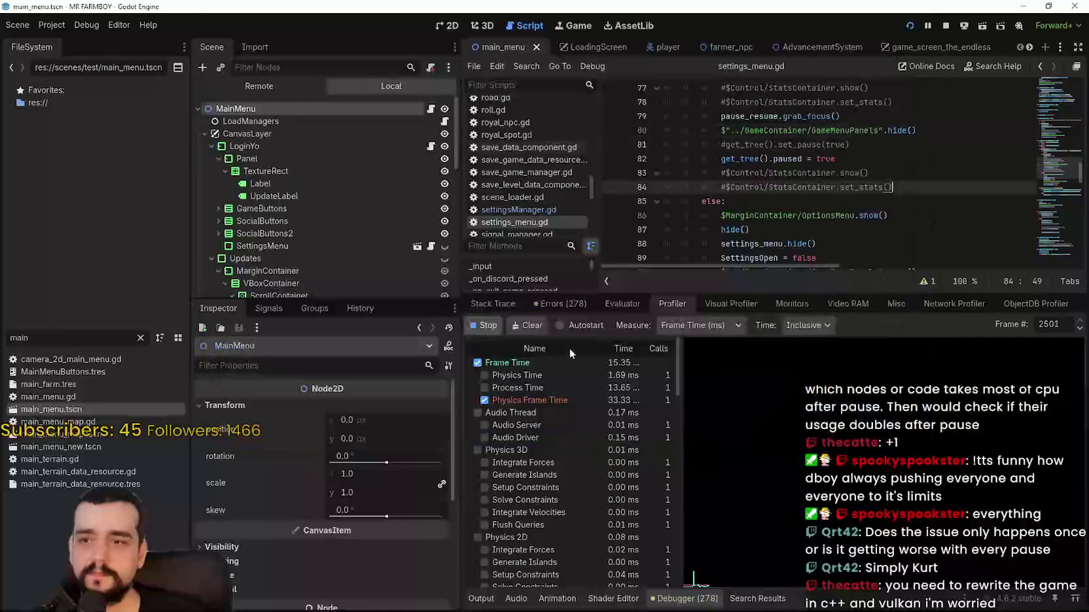
- Clear old profiler data and step through recorded frames to find the spike
{"action": "left_click", "coordinate": [486, 326]}
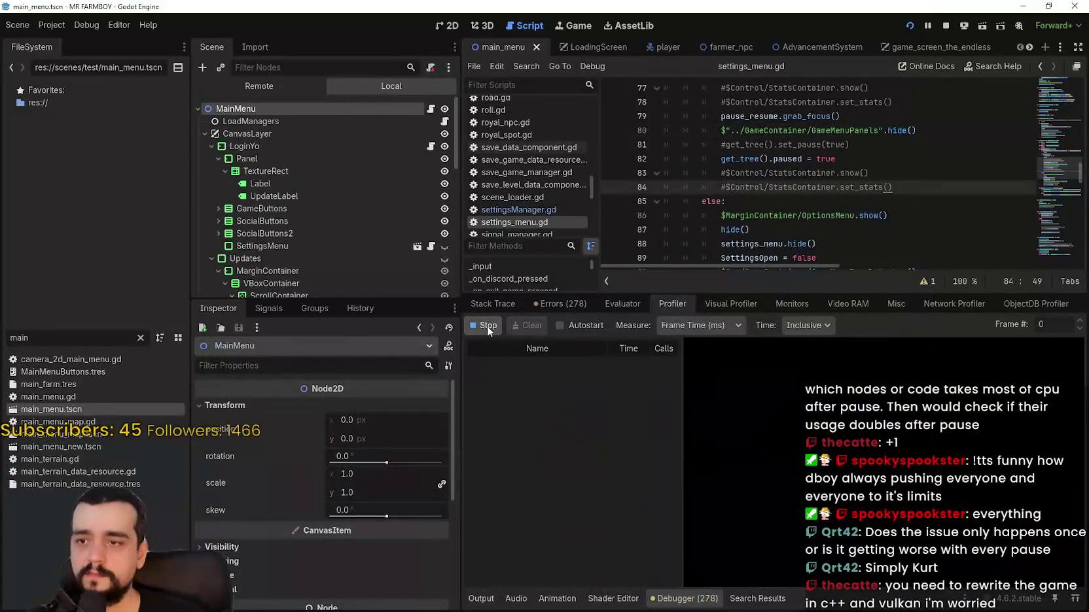
{"action": "left_click", "coordinate": [705, 424]}
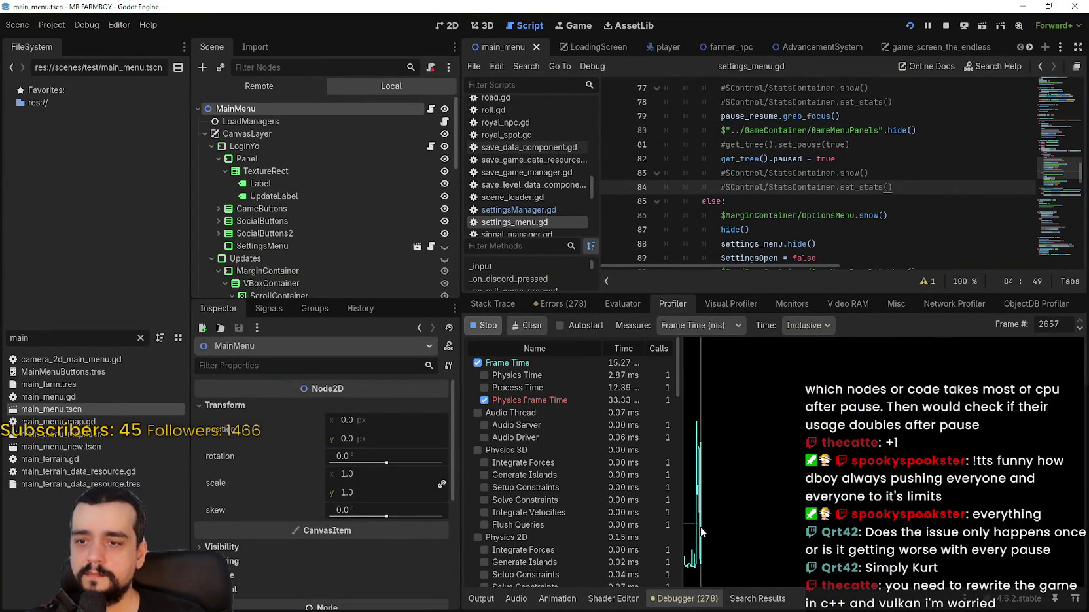
{"action": "left_click", "coordinate": [842, 520]}
{"action": "mouse_move", "coordinate": [839, 520]}
{"action": "left_mouse_down"}
{"action": "mouse_move", "coordinate": [888, 391]}
{"action": "mouse_move", "coordinate": [1056, 458]}
{"action": "mouse_move", "coordinate": [927, 497]}
{"action": "mouse_move", "coordinate": [1001, 487]}
{"action": "mouse_move", "coordinate": [829, 485]}
{"action": "mouse_move", "coordinate": [871, 481]}
{"action": "left_mouse_up"}
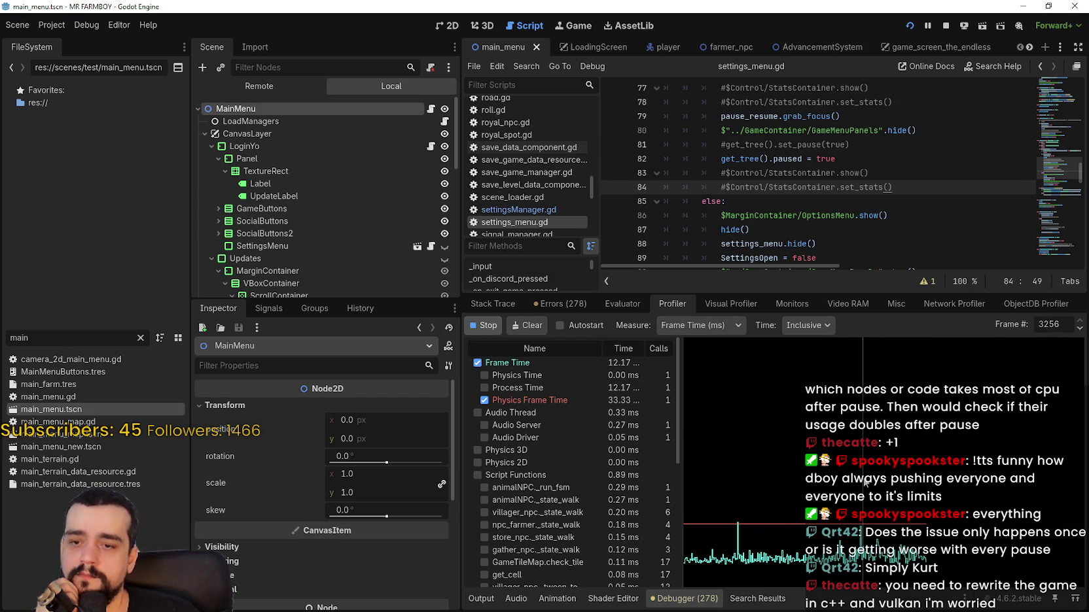
{"action": "mouse_move", "coordinate": [958, 495]}
{"action": "left_mouse_down"}
{"action": "mouse_move", "coordinate": [799, 501]}
{"action": "mouse_move", "coordinate": [918, 512]}
{"action": "mouse_move", "coordinate": [911, 519]}
{"action": "left_mouse_up"}
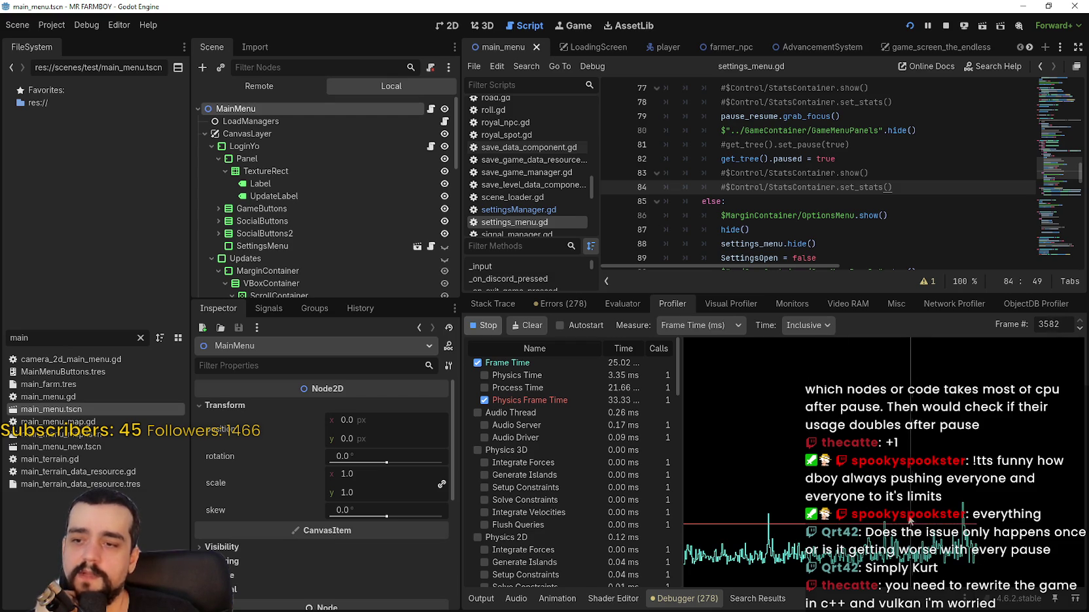
{"action": "mouse_move", "coordinate": [893, 592]}
{"action": "left_mouse_down"}
{"action": "mouse_move", "coordinate": [1011, 546]}
{"action": "mouse_move", "coordinate": [838, 553]}
{"action": "mouse_move", "coordinate": [855, 514]}
{"action": "mouse_move", "coordinate": [825, 504]}
{"action": "left_mouse_up"}
{"action": "mouse_move", "coordinate": [957, 517]}
{"action": "left_mouse_down"}
{"action": "mouse_move", "coordinate": [942, 468]}
{"action": "mouse_move", "coordinate": [833, 511]}
{"action": "mouse_move", "coordinate": [835, 500]}
{"action": "mouse_move", "coordinate": [871, 524]}
{"action": "left_mouse_up"}
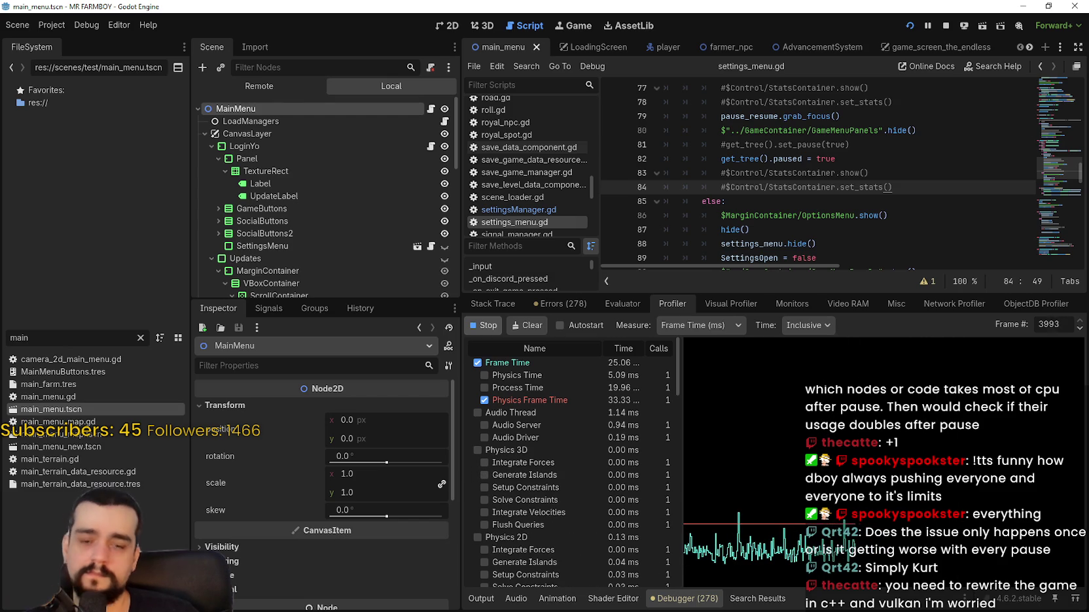
- Open the game's pause menu with Escape, then sweep through frames on the profiler graph
{"action": "key", "text": "alt+Tab"}
{"action": "key", "text": "Escape"}
{"action": "key", "text": "Escape"}
{"action": "key", "text": "alt+Tab"}
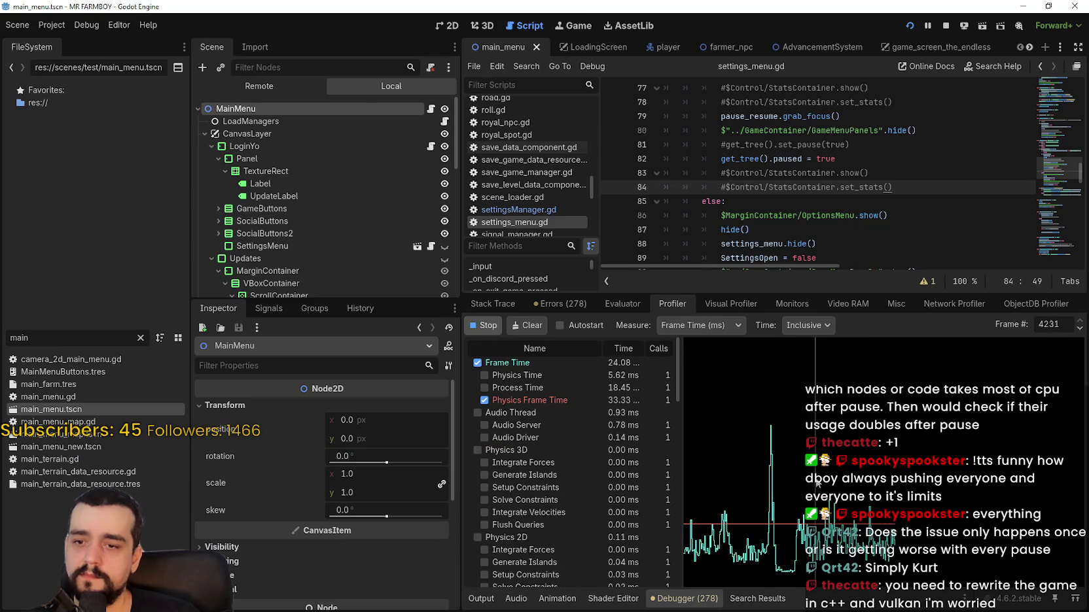
{"action": "mouse_move", "coordinate": [976, 489]}
{"action": "left_mouse_down"}
{"action": "mouse_move", "coordinate": [872, 490]}
{"action": "mouse_move", "coordinate": [954, 487]}
{"action": "mouse_move", "coordinate": [875, 481]}
{"action": "left_mouse_up"}
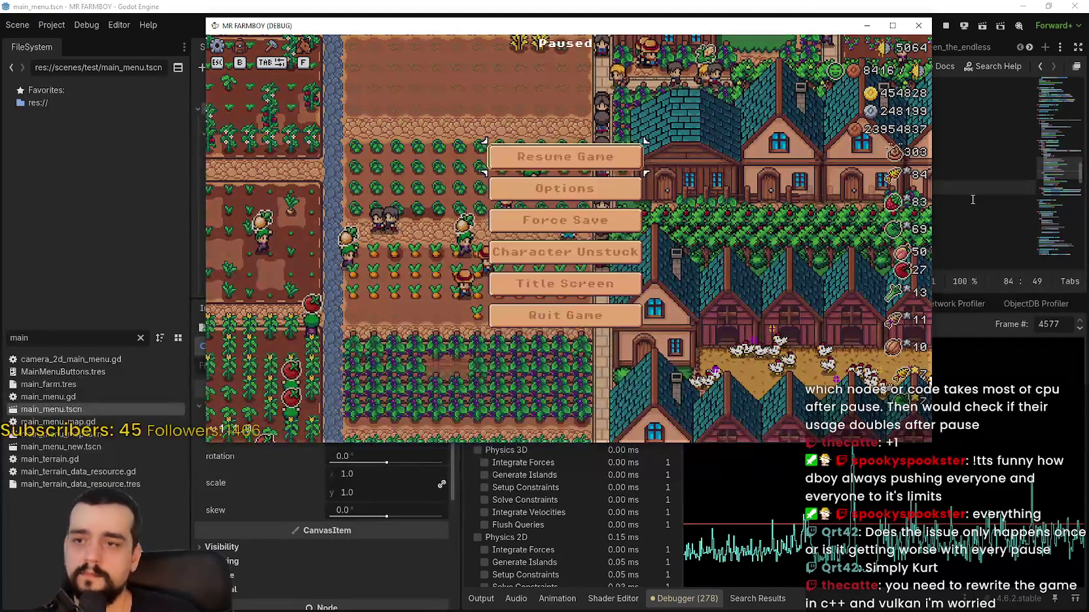
- Select frame 4005 on the profiler graph, scroll its function table, and step forward past 4006
{"action": "left_click", "coordinate": [949, 201]}
{"action": "left_click_drag", "start_coordinate": [844, 524], "coordinate": [892, 543]}
{"action": "scroll", "coordinate": [643, 491], "scroll_direction": "down", "scroll_amount": 3}
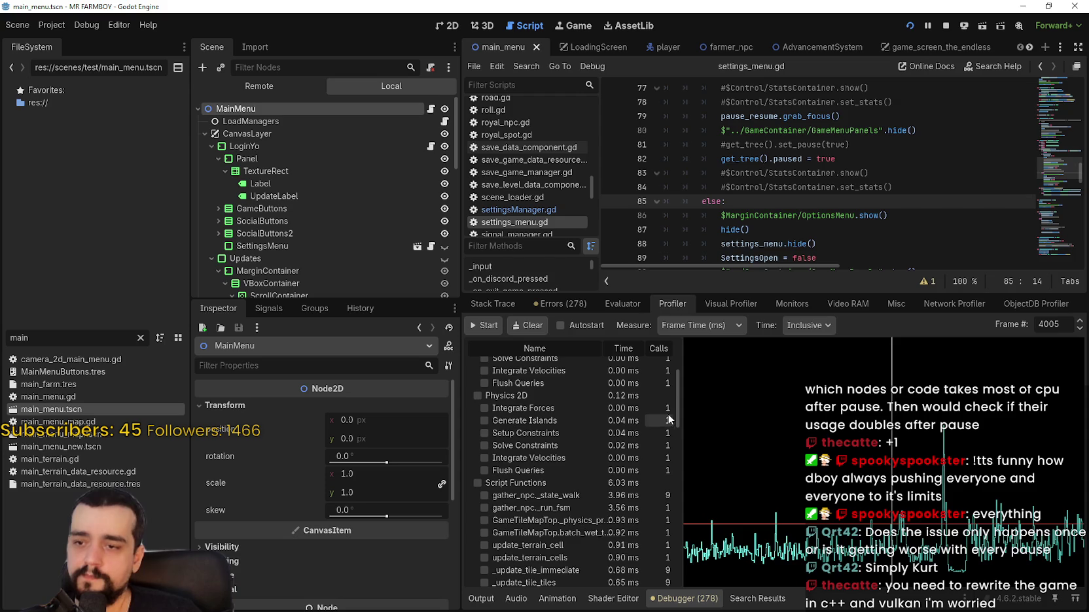
{"action": "scroll", "coordinate": [656, 420], "scroll_direction": "down", "scroll_amount": 3}
{"action": "scroll", "coordinate": [680, 458], "scroll_direction": "down", "scroll_amount": 2}
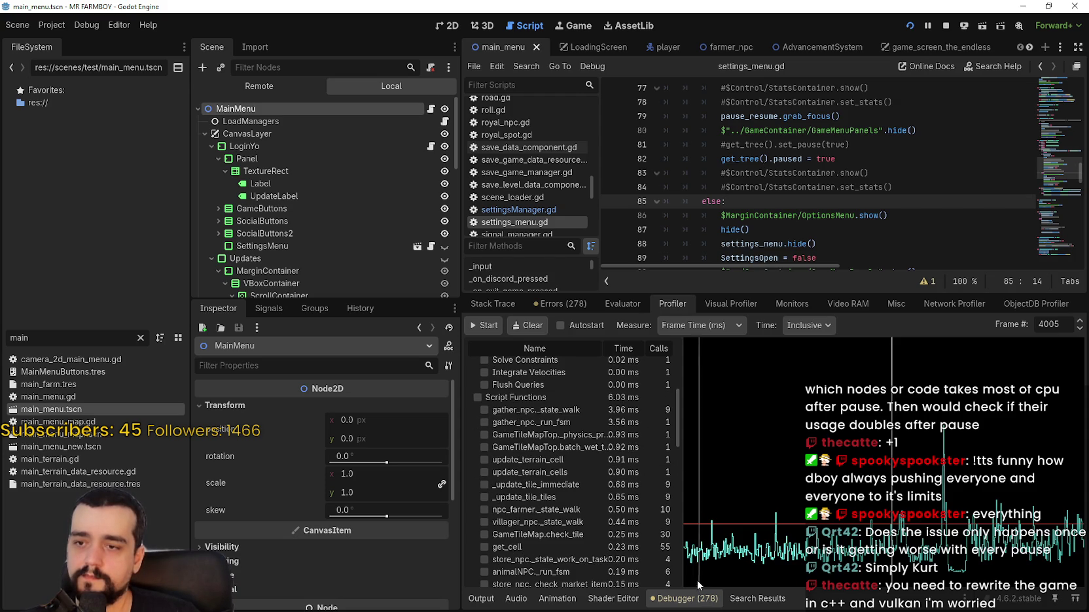
{"action": "scroll", "coordinate": [651, 534], "scroll_direction": "down", "scroll_amount": 2}
{"action": "scroll", "coordinate": [677, 406], "scroll_direction": "up", "scroll_amount": 2}
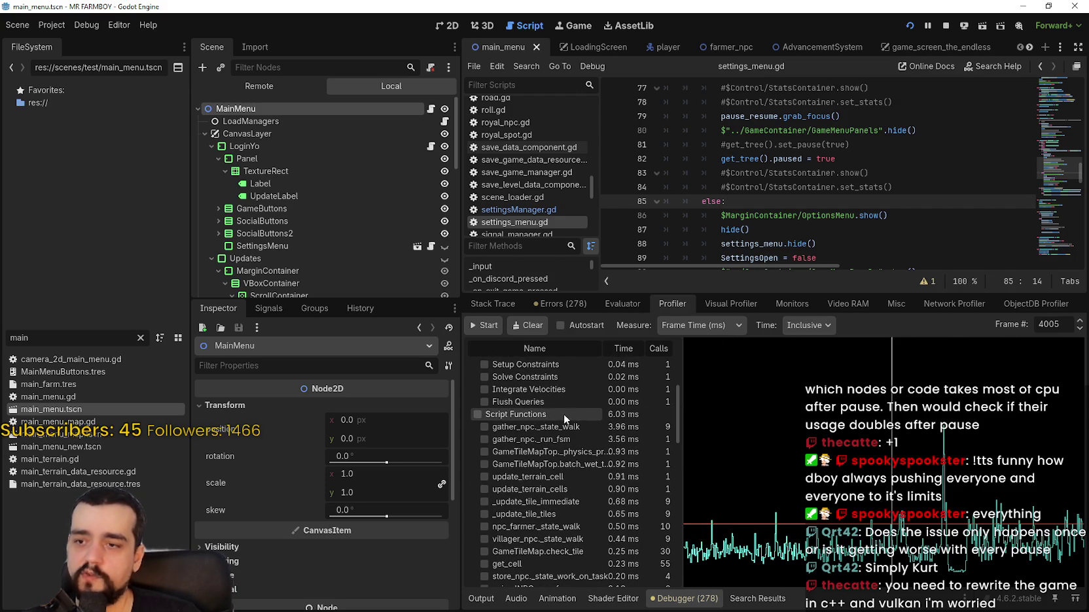
{"action": "left_click", "coordinate": [1080, 323]}
{"action": "scroll", "coordinate": [658, 504], "scroll_direction": "up", "scroll_amount": 5}
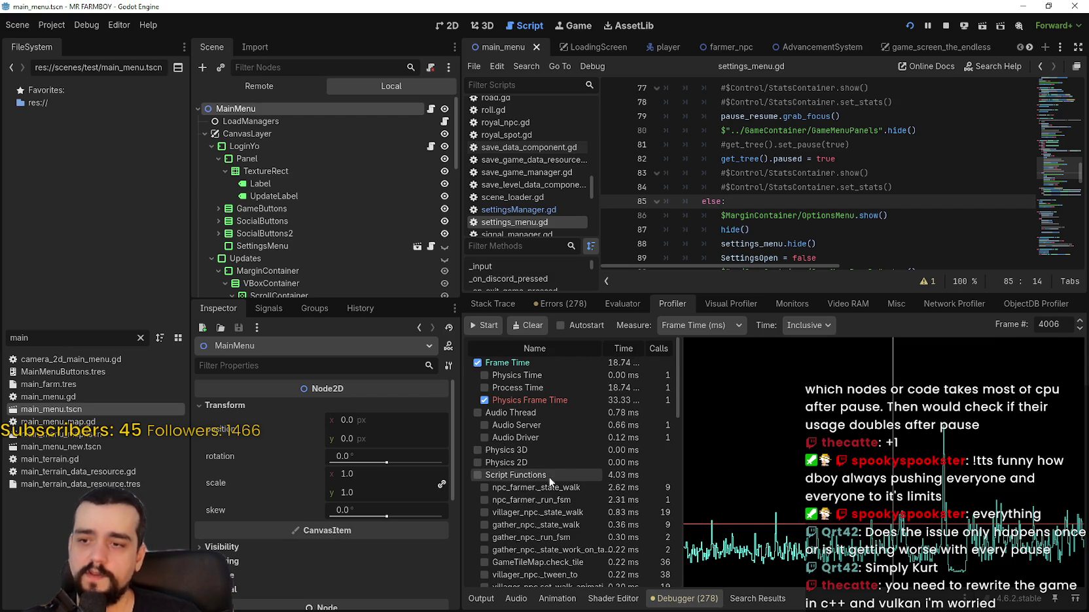
{"action": "left_click", "coordinate": [1080, 321]}
- Step forward frame by frame to 4011 and beyond, checking the function timings
{"action": "left_click", "coordinate": [1080, 321]}
{"action": "left_click", "coordinate": [1079, 322]}
{"action": "left_click", "coordinate": [1080, 322]}
{"action": "left_click", "coordinate": [1080, 321]}
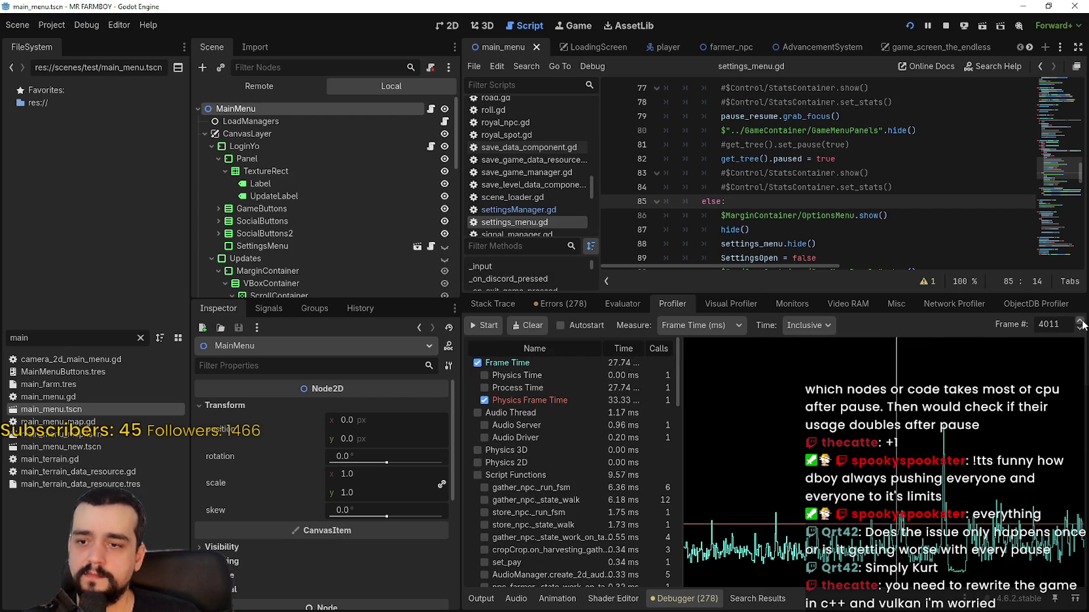
{"action": "left_click", "coordinate": [1080, 321]}
{"action": "left_click", "coordinate": [1079, 321]}
{"action": "left_click", "coordinate": [1080, 321]}
{"action": "scroll", "coordinate": [638, 490], "scroll_direction": "down", "scroll_amount": 5}
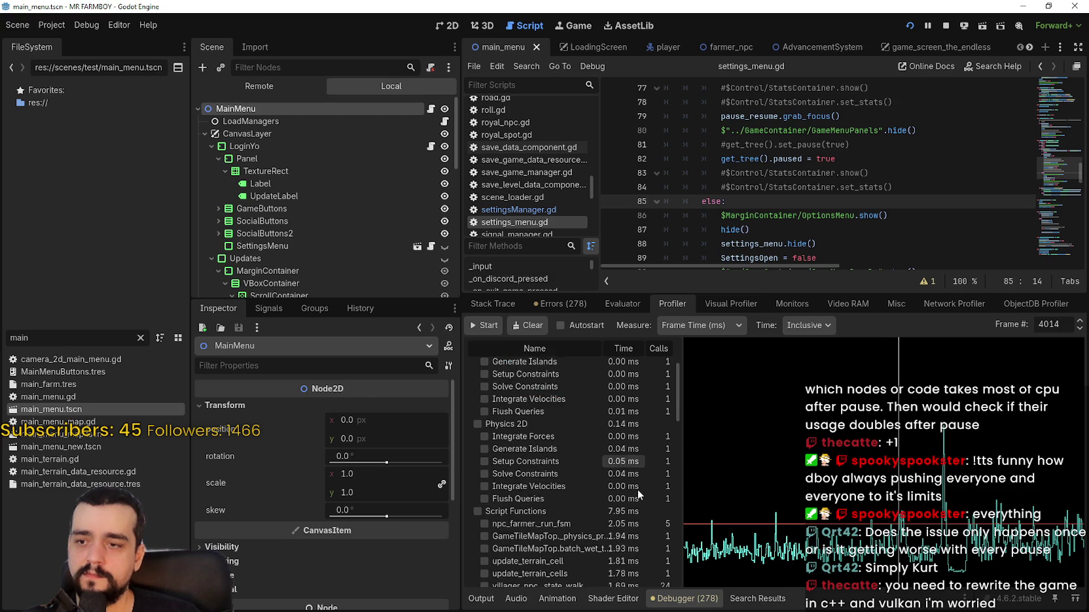
{"action": "scroll", "coordinate": [639, 490], "scroll_direction": "up", "scroll_amount": 1}
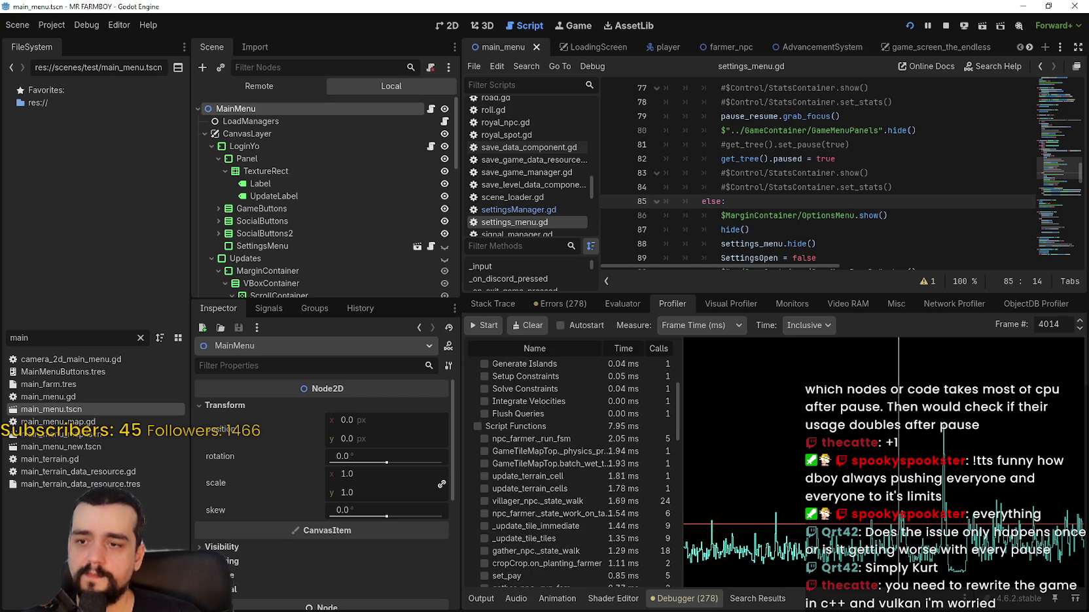
- Compare function timings for frames 4266, 4268, 4307, 4387 and 4392
{"action": "left_click", "coordinate": [718, 459]}
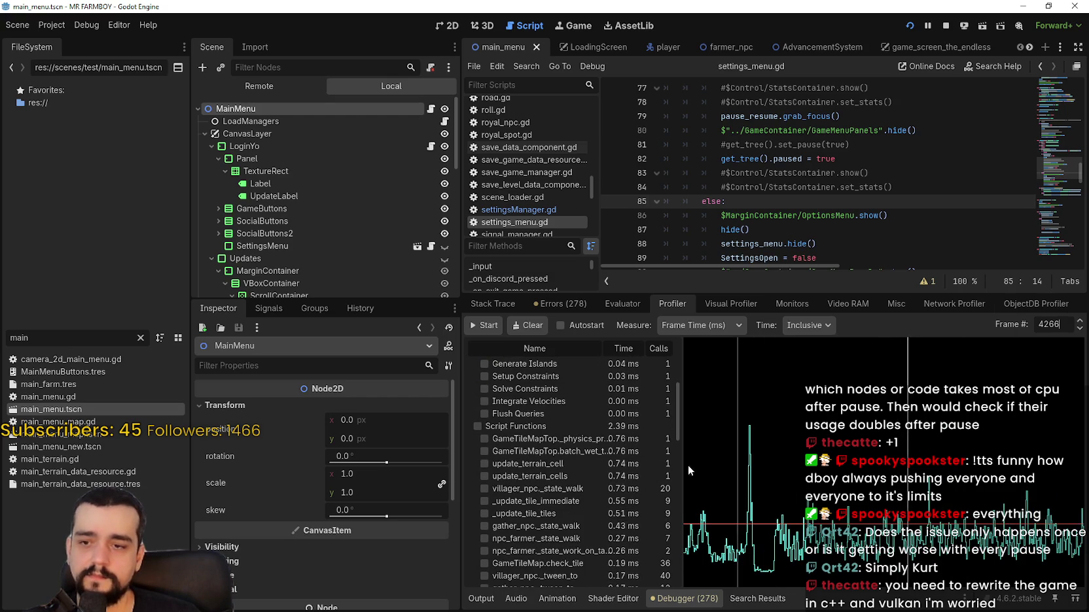
{"action": "left_click", "coordinate": [1080, 322]}
{"action": "left_click", "coordinate": [1080, 322]}
{"action": "scroll", "coordinate": [607, 532], "scroll_direction": "up", "scroll_amount": 1}
{"action": "scroll", "coordinate": [614, 523], "scroll_direction": "up", "scroll_amount": 3}
{"action": "scroll", "coordinate": [1074, 323], "scroll_direction": "up", "scroll_amount": 4}
{"action": "scroll", "coordinate": [620, 492], "scroll_direction": "down", "scroll_amount": 5}
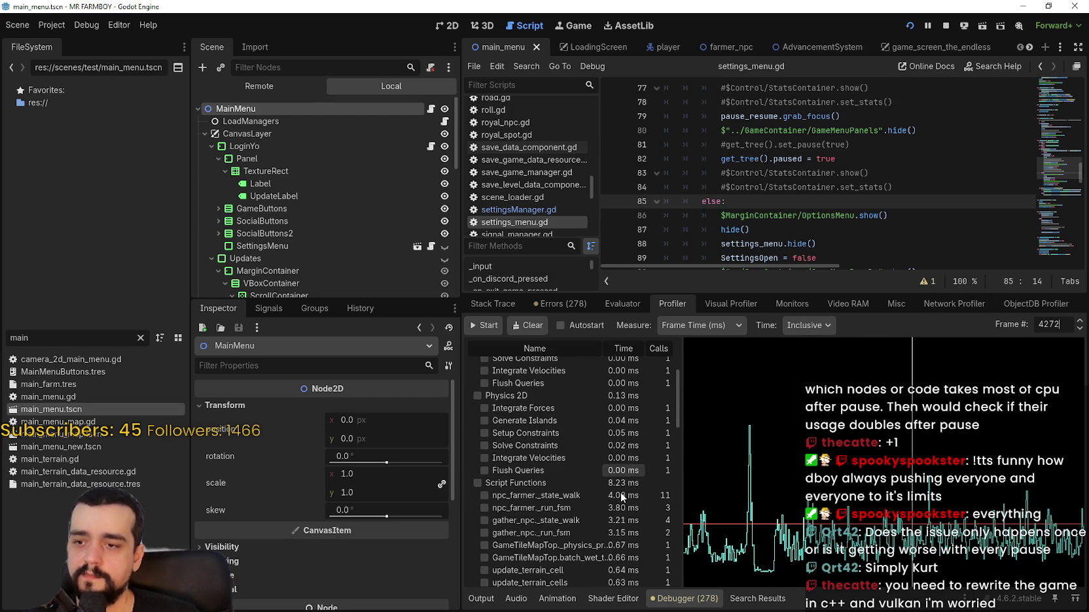
{"action": "left_click", "coordinate": [941, 526]}
{"action": "scroll", "coordinate": [622, 530], "scroll_direction": "up", "scroll_amount": 2}
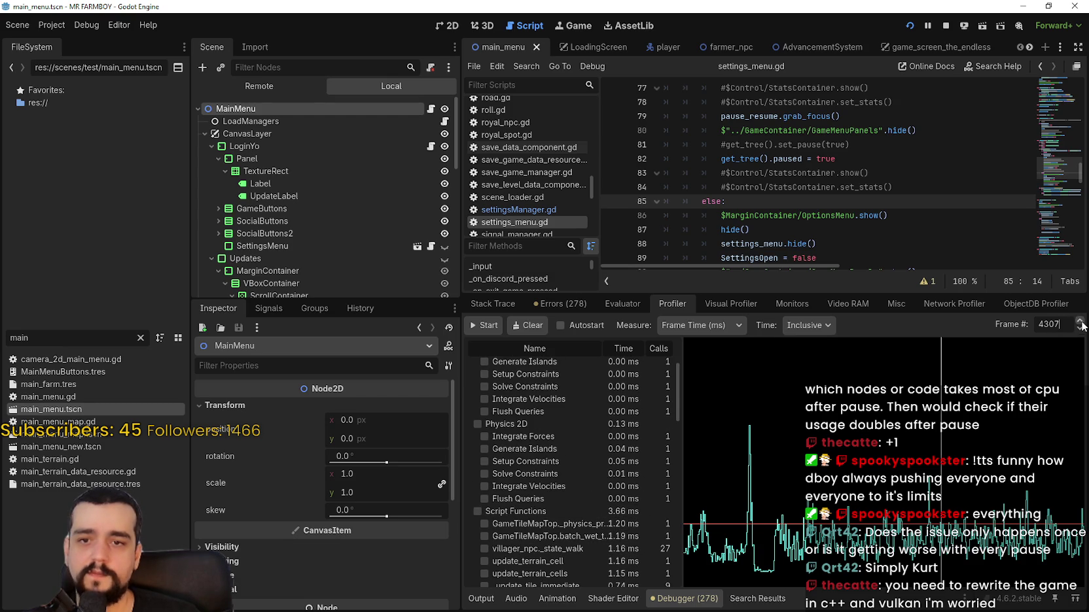
{"action": "left_click", "coordinate": [1016, 559]}
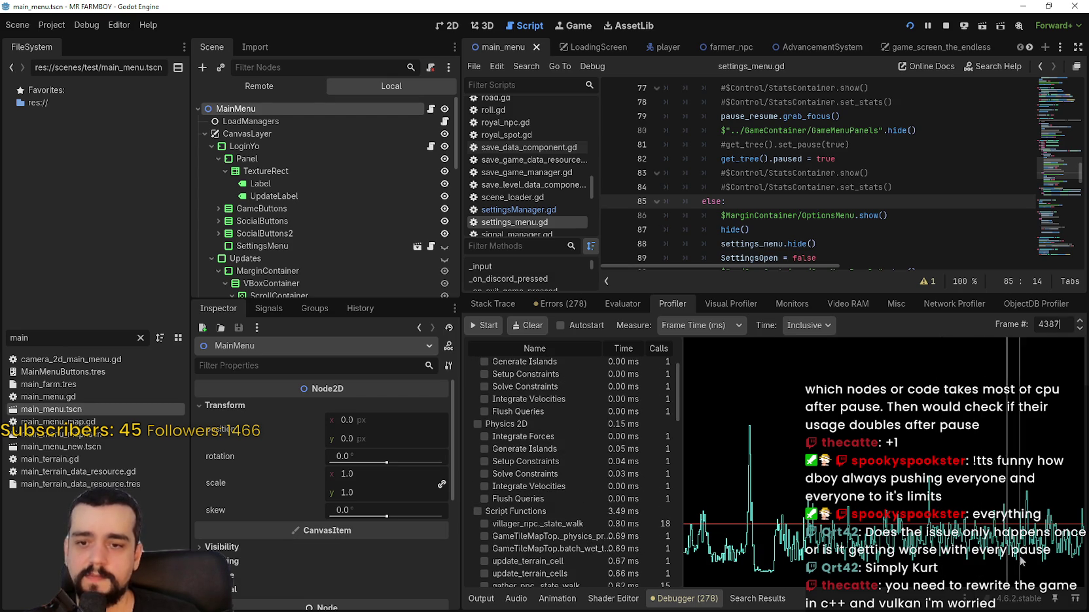
{"action": "left_click", "coordinate": [1013, 353]}
{"action": "scroll", "coordinate": [542, 543], "scroll_direction": "up", "scroll_amount": 5}
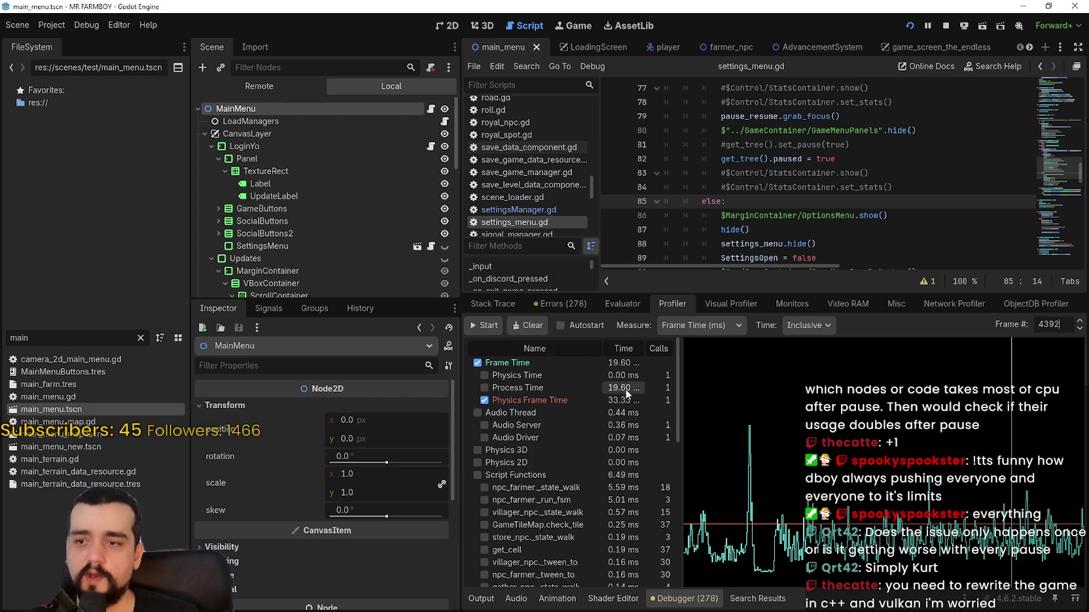
- Compare function timings across frames 3994, 3914, 4434 and about 4523
{"action": "left_click", "coordinate": [789, 539]}
{"action": "mouse_move", "coordinate": [788, 535]}
{"action": "left_mouse_down"}
{"action": "mouse_move", "coordinate": [723, 556]}
{"action": "mouse_move", "coordinate": [802, 556]}
{"action": "left_mouse_up"}
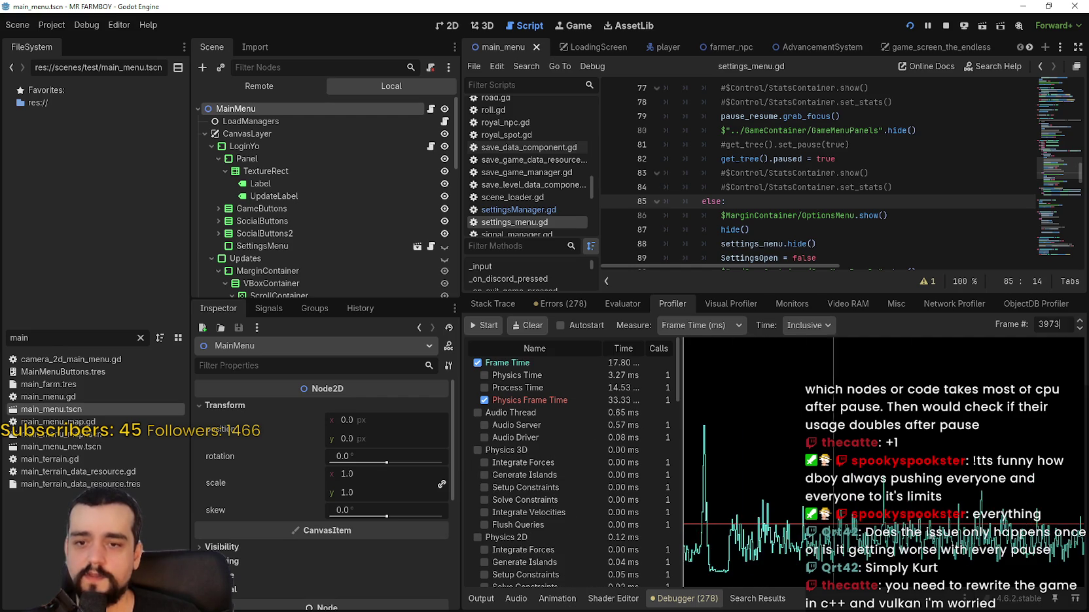
{"action": "mouse_move", "coordinate": [865, 543]}
{"action": "left_mouse_down"}
{"action": "mouse_move", "coordinate": [999, 543]}
{"action": "mouse_move", "coordinate": [818, 543]}
{"action": "left_mouse_up"}
{"action": "scroll", "coordinate": [579, 511], "scroll_direction": "down", "scroll_amount": 4}
{"action": "scroll", "coordinate": [579, 511], "scroll_direction": "down", "scroll_amount": 2}
{"action": "scroll", "coordinate": [633, 565], "scroll_direction": "up", "scroll_amount": 10}
{"action": "mouse_move", "coordinate": [929, 543]}
{"action": "left_mouse_down"}
{"action": "mouse_move", "coordinate": [918, 543]}
{"action": "mouse_move", "coordinate": [963, 560]}
{"action": "left_mouse_up"}
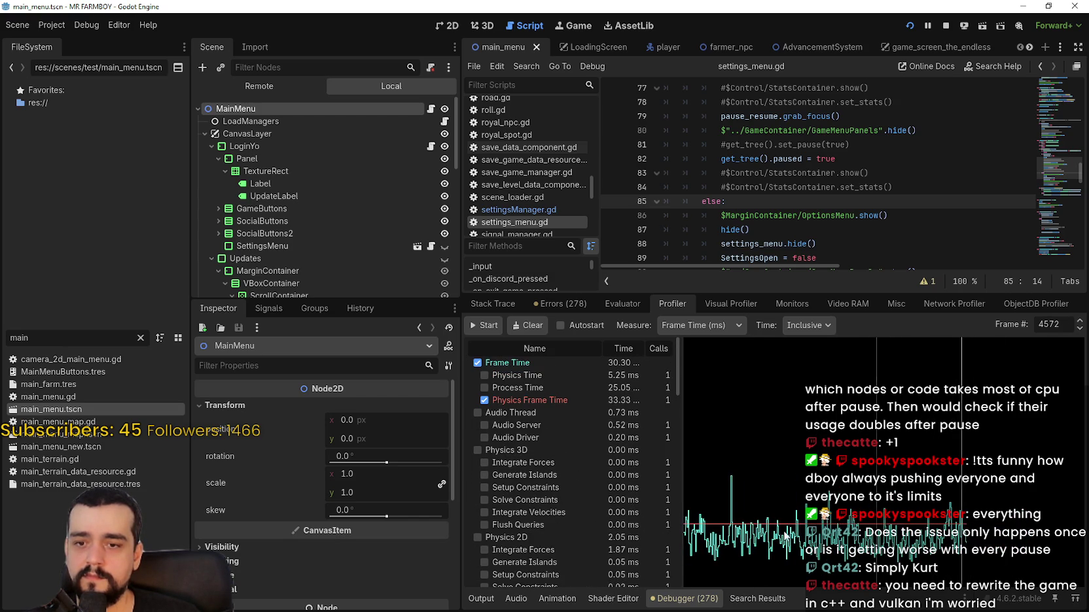
{"action": "scroll", "coordinate": [573, 556], "scroll_direction": "down", "scroll_amount": 3}
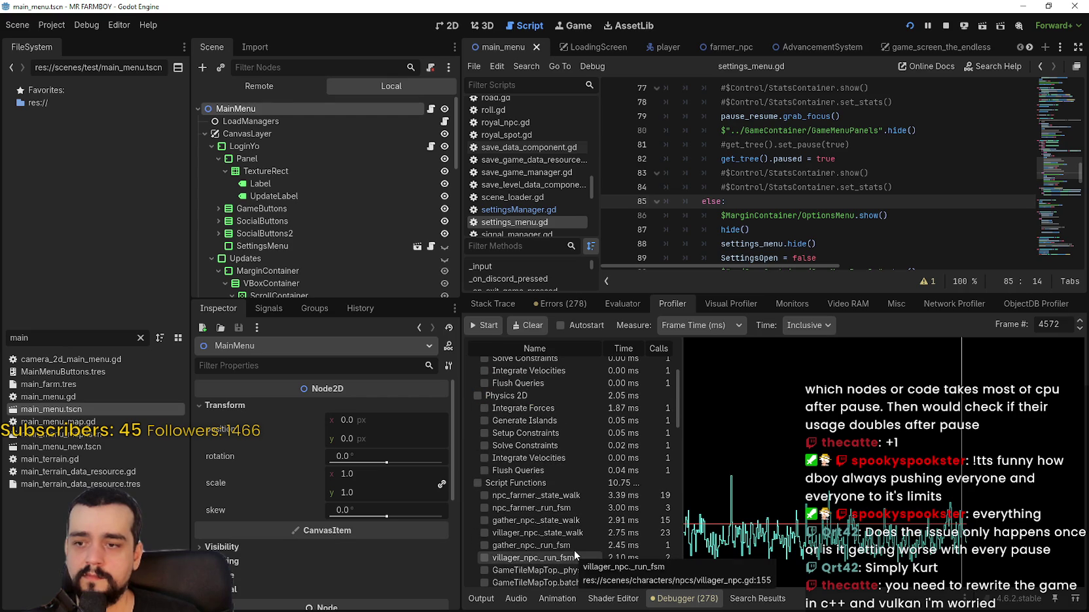
{"action": "scroll", "coordinate": [574, 550], "scroll_direction": "down", "scroll_amount": 3}
{"action": "scroll", "coordinate": [576, 546], "scroll_direction": "up", "scroll_amount": 5}
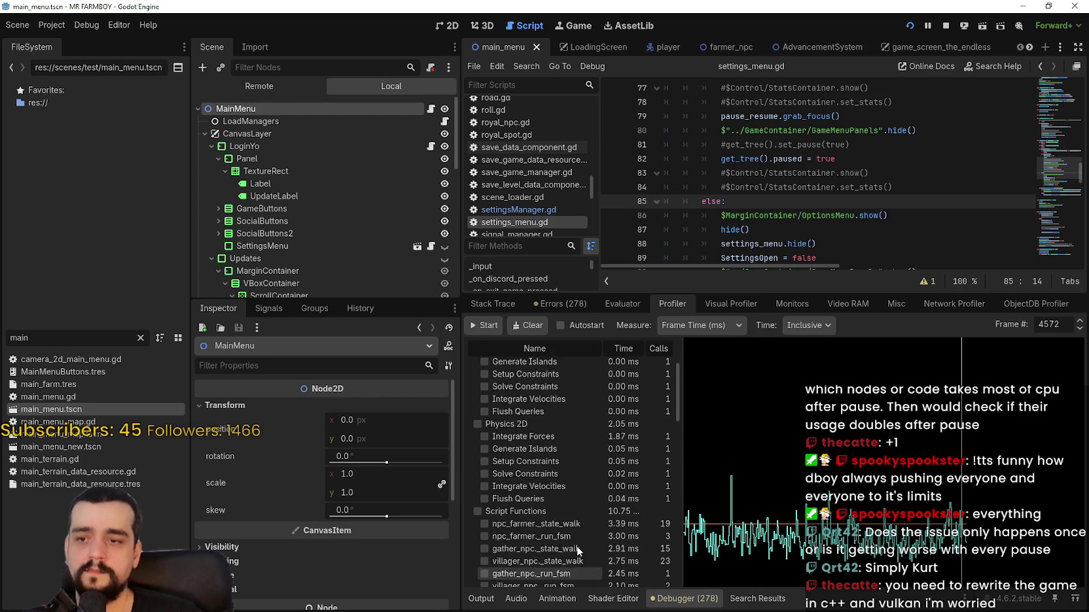
- Inspect frames 4263 and 4249, then switch the profiler's Time measure from Inclusive to Self
{"action": "left_click", "coordinate": [820, 538]}
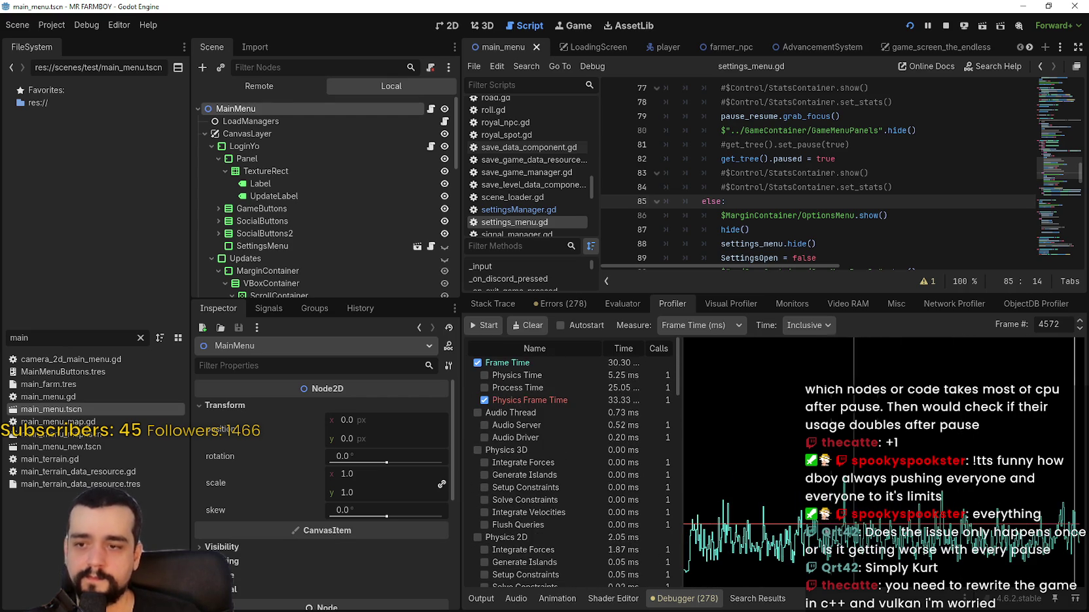
{"action": "left_click", "coordinate": [809, 533]}
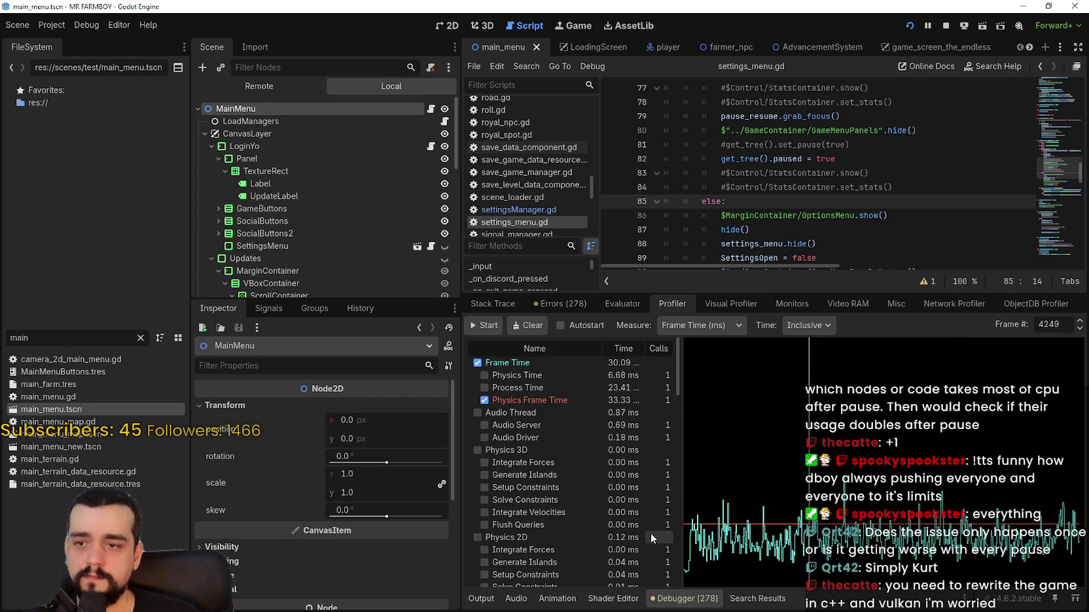
{"action": "scroll", "coordinate": [586, 476], "scroll_direction": "down", "scroll_amount": 5}
{"action": "scroll", "coordinate": [606, 545], "scroll_direction": "down", "scroll_amount": 3}
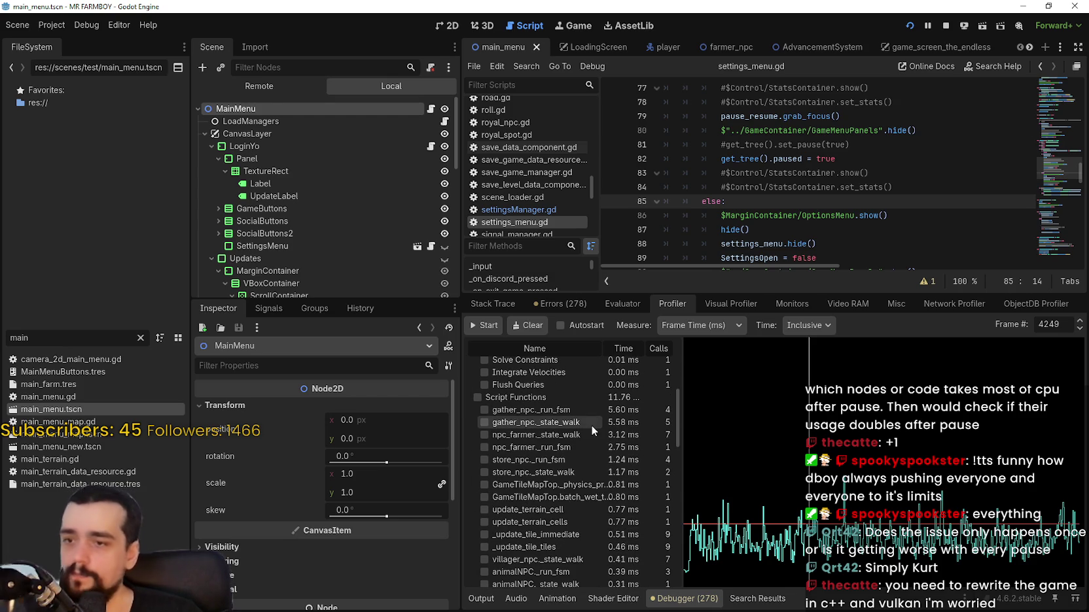
{"action": "left_click", "coordinate": [789, 325]}
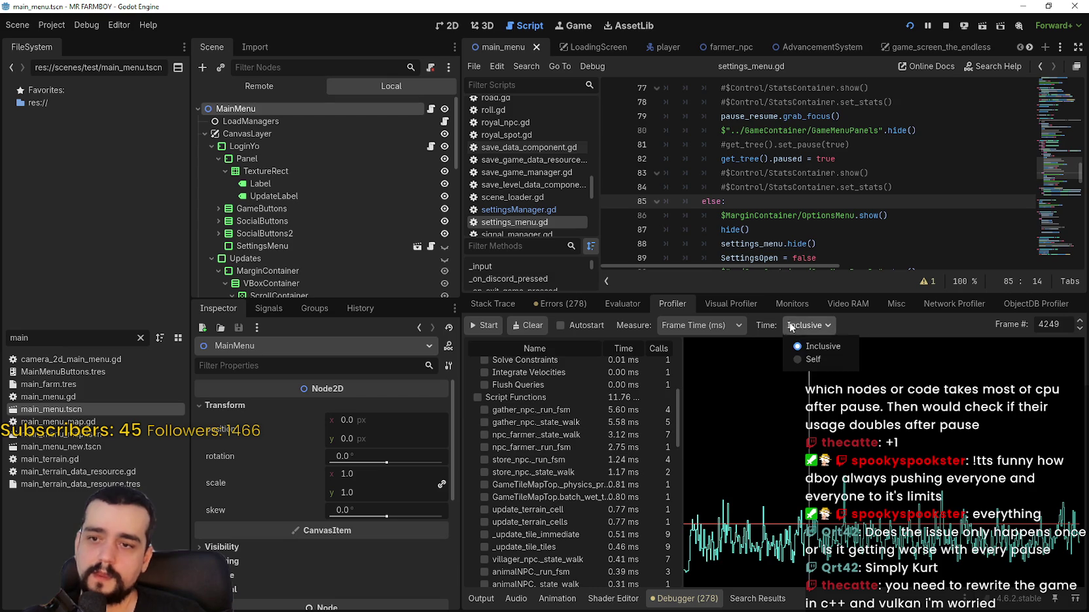
{"action": "left_click", "coordinate": [804, 360]}
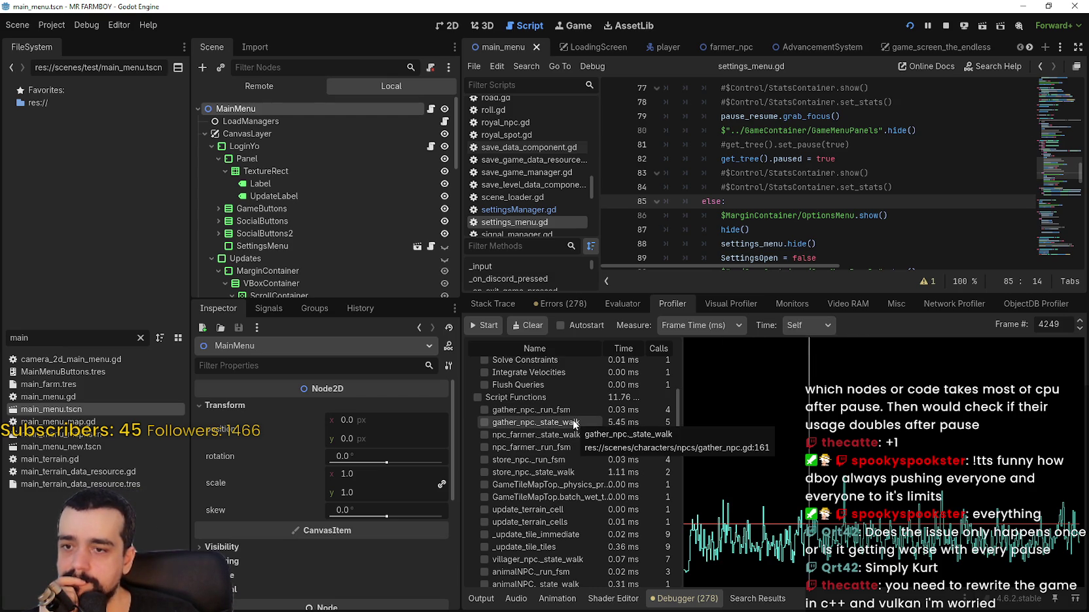
- Compare Self-time script function costs for frames 4234, 3867, 3659, 3707 and 4433
{"action": "left_click_drag", "start_coordinate": [855, 510], "coordinate": [883, 521]}
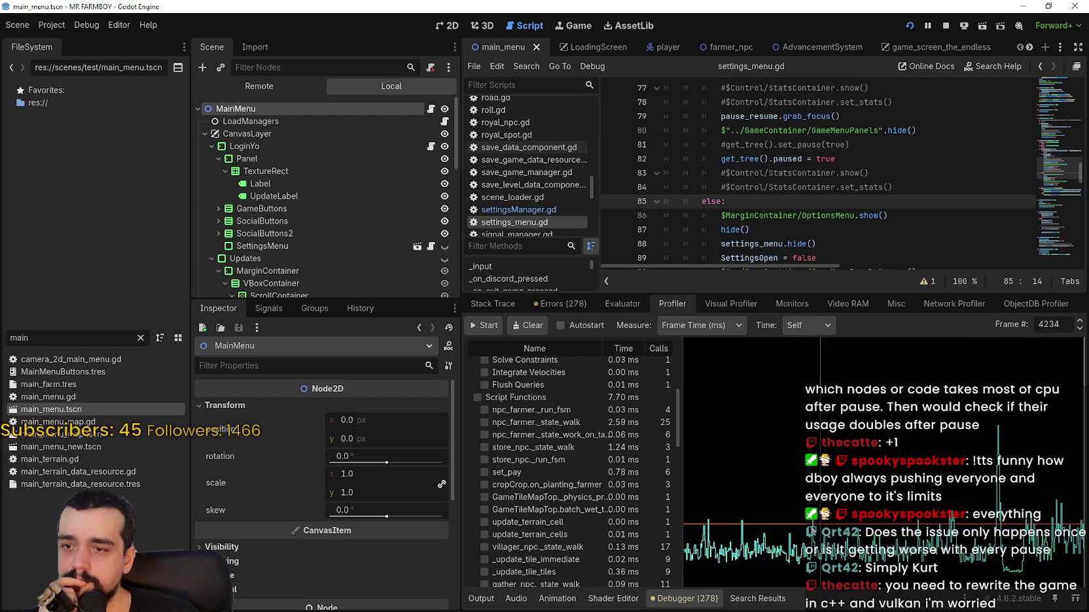
{"action": "left_click", "coordinate": [716, 521]}
{"action": "scroll", "coordinate": [651, 514], "scroll_direction": "up", "scroll_amount": 10}
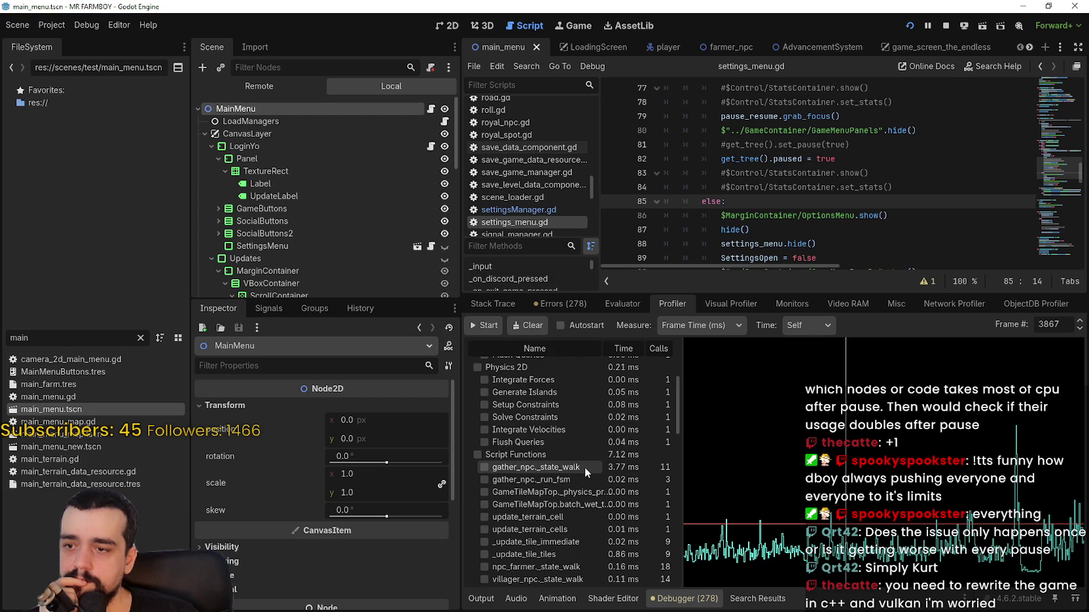
{"action": "scroll", "coordinate": [585, 468], "scroll_direction": "down", "scroll_amount": 2}
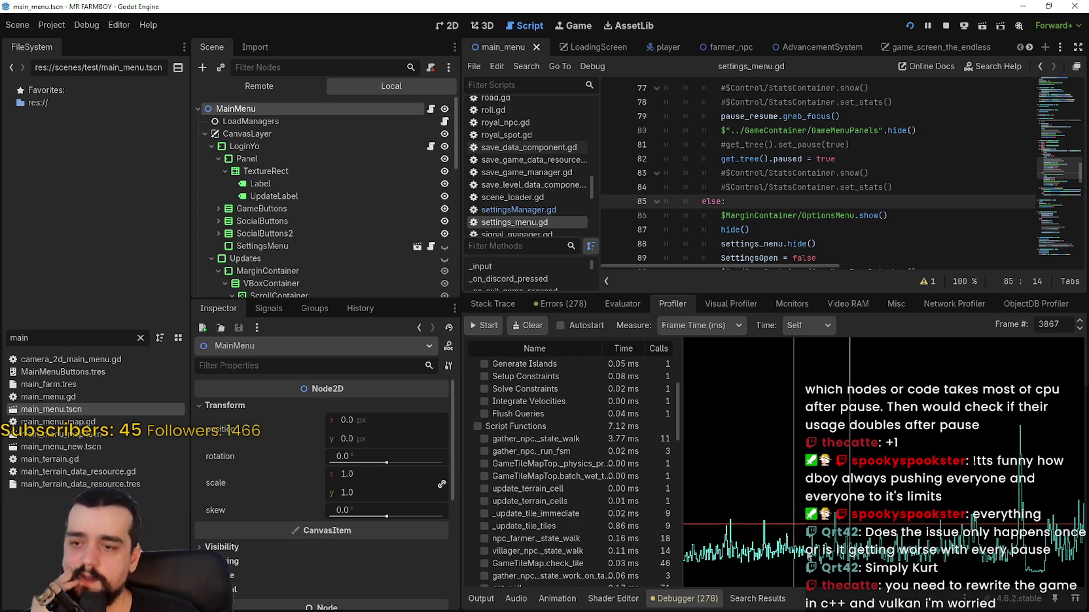
{"action": "left_click", "coordinate": [711, 553]}
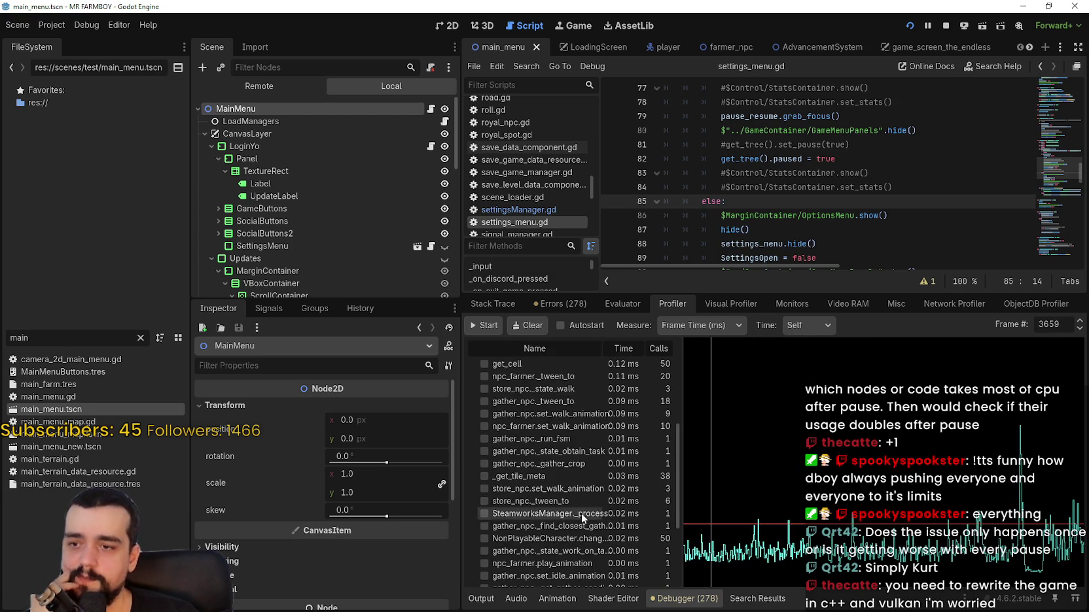
{"action": "scroll", "coordinate": [589, 511], "scroll_direction": "up", "scroll_amount": 5}
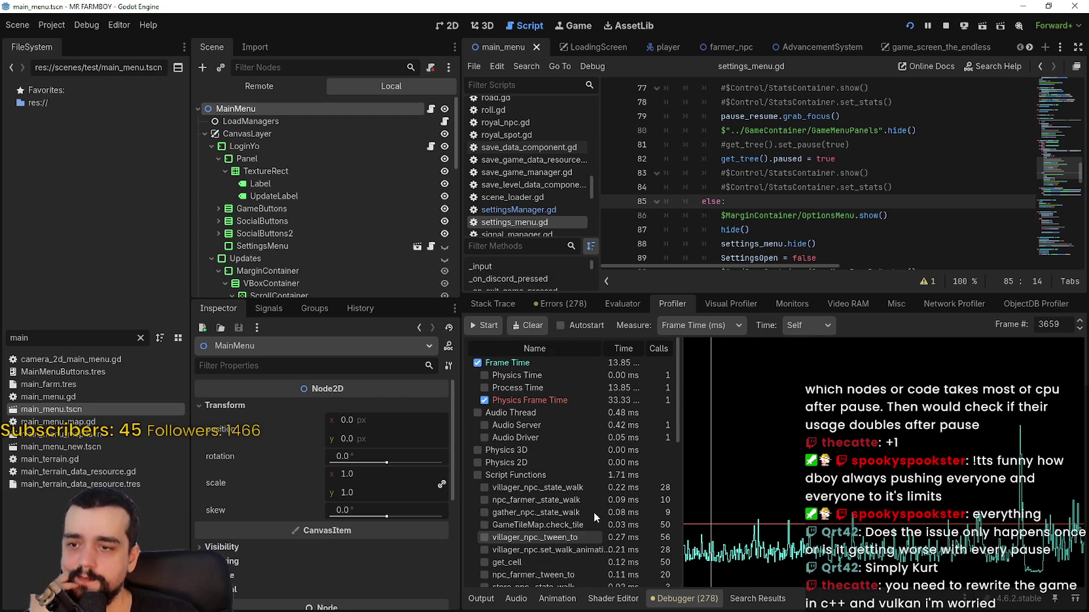
{"action": "left_click", "coordinate": [748, 538]}
{"action": "scroll", "coordinate": [619, 481], "scroll_direction": "down", "scroll_amount": 5}
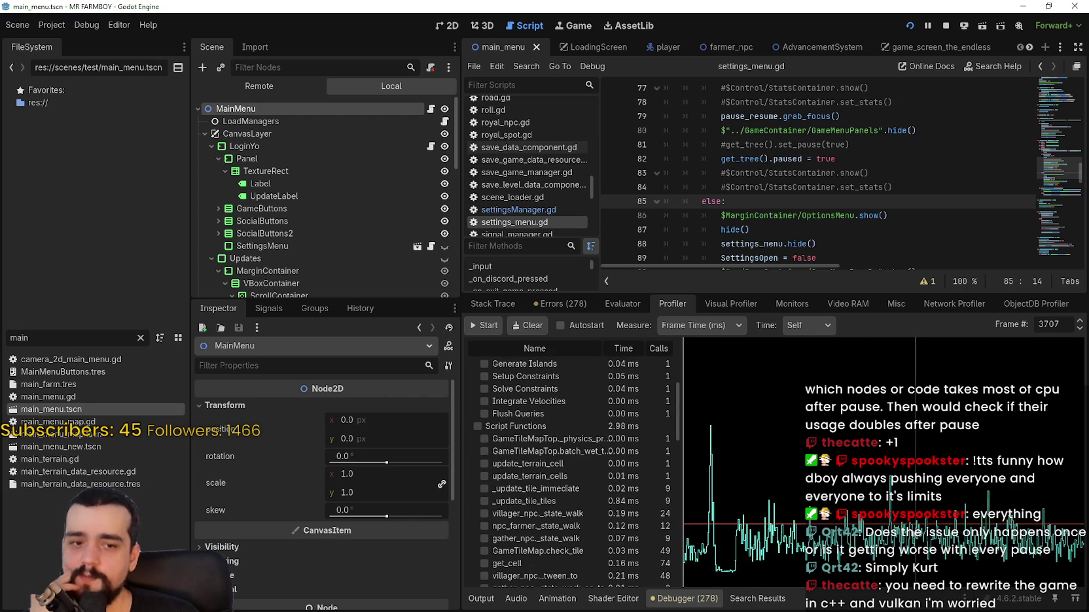
{"action": "left_click", "coordinate": [727, 520]}
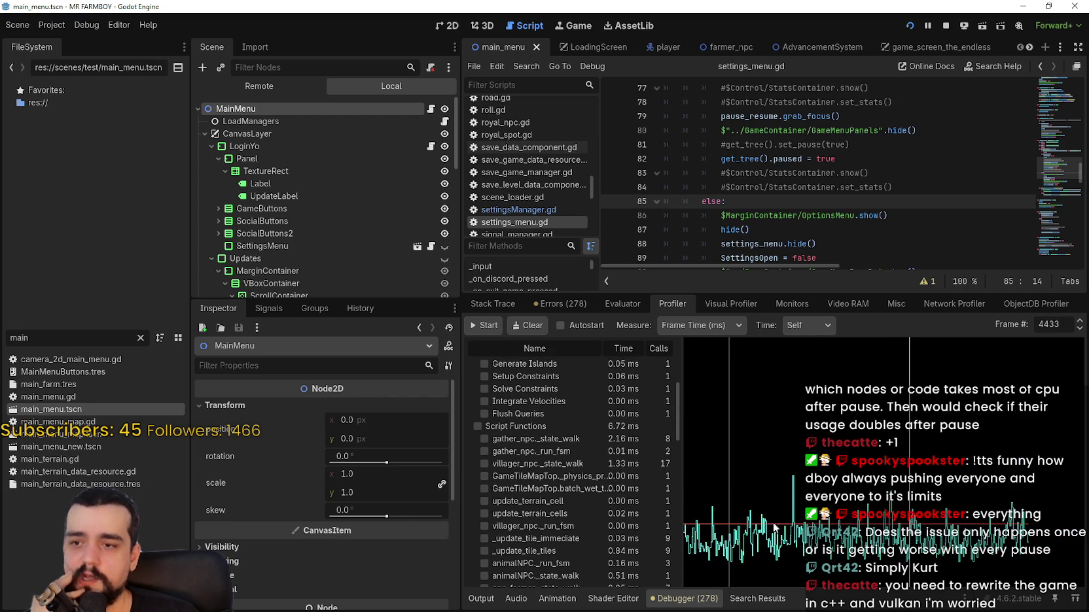
{"action": "scroll", "coordinate": [576, 507], "scroll_direction": "up", "scroll_amount": 2}
{"action": "scroll", "coordinate": [576, 506], "scroll_direction": "up", "scroll_amount": 5}
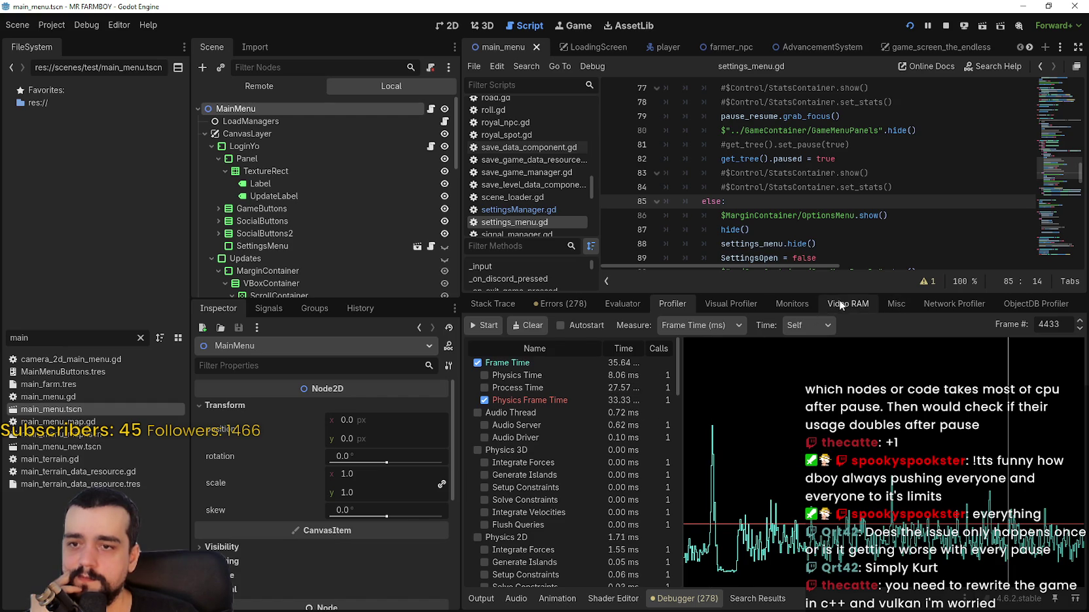
- Start recording in the Debugger's Visual Profiler and resize the script area slightly
{"action": "left_click", "coordinate": [845, 302]}
{"action": "left_click", "coordinate": [793, 304]}
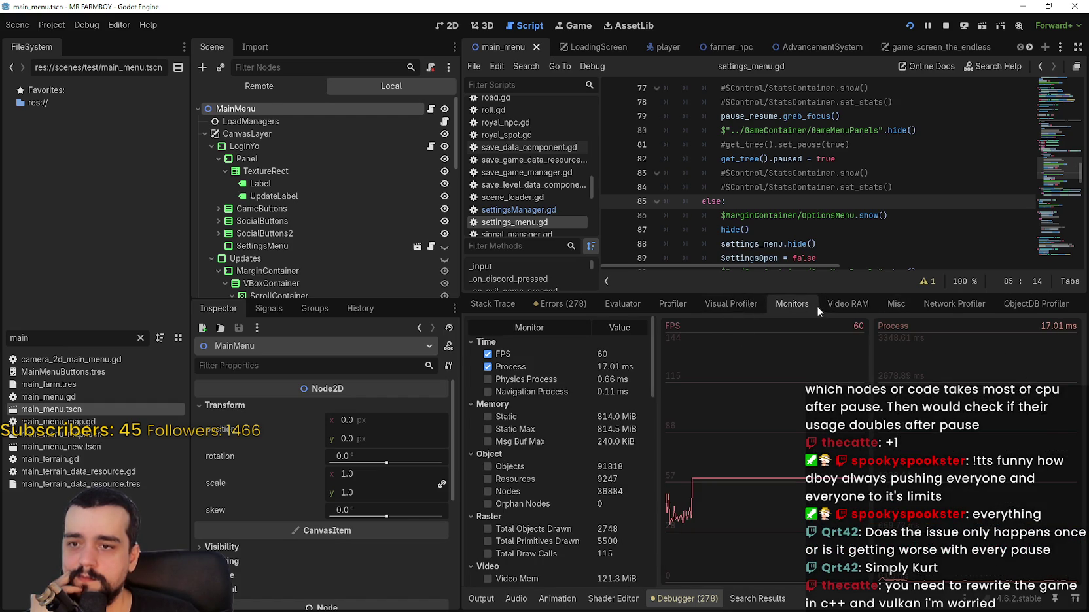
{"action": "left_click", "coordinate": [731, 304]}
{"action": "left_click", "coordinate": [483, 325]}
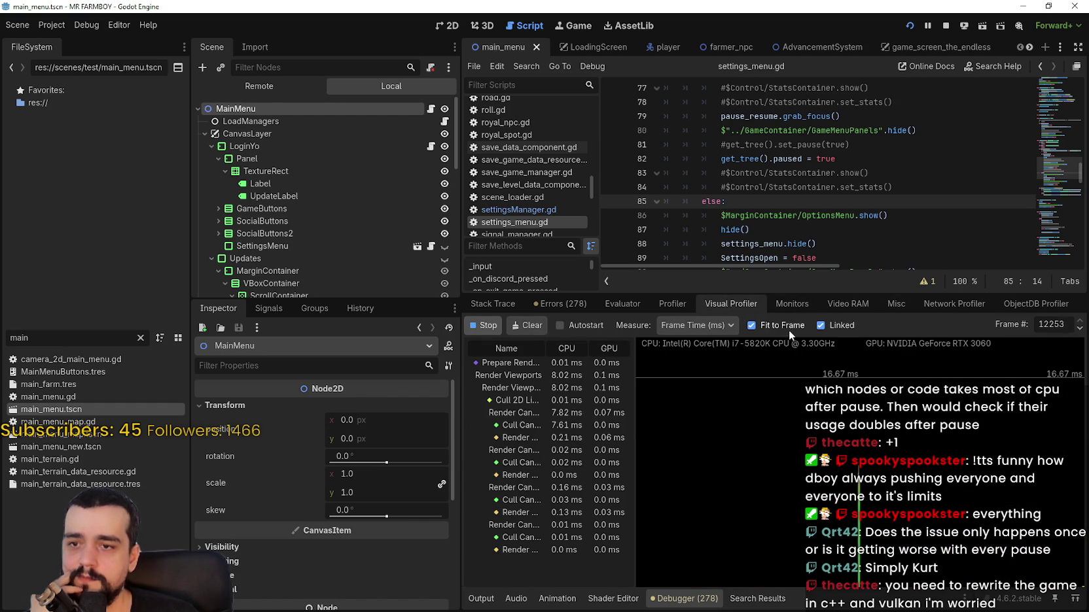
{"action": "left_click_drag", "start_coordinate": [795, 294], "coordinate": [794, 319]}
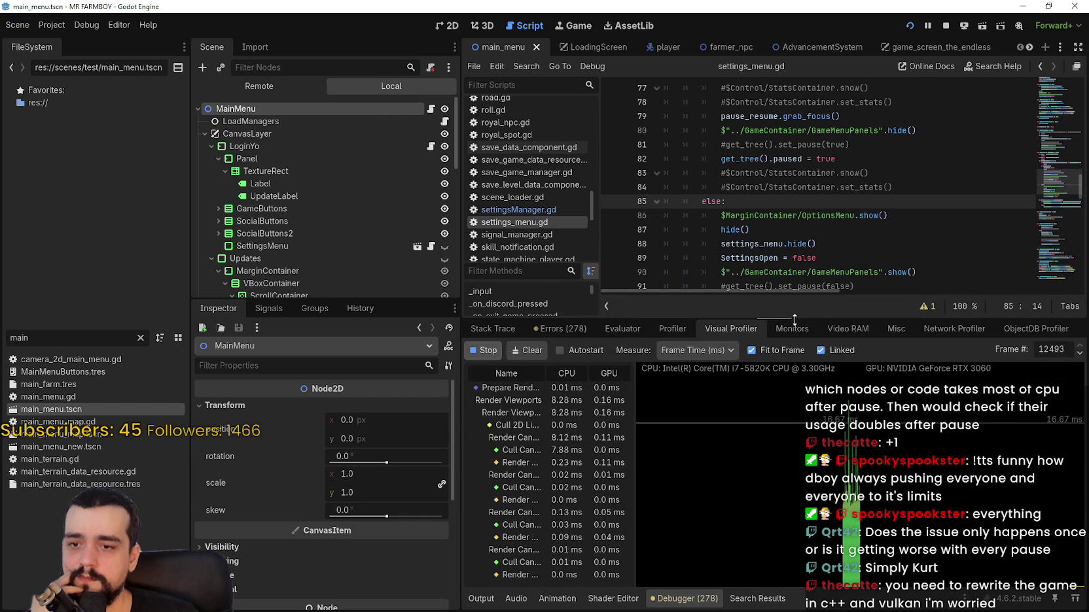
- Resume the paused game with Escape, move its window right, and return to the editor
{"action": "key", "text": "alt+Tab"}
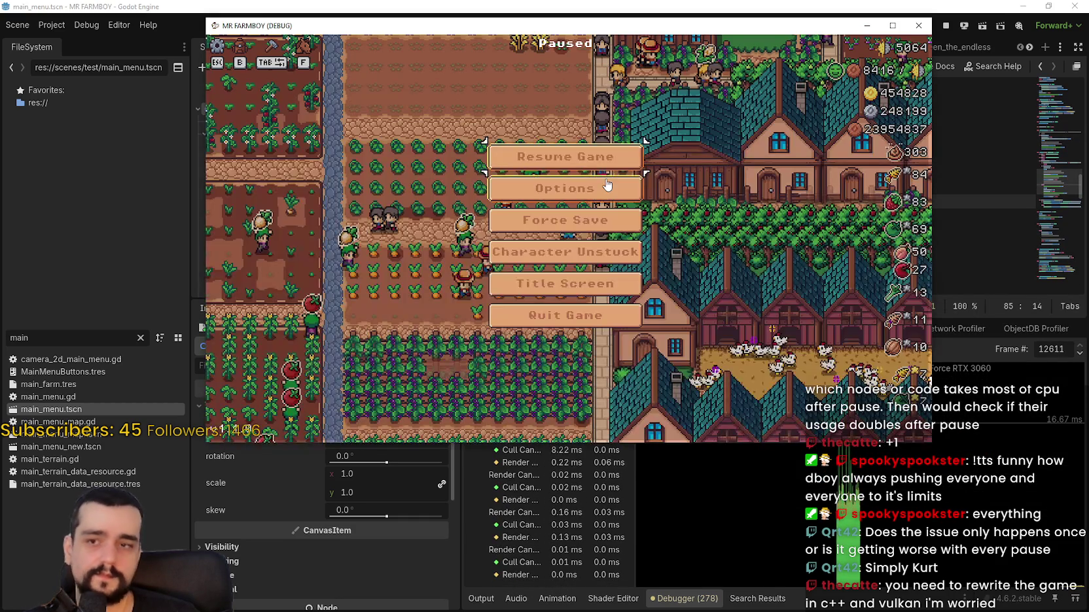
{"action": "key", "text": "Escape"}
{"action": "left_click_drag", "start_coordinate": [607, 26], "coordinate": [725, 19]}
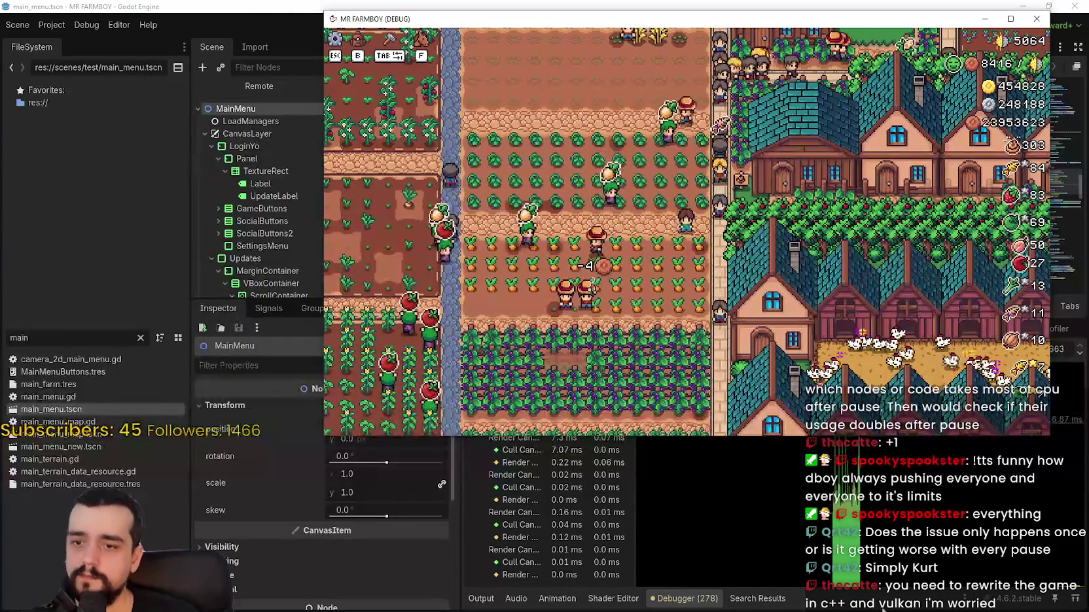
{"action": "key", "text": "alt+Tab"}
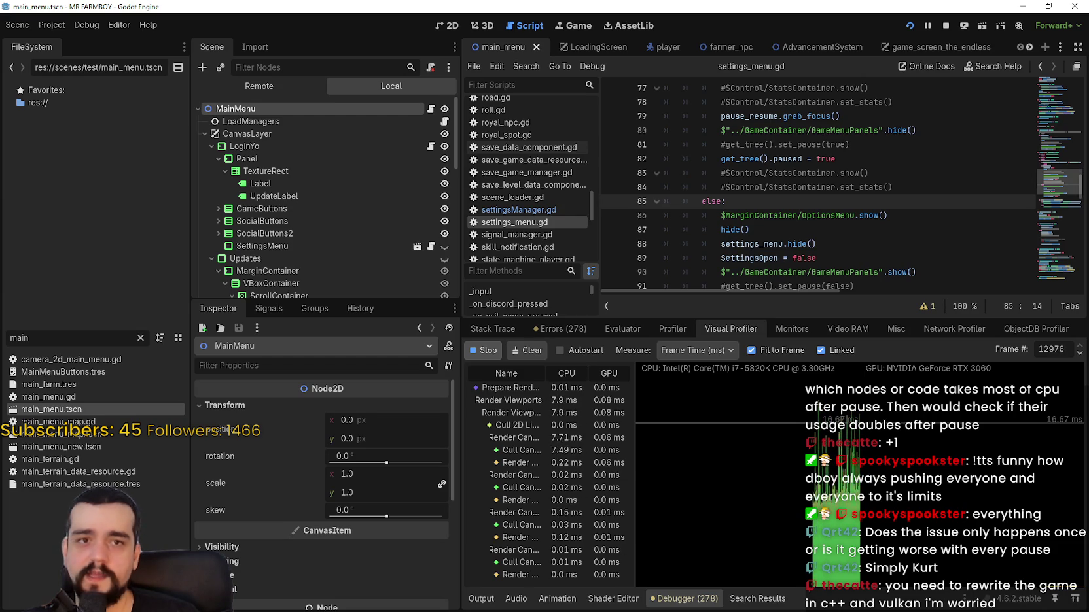
- Check CPU usage in Task Manager, then stop the running game
{"action": "key", "text": "ctrl+shift+Escape"}
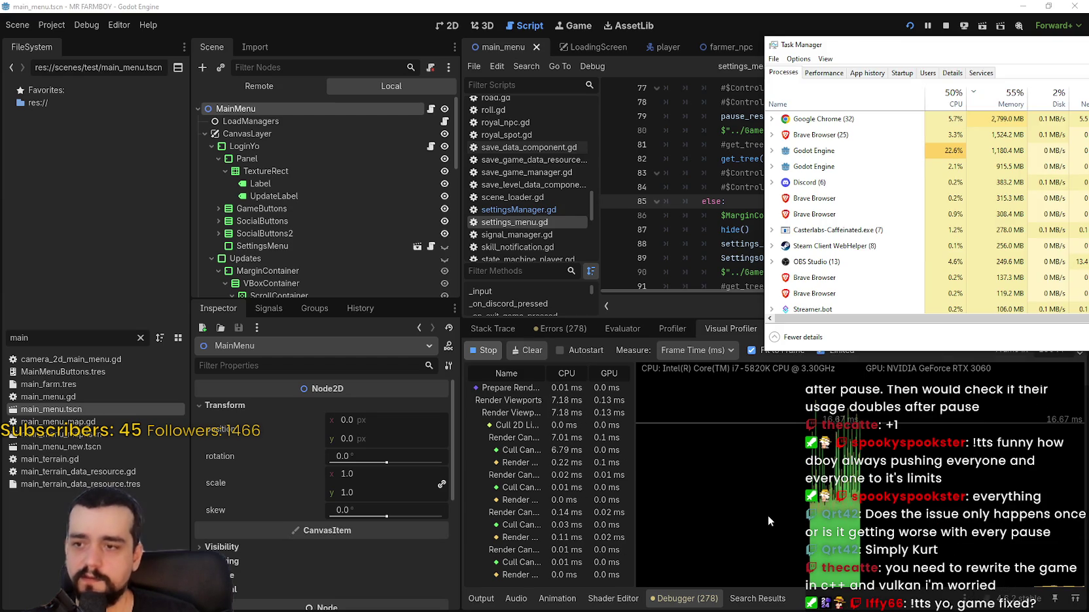
{"action": "left_click", "coordinate": [767, 514]}
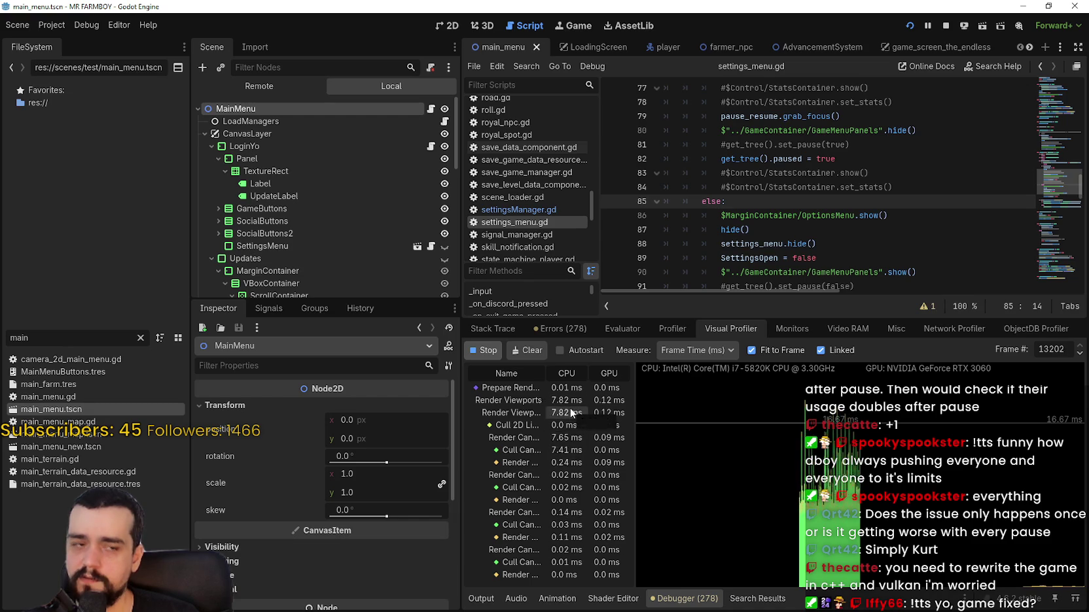
{"action": "left_click", "coordinate": [949, 26]}
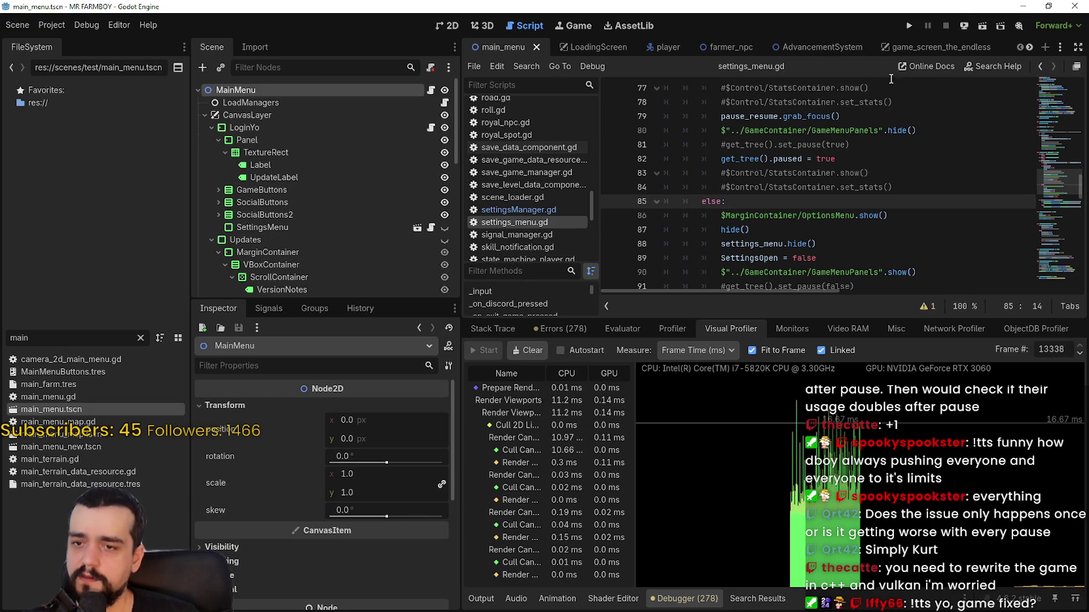
- Relaunch the game and browse the Video RAM and Monitors tabs before returning to Visual Profiler
{"action": "left_click", "coordinate": [905, 28]}
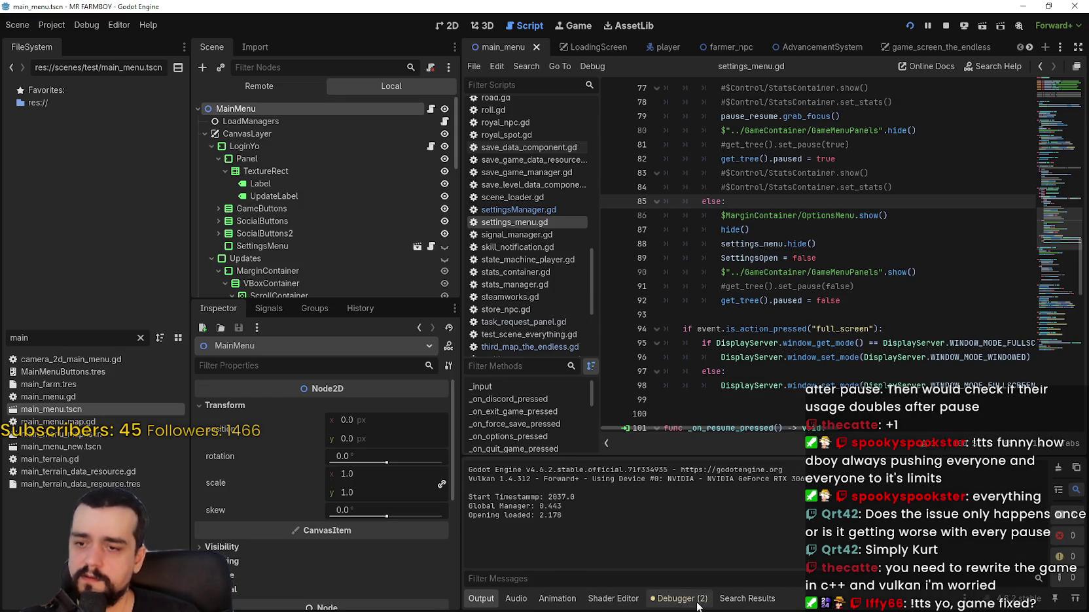
{"action": "left_click", "coordinate": [684, 599]}
{"action": "left_click", "coordinate": [833, 329]}
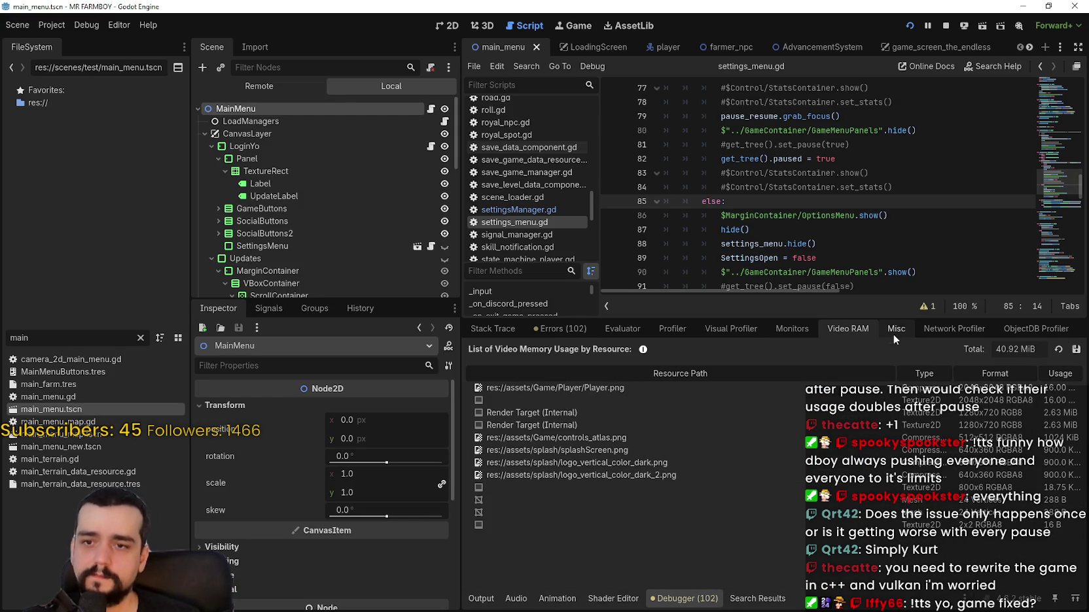
{"action": "left_click", "coordinate": [788, 328]}
{"action": "left_click", "coordinate": [730, 329]}
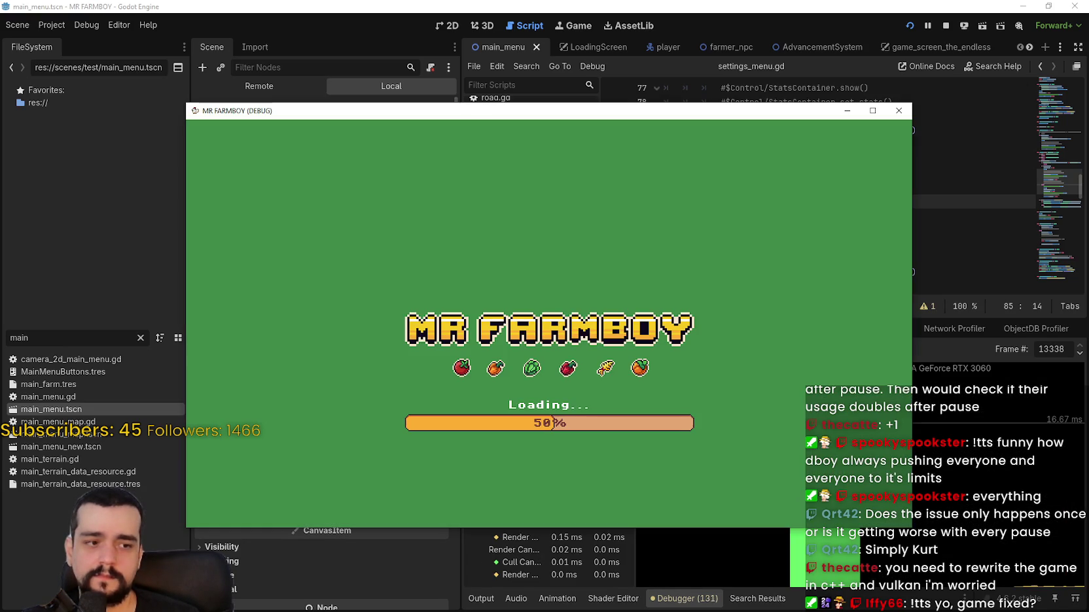
- Move the game window up and right, then load Save 9 from the save list
{"action": "left_click_drag", "start_coordinate": [537, 110], "coordinate": [656, 23]}
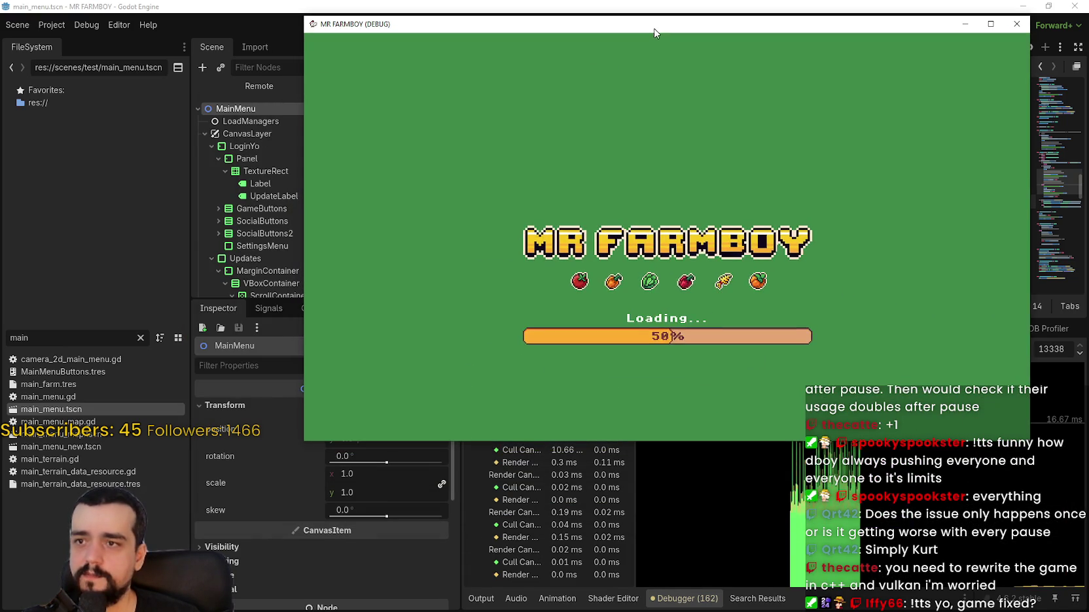
{"action": "key", "text": "F8"}
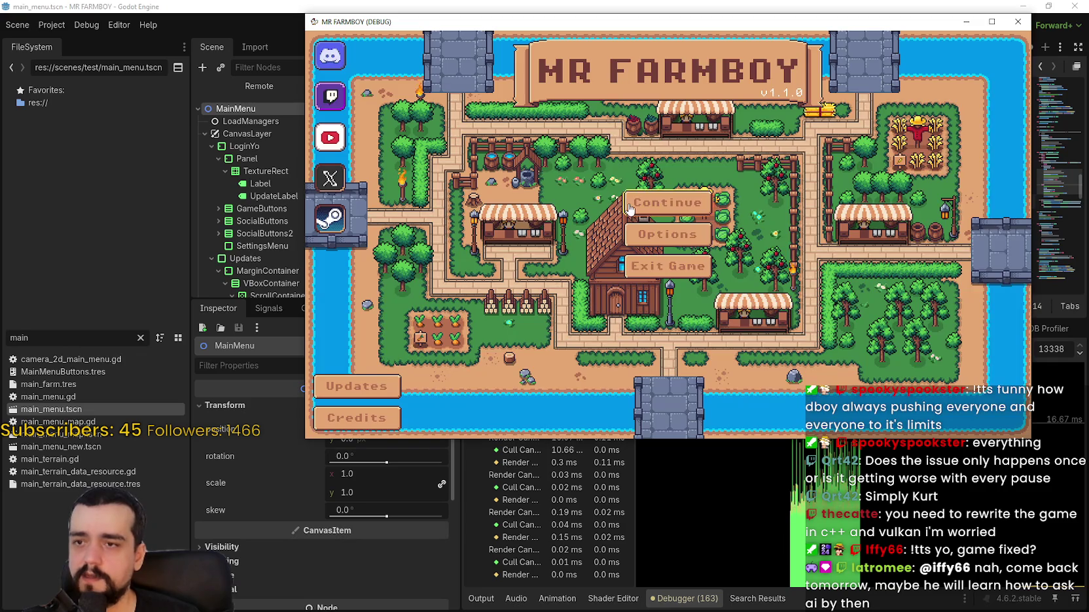
{"action": "left_click", "coordinate": [661, 203]}
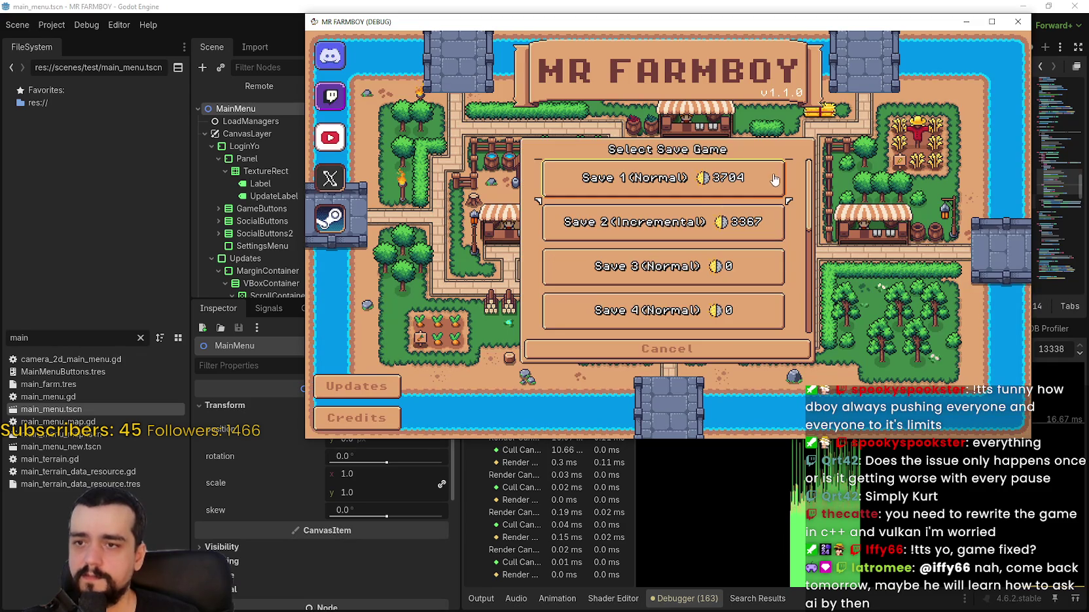
{"action": "scroll", "coordinate": [716, 276], "scroll_direction": "down", "scroll_amount": 5}
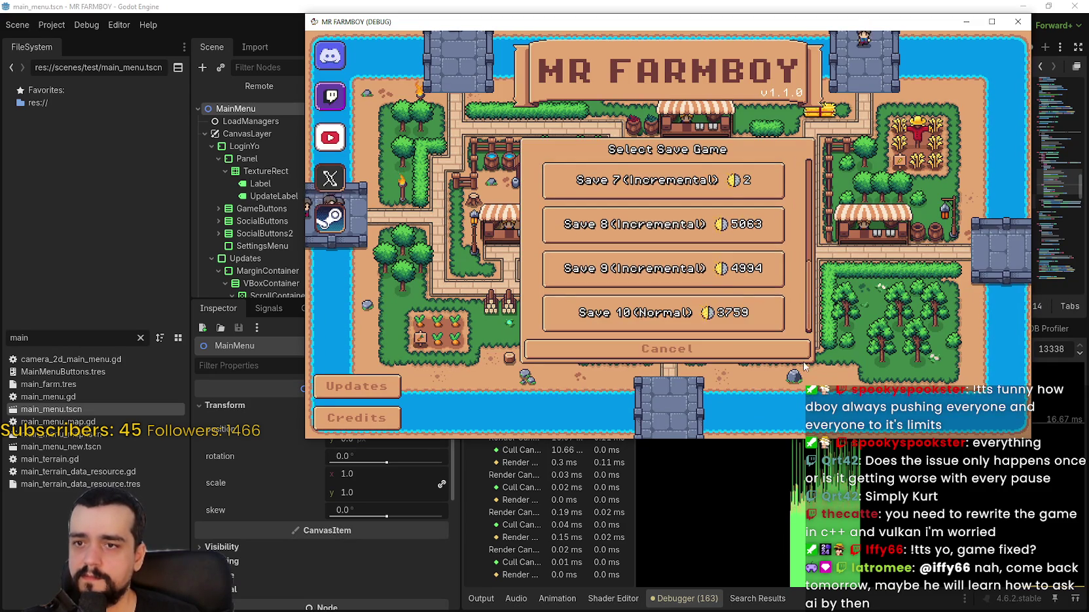
{"action": "left_click", "coordinate": [716, 276]}
{"action": "left_click", "coordinate": [603, 231]}
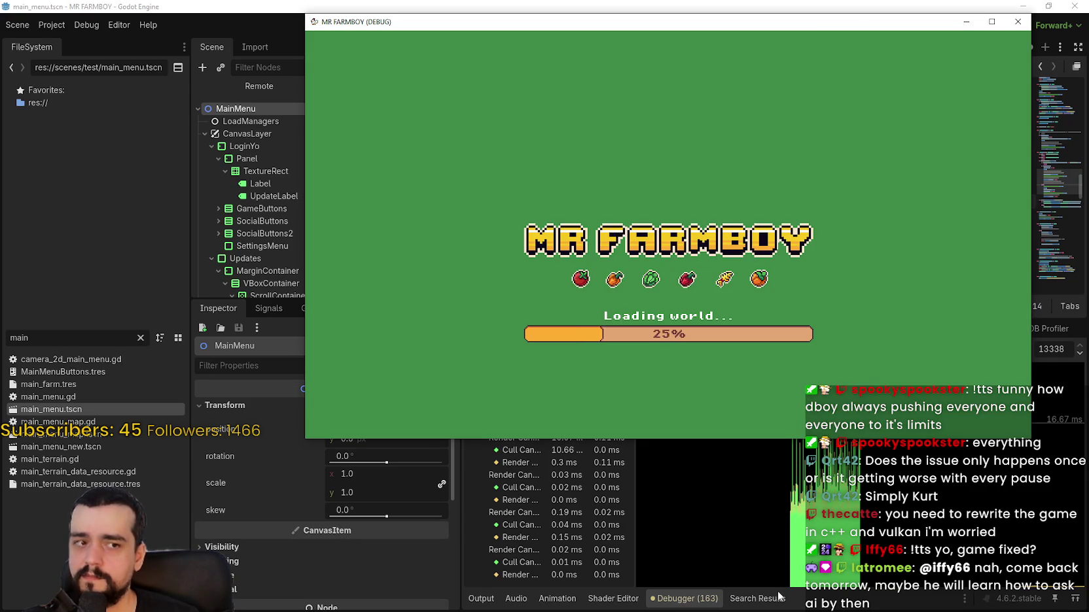
- Switch between the editor and the game while the farm world finishes loading
{"action": "left_click", "coordinate": [821, 605]}
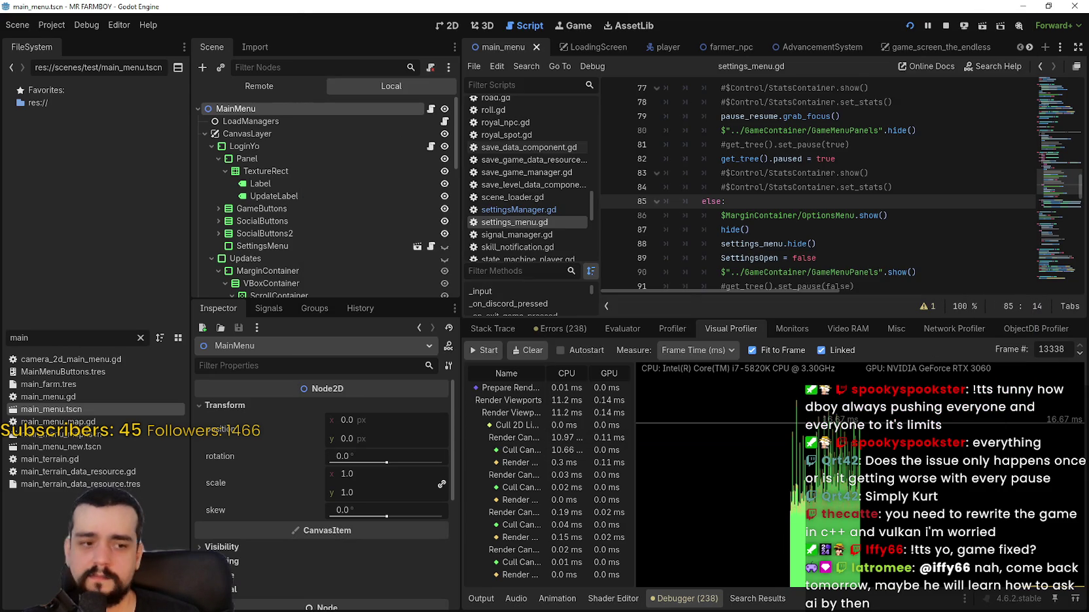
{"action": "key", "text": "alt+Tab"}
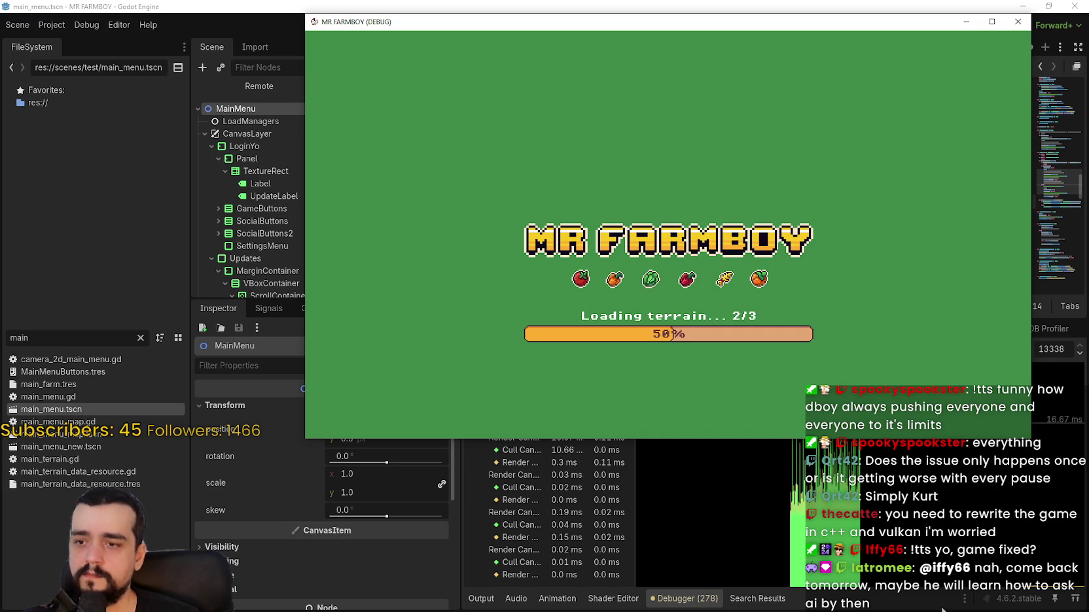
{"action": "left_click", "coordinate": [641, 449]}
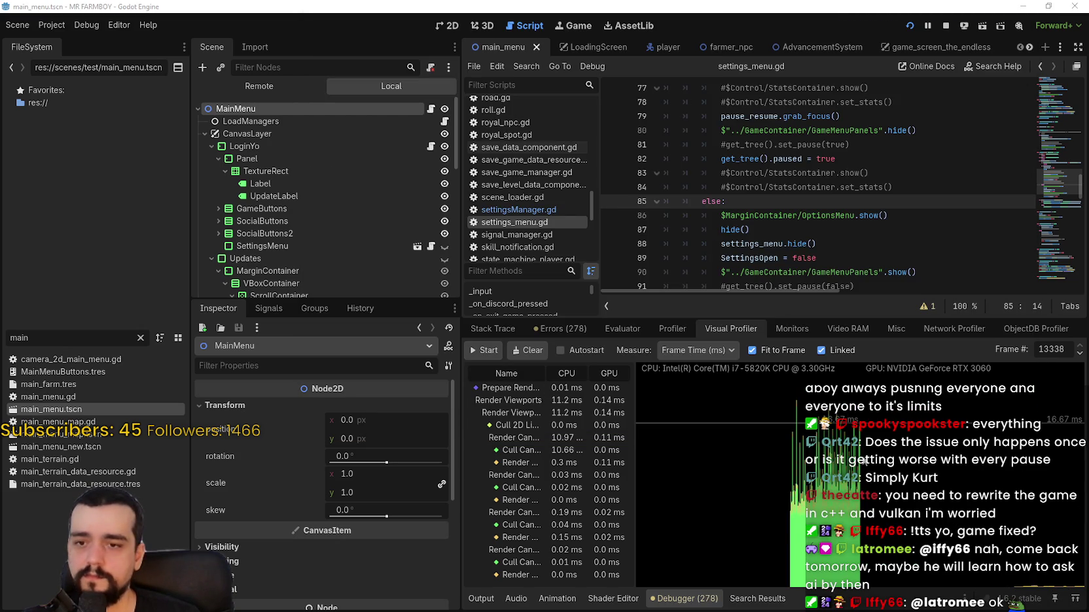
{"action": "key", "text": "F5"}
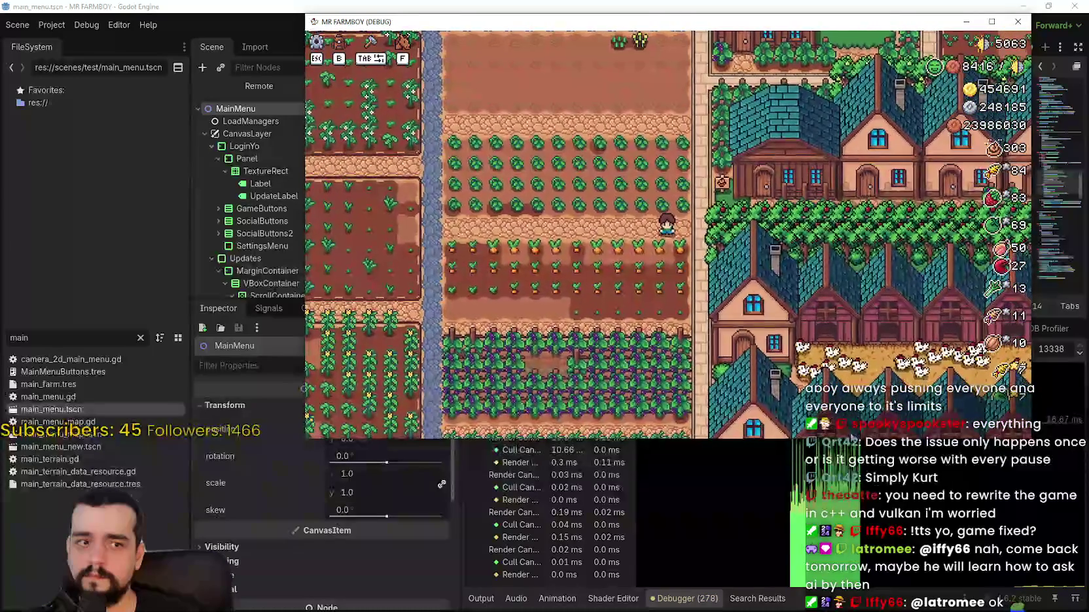
- Start a fresh Visual Profiler recording and move the running game window to the left
{"action": "key", "text": "alt+Tab"}
{"action": "left_click", "coordinate": [487, 356]}
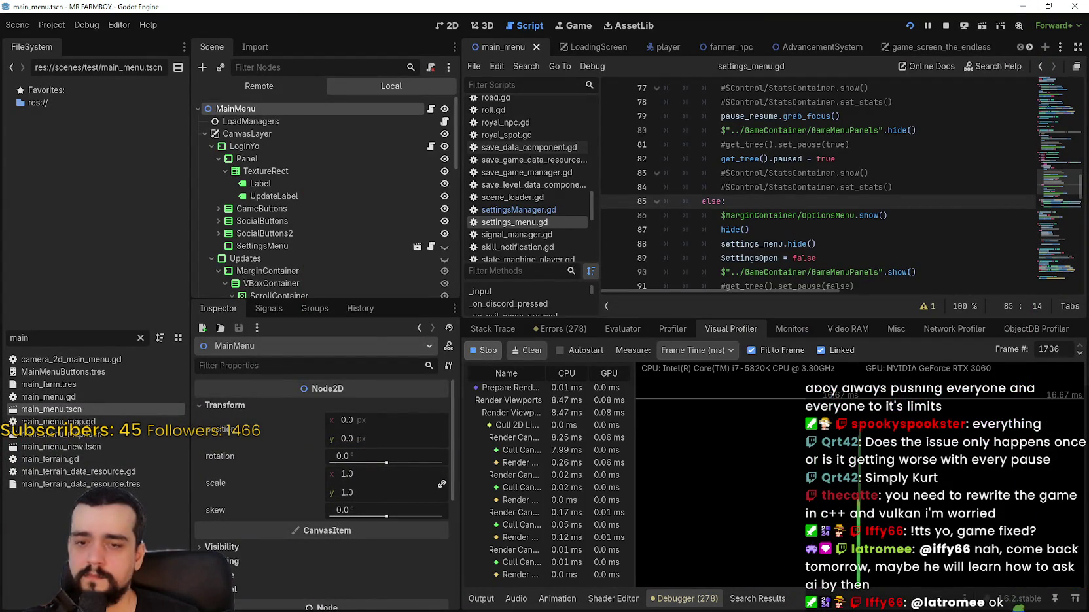
{"action": "key", "text": "alt+Tab"}
{"action": "left_click_drag", "start_coordinate": [770, 18], "coordinate": [474, 22]}
- Compare the game's CPU usage in Task Manager alongside the editor
{"action": "key", "text": "ctrl+shift+Escape"}
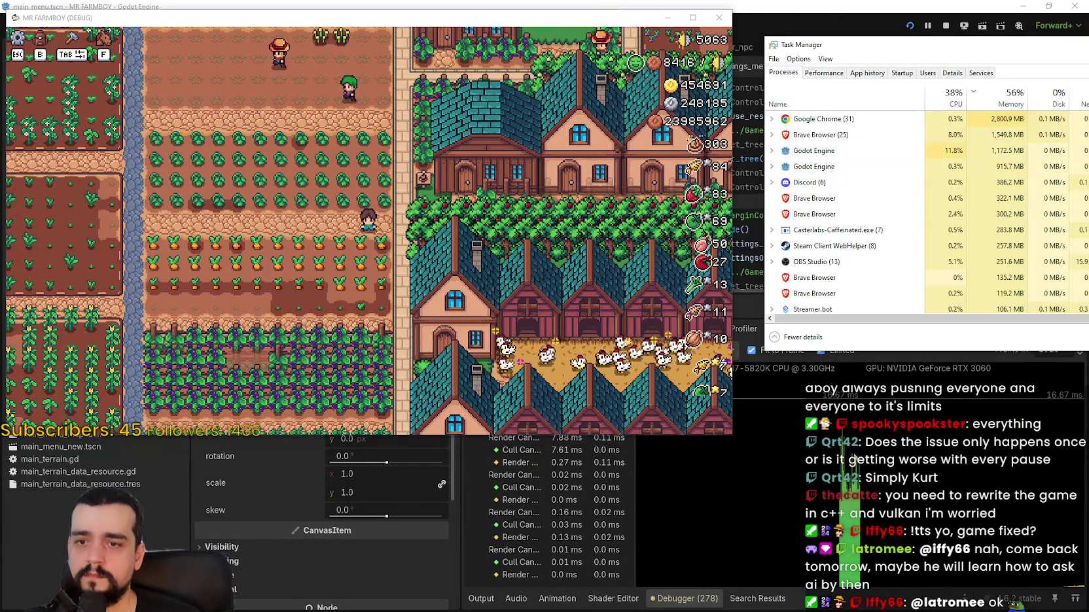
{"action": "left_click", "coordinate": [891, 492]}
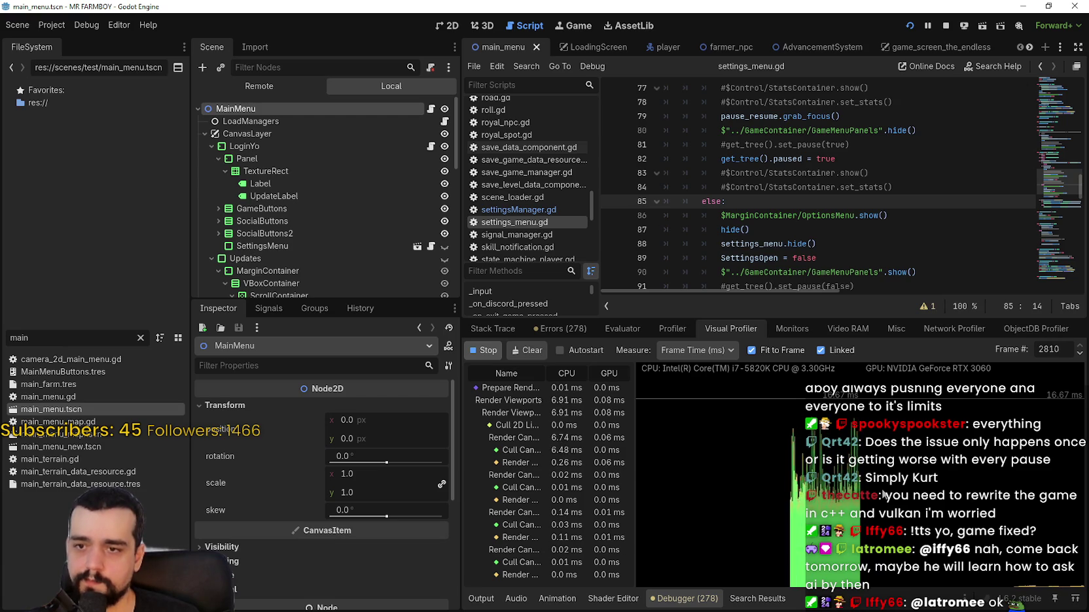
{"action": "key", "text": "ctrl+shift+Escape"}
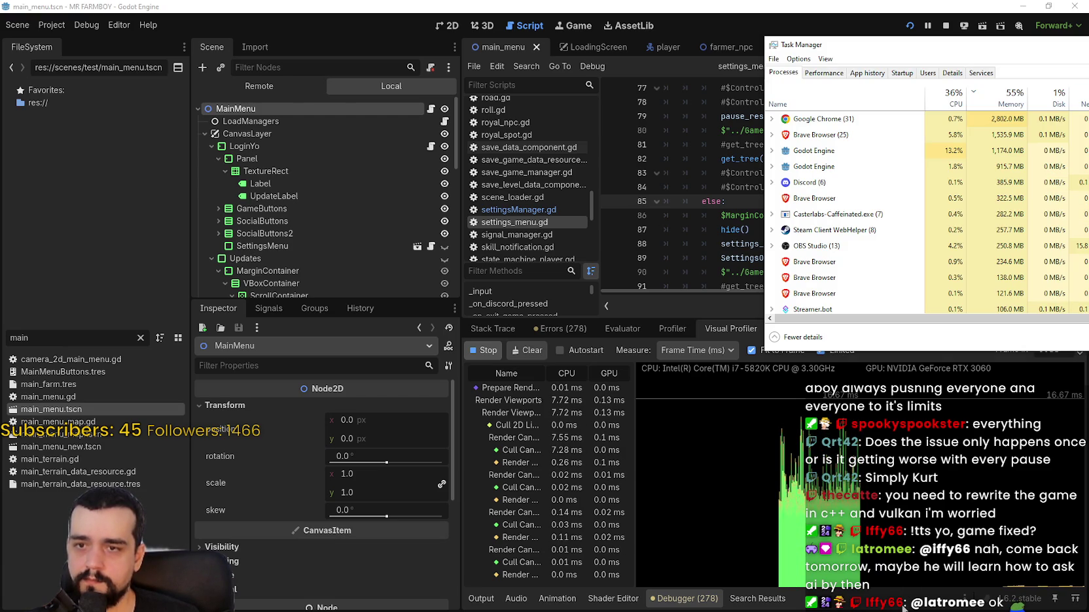
{"action": "key", "text": "alt+Tab"}
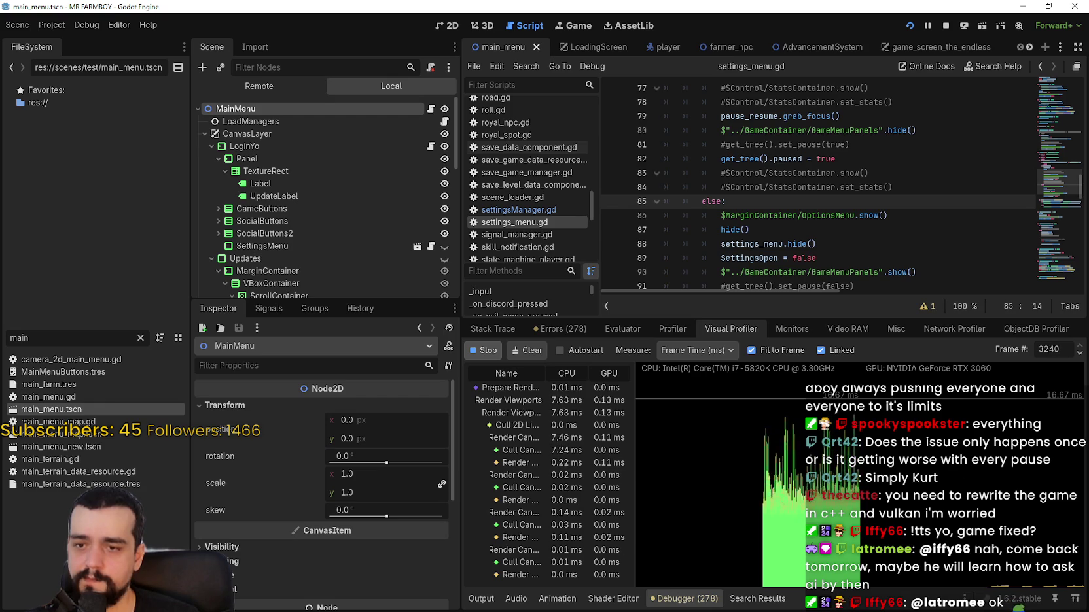
- Toggle the game's pause menu on and off, then go back to the profiler in the editor
{"action": "key", "text": "alt+Tab"}
{"action": "key", "text": "Escape"}
{"action": "key", "text": "Escape"}
{"action": "left_click", "coordinate": [892, 357]}
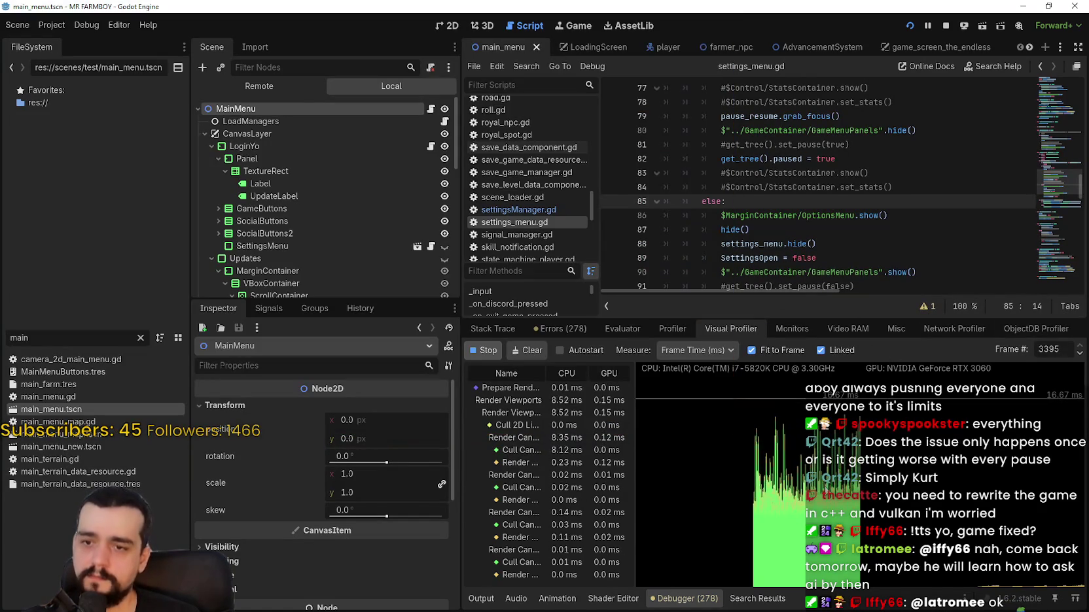
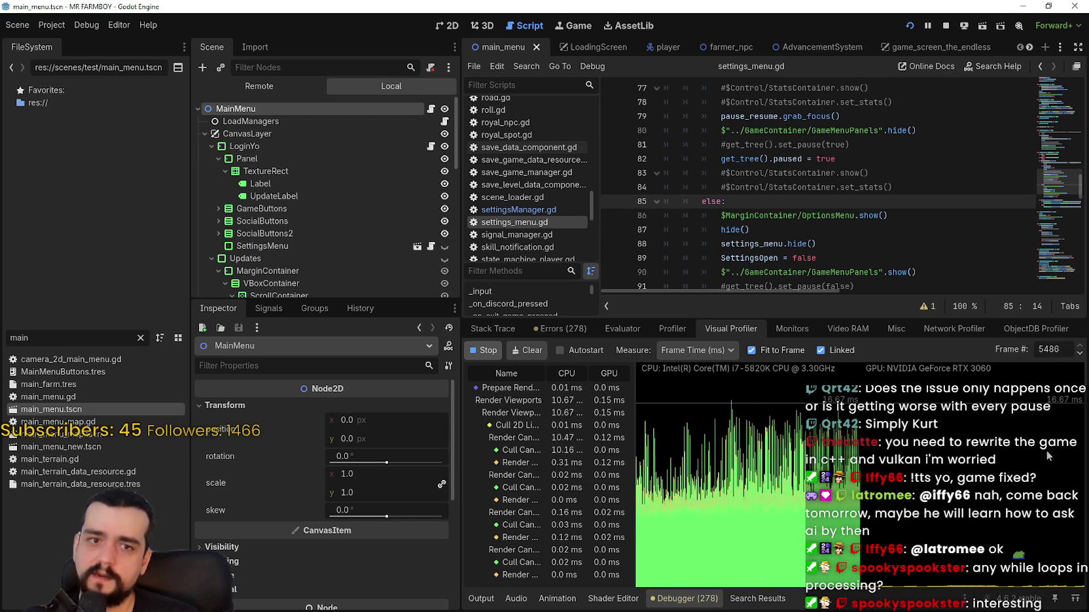
- Check the game's CPU usage in Task Manager, inspect an earlier profiler frame, then stop the game
{"action": "key", "text": "ctrl+shift+Escape"}
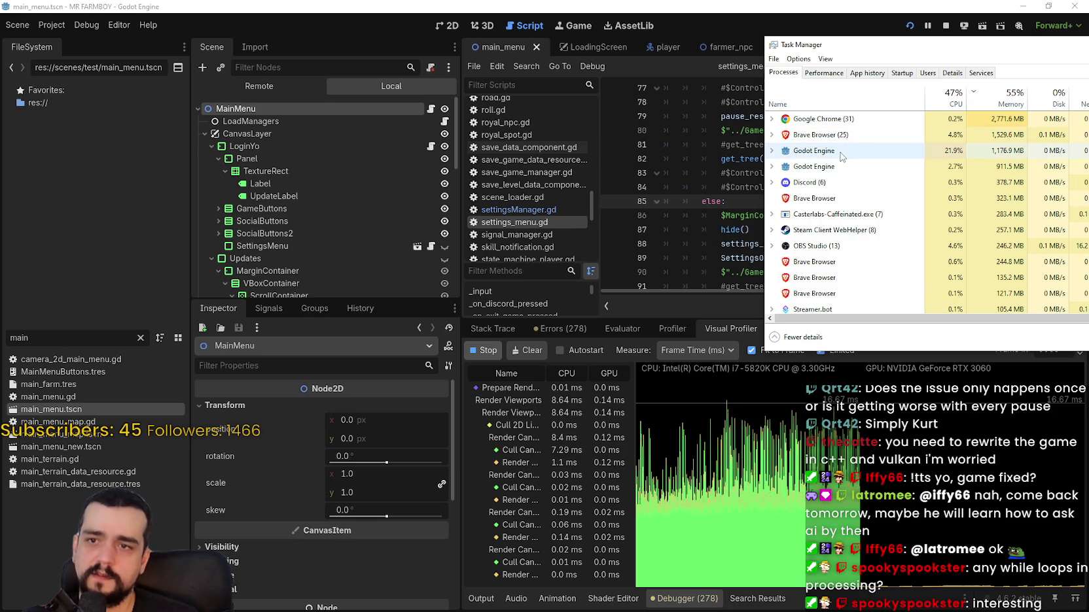
{"action": "left_click", "coordinate": [728, 528]}
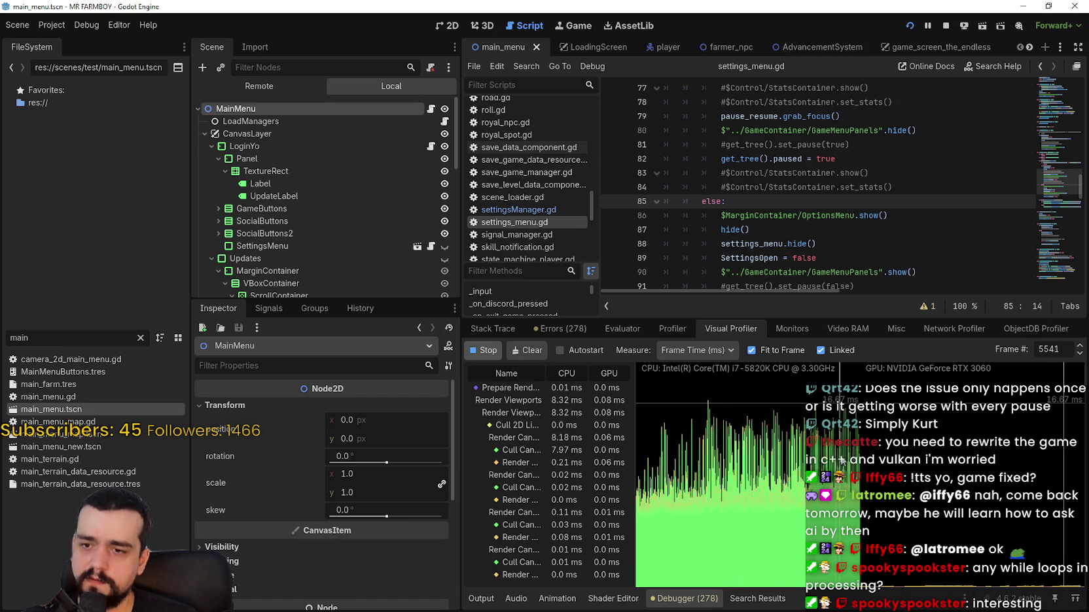
{"action": "left_click", "coordinate": [789, 452]}
{"action": "key", "text": "ctrl+shift+Escape"}
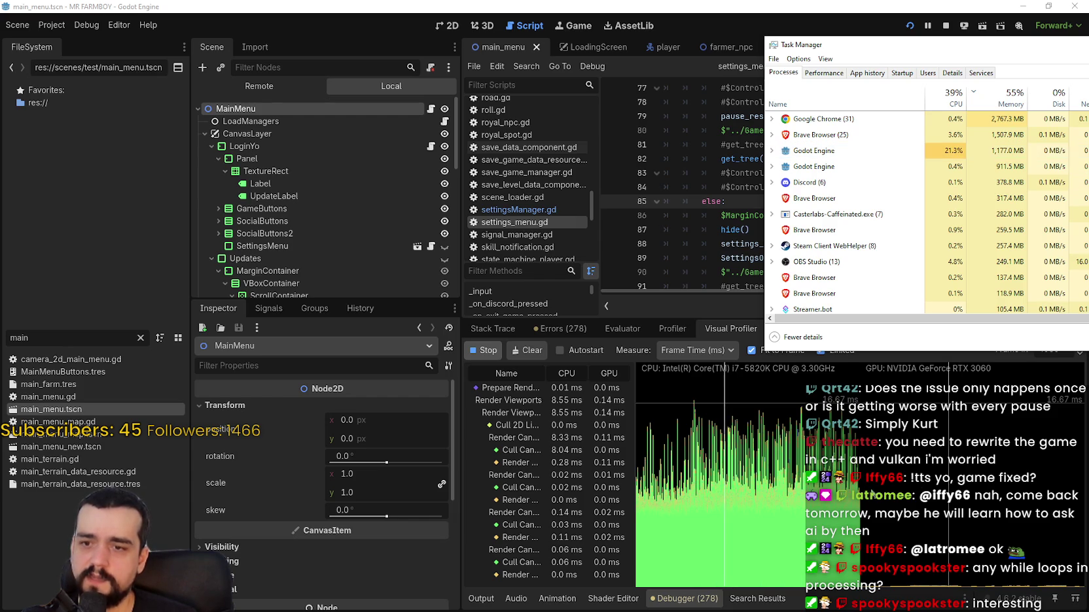
{"action": "left_click", "coordinate": [1061, 485]}
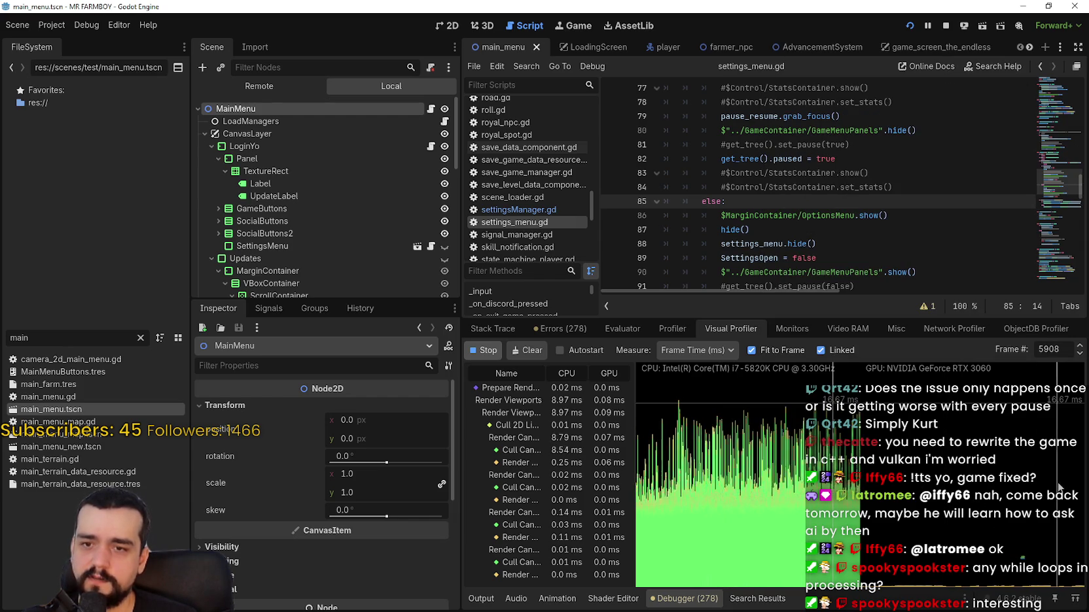
{"action": "left_click", "coordinate": [946, 25]}
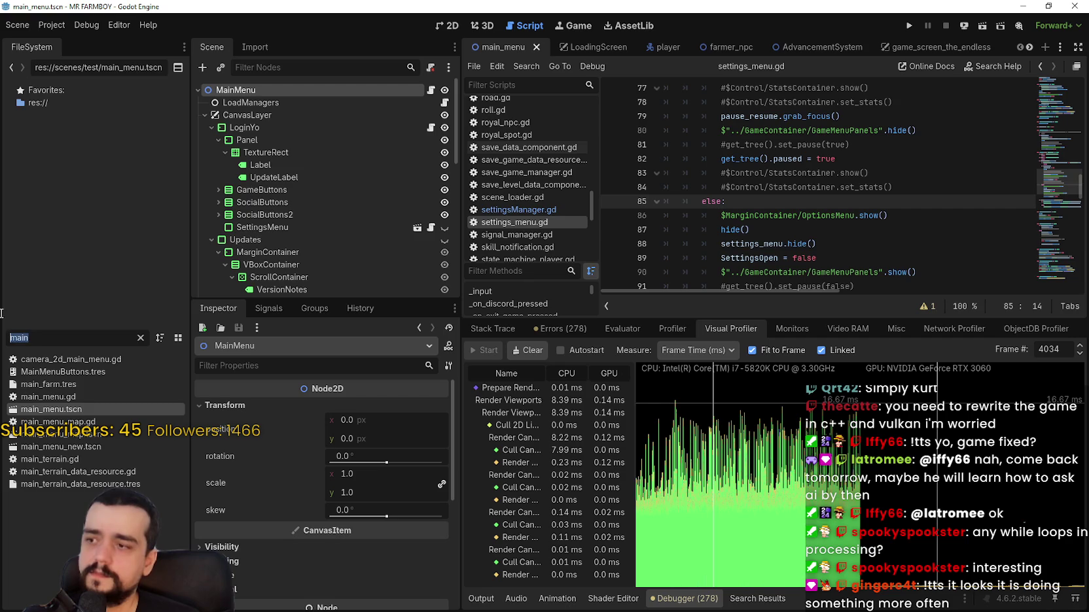
- Cancel the create_timer project search, filter FileSystem by 'farm', and open farmer_npc.tscn
{"action": "left_click", "coordinate": [823, 144]}
{"action": "key", "text": "ctrl+shift+f"}
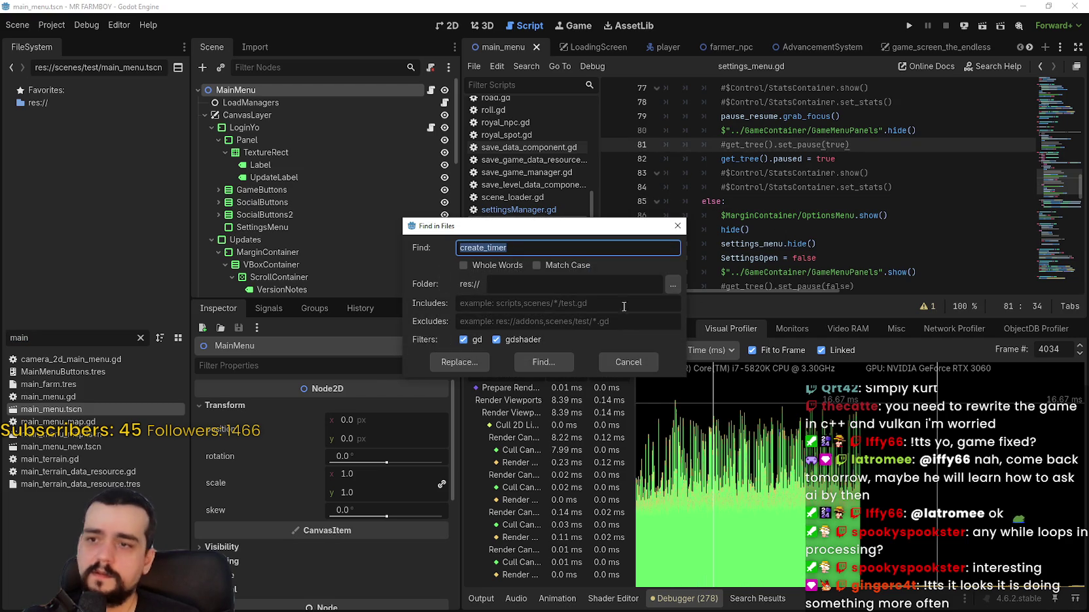
{"action": "left_click", "coordinate": [625, 361]}
{"action": "key", "text": "BackSpace"}
{"action": "key", "text": "BackSpace"}
{"action": "key", "text": "BackSpace"}
{"action": "type", "text": "farm"}
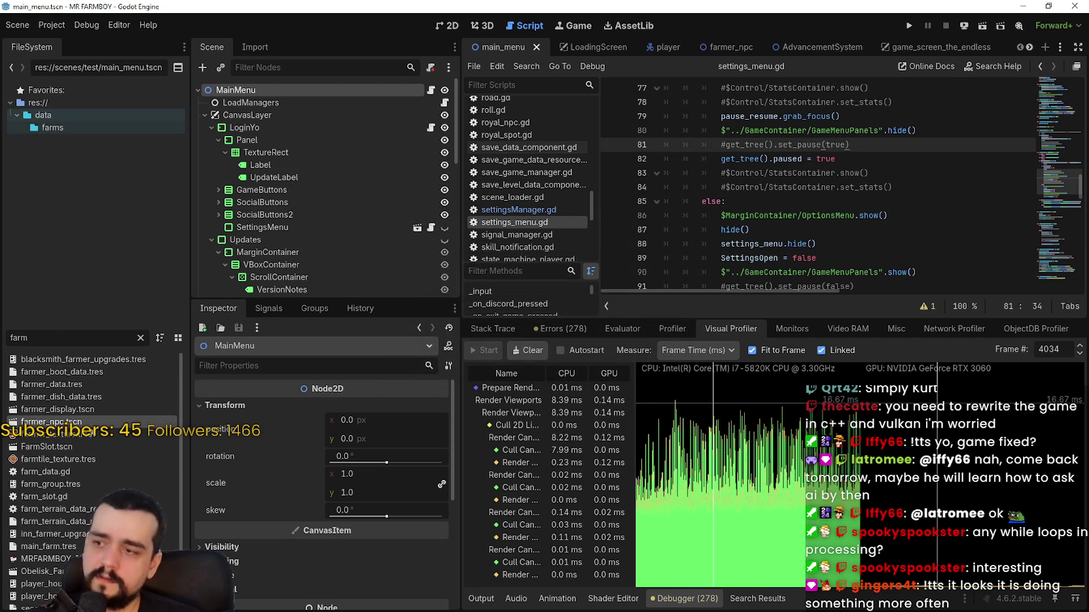
{"action": "double_click", "coordinate": [51, 422]}
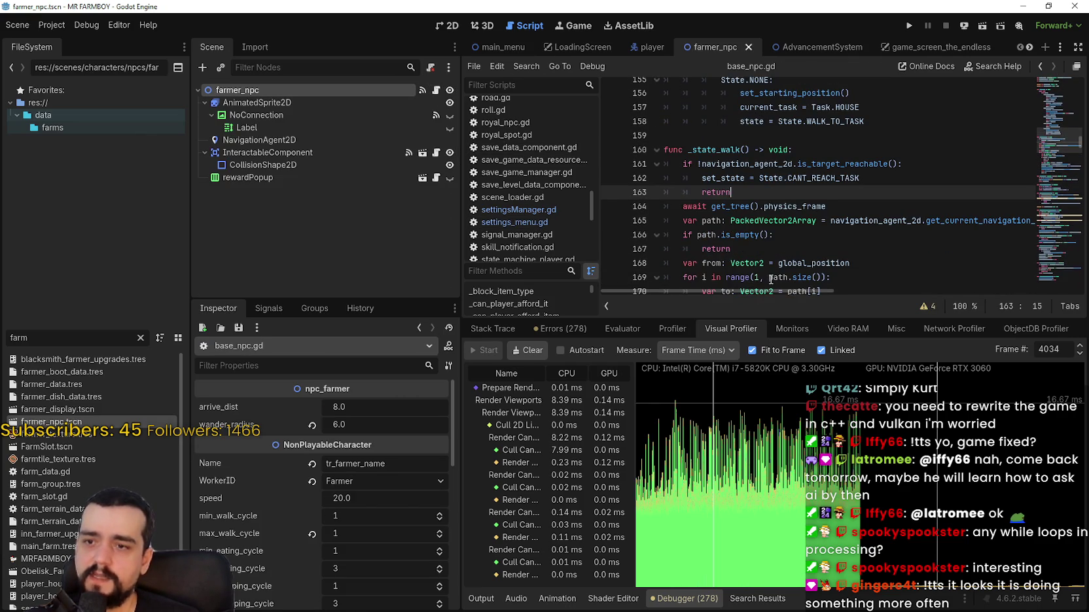
- Enlarge the script editor and review _state_walk's physics_frame await around lines 163–175
{"action": "left_click_drag", "start_coordinate": [763, 321], "coordinate": [740, 521]}
{"action": "left_click_drag", "start_coordinate": [460, 335], "coordinate": [353, 336]}
{"action": "left_click", "coordinate": [702, 274]}
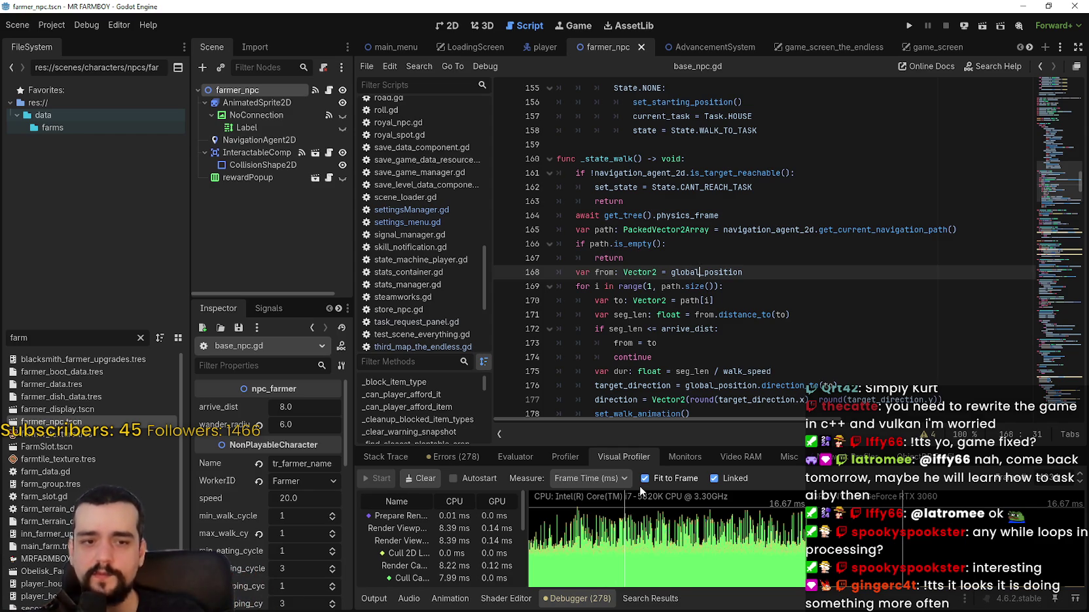
{"action": "mouse_move", "coordinate": [731, 375]}
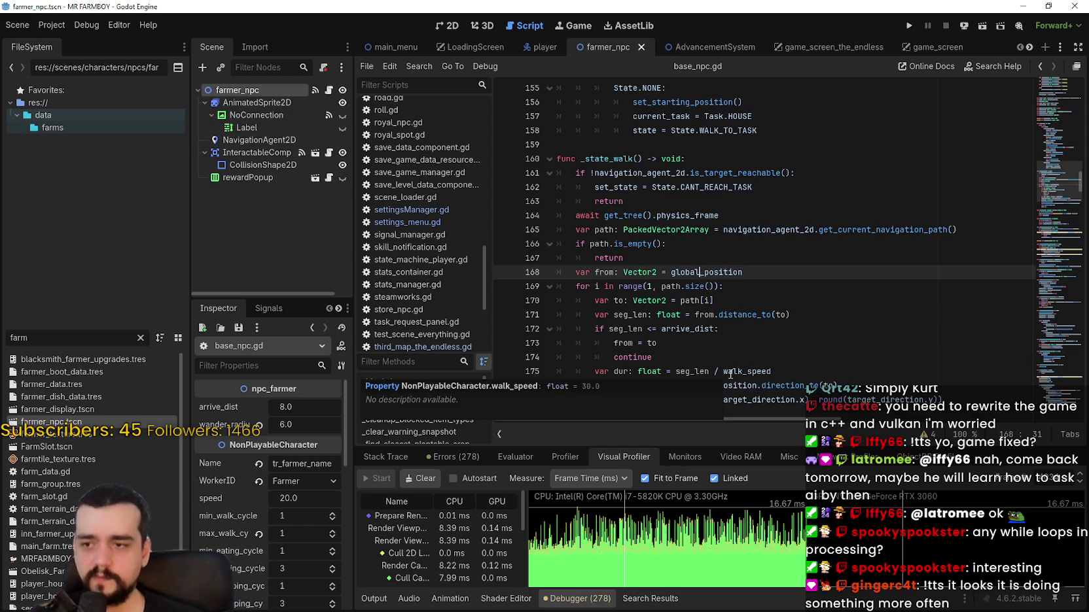
{"action": "left_click", "coordinate": [711, 371]}
{"action": "scroll", "coordinate": [710, 367], "scroll_direction": "up", "scroll_amount": 1}
{"action": "scroll", "coordinate": [711, 367], "scroll_direction": "down", "scroll_amount": 2}
{"action": "left_click", "coordinate": [656, 159]}
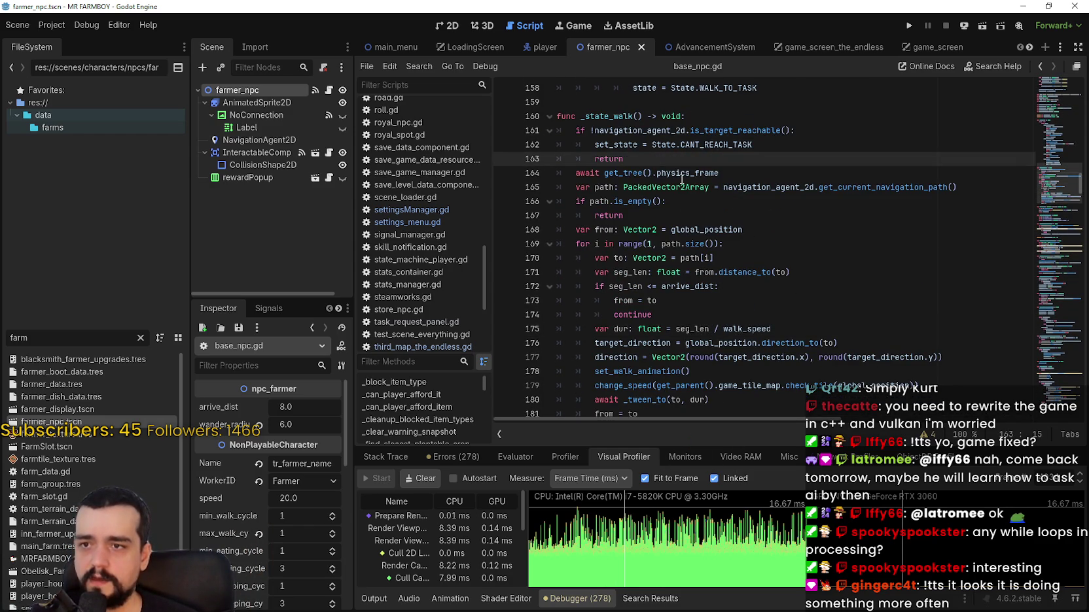
{"action": "left_click_drag", "start_coordinate": [719, 174], "coordinate": [574, 172]}
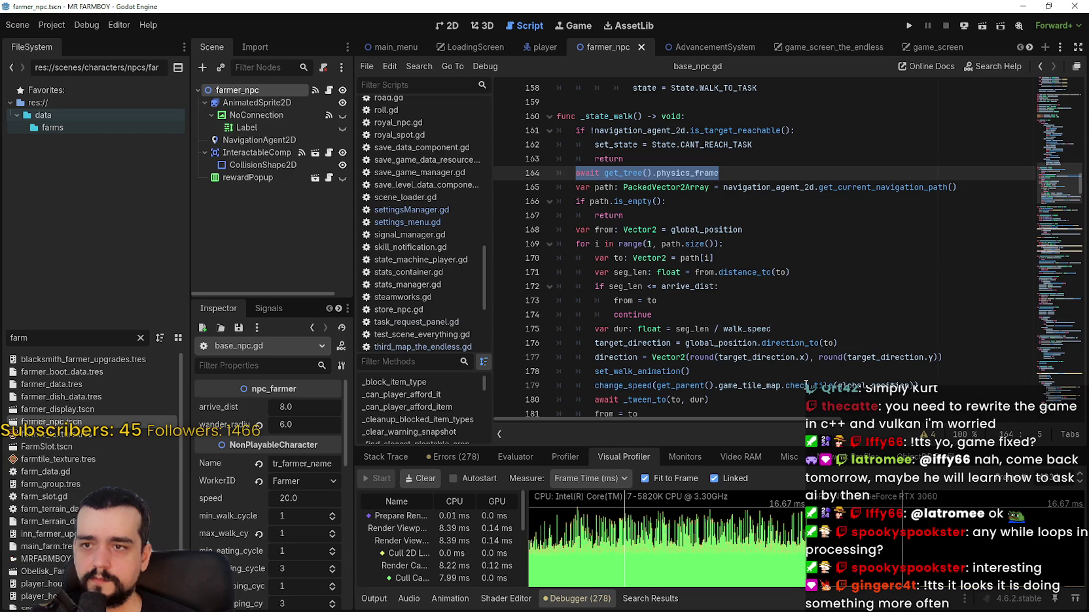
{"action": "left_click", "coordinate": [714, 160]}
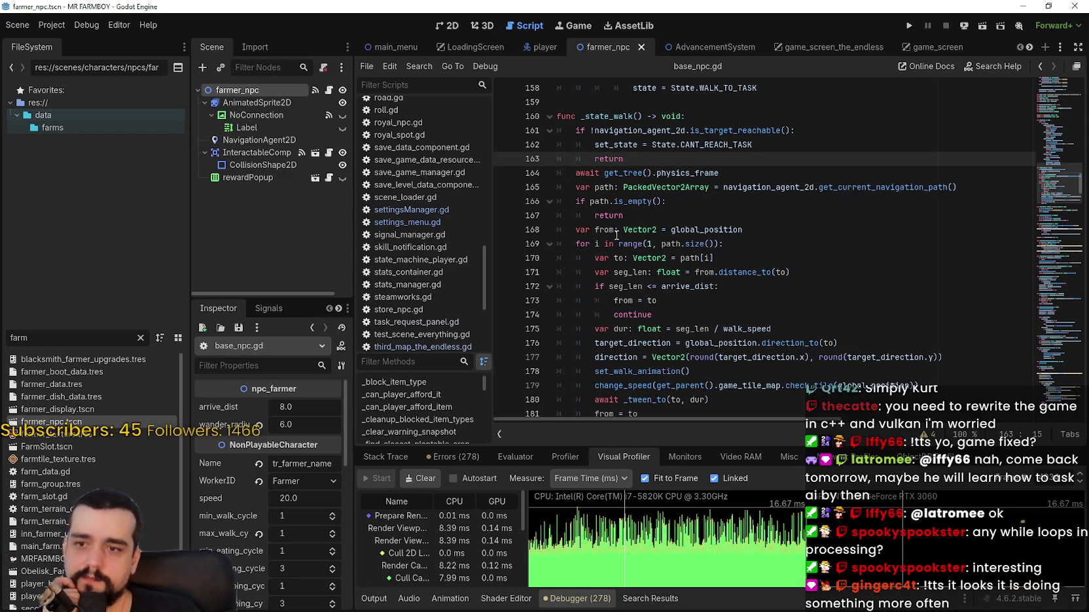
- Scroll up from _state_walk to _ready and place the caret before _run_fsm() on line 28
{"action": "scroll", "coordinate": [729, 298], "scroll_direction": "down", "scroll_amount": 2}
{"action": "left_click", "coordinate": [729, 335]}
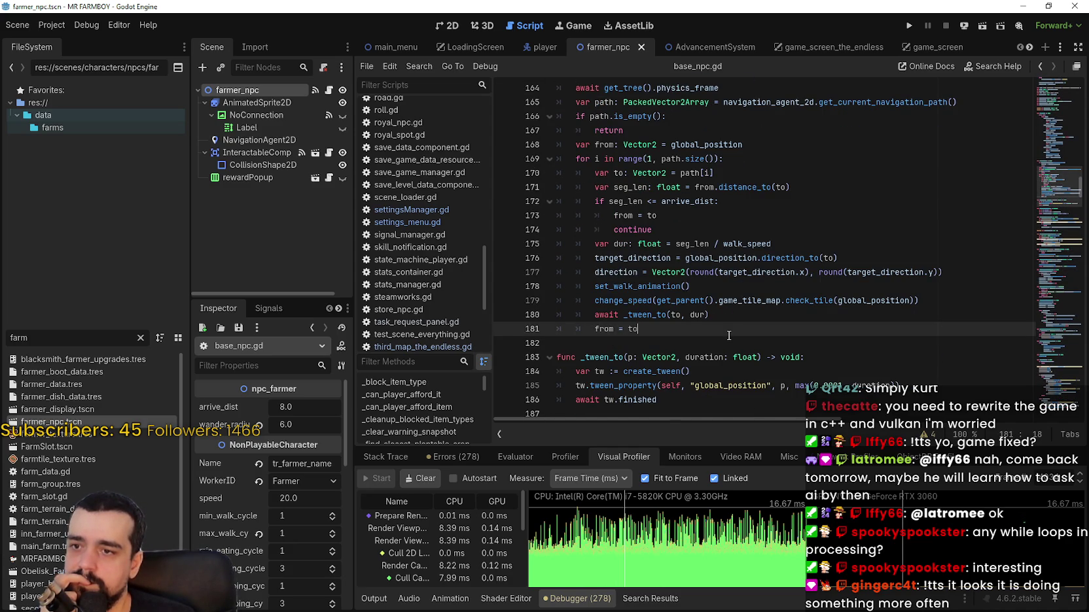
{"action": "scroll", "coordinate": [720, 322], "scroll_direction": "up", "scroll_amount": 1}
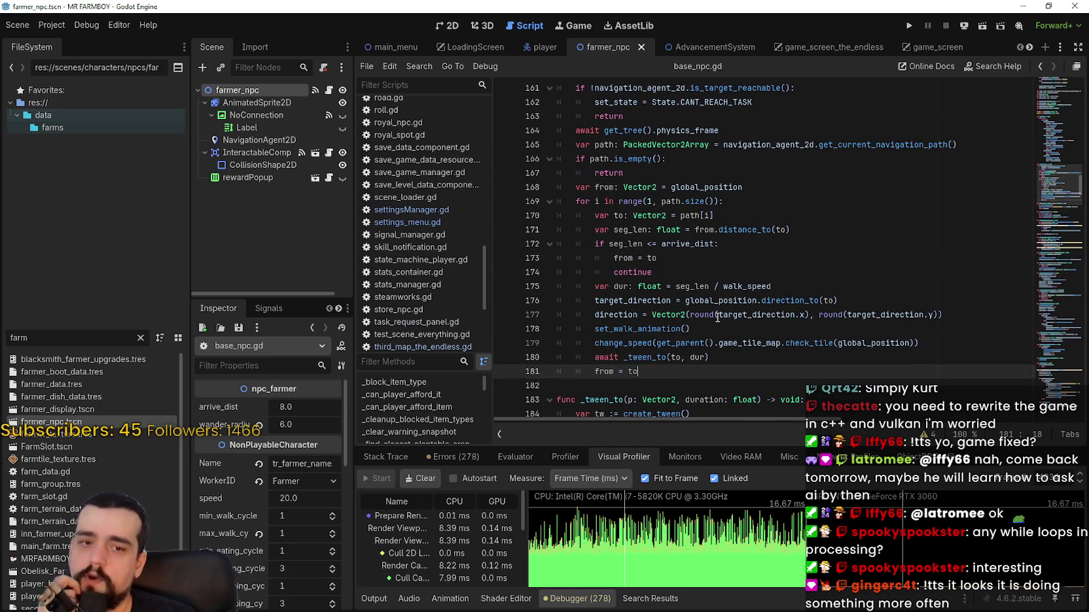
{"action": "scroll", "coordinate": [717, 315], "scroll_direction": "up", "scroll_amount": 2}
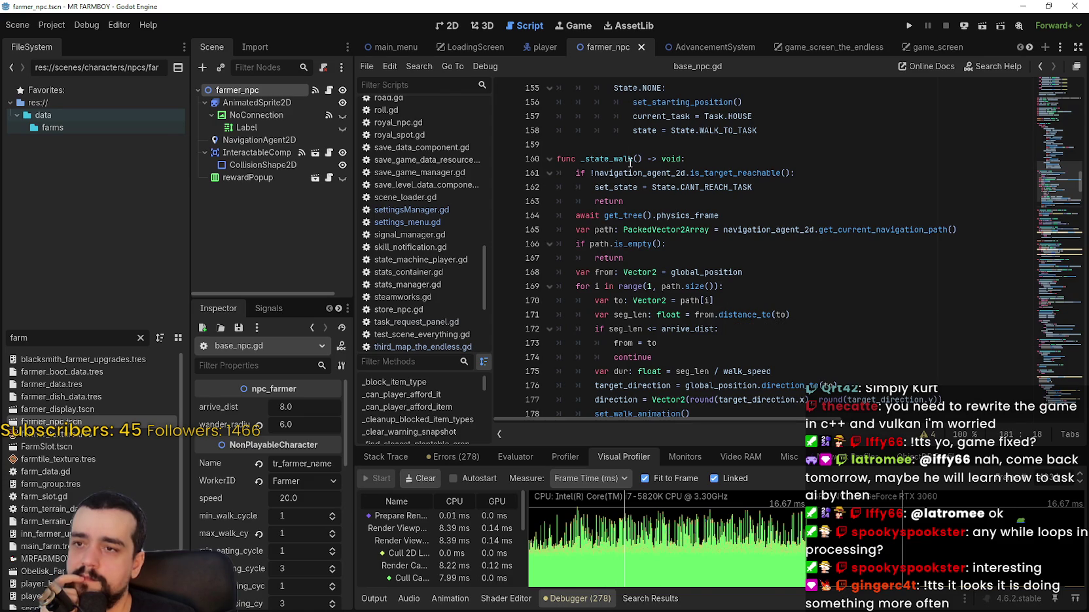
{"action": "double_click", "coordinate": [630, 160]}
{"action": "mouse_move", "coordinate": [1045, 210]}
{"action": "left_mouse_down"}
{"action": "mouse_move", "coordinate": [1044, 98]}
{"action": "mouse_move", "coordinate": [1043, 154]}
{"action": "left_mouse_up"}
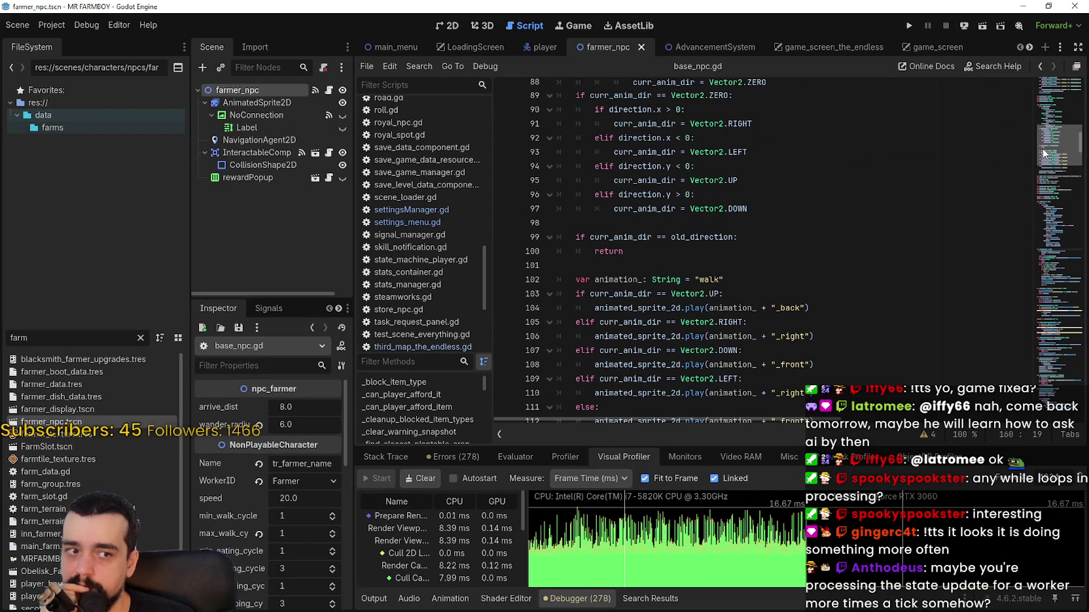
{"action": "mouse_move", "coordinate": [1043, 153]}
{"action": "left_mouse_down"}
{"action": "mouse_move", "coordinate": [1029, 190]}
{"action": "mouse_move", "coordinate": [1042, 149]}
{"action": "mouse_move", "coordinate": [1036, 191]}
{"action": "mouse_move", "coordinate": [1042, 181]}
{"action": "mouse_move", "coordinate": [1042, 98]}
{"action": "mouse_move", "coordinate": [1042, 111]}
{"action": "left_mouse_up"}
{"action": "left_click", "coordinate": [567, 218]}
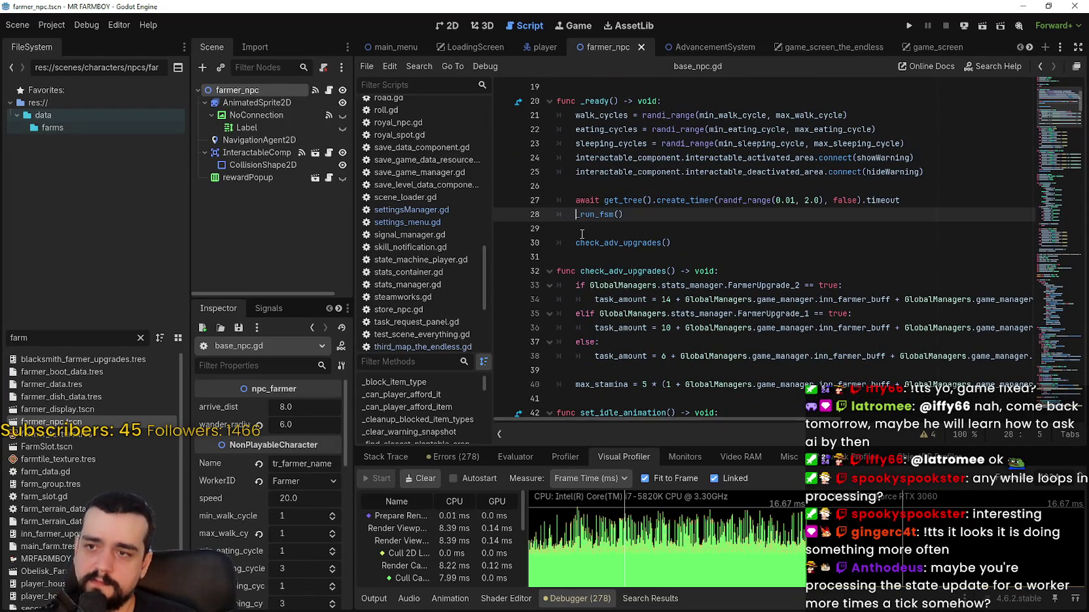
- Comment out lines 27 and 28 in base_npc.gd's _ready with # and save
{"action": "scroll", "coordinate": [571, 308], "scroll_direction": "up", "scroll_amount": 1}
{"action": "type", "text": "#"}
{"action": "left_click", "coordinate": [574, 243]}
{"action": "type", "text": "#"}
{"action": "left_click", "coordinate": [629, 258]}
{"action": "key", "text": "ctrl+s"}
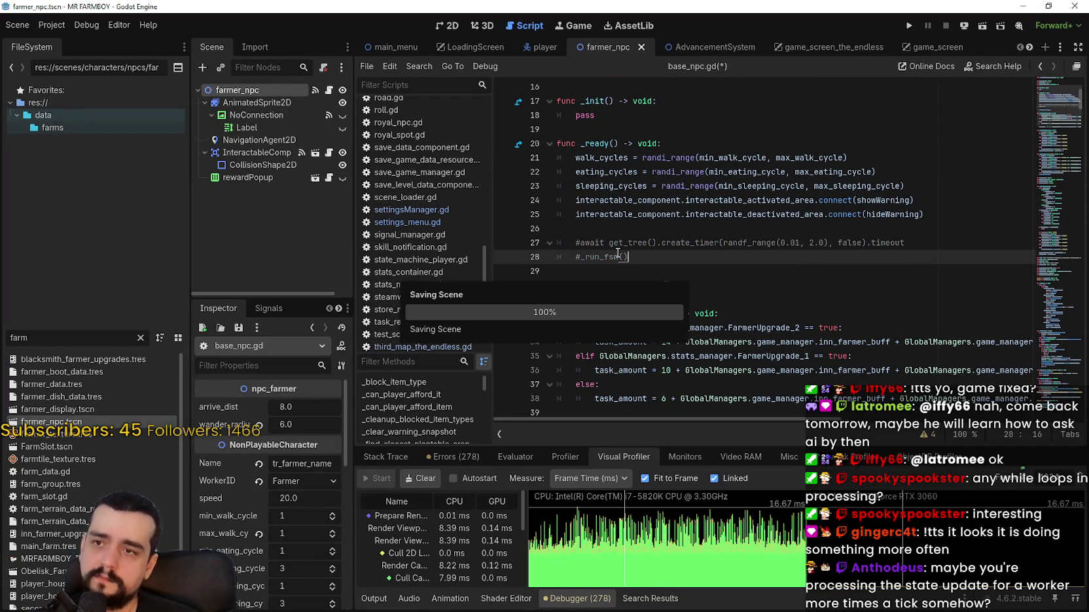
- Replace the FileSystem filter 'farm' with '_np'
{"action": "left_click_drag", "start_coordinate": [30, 338], "coordinate": [2, 325]}
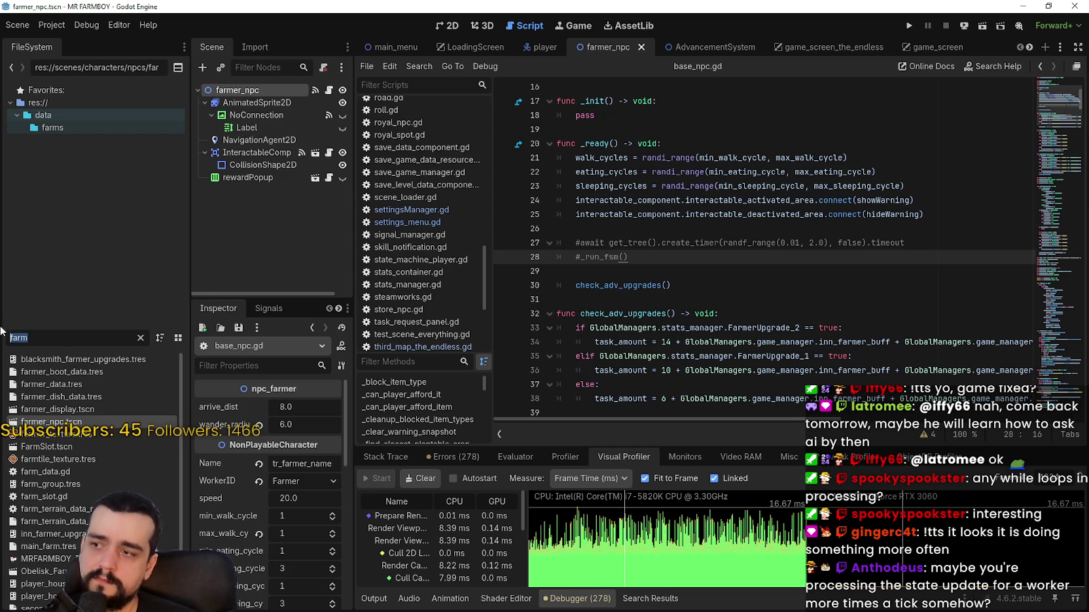
{"action": "key", "text": "BackSpace"}
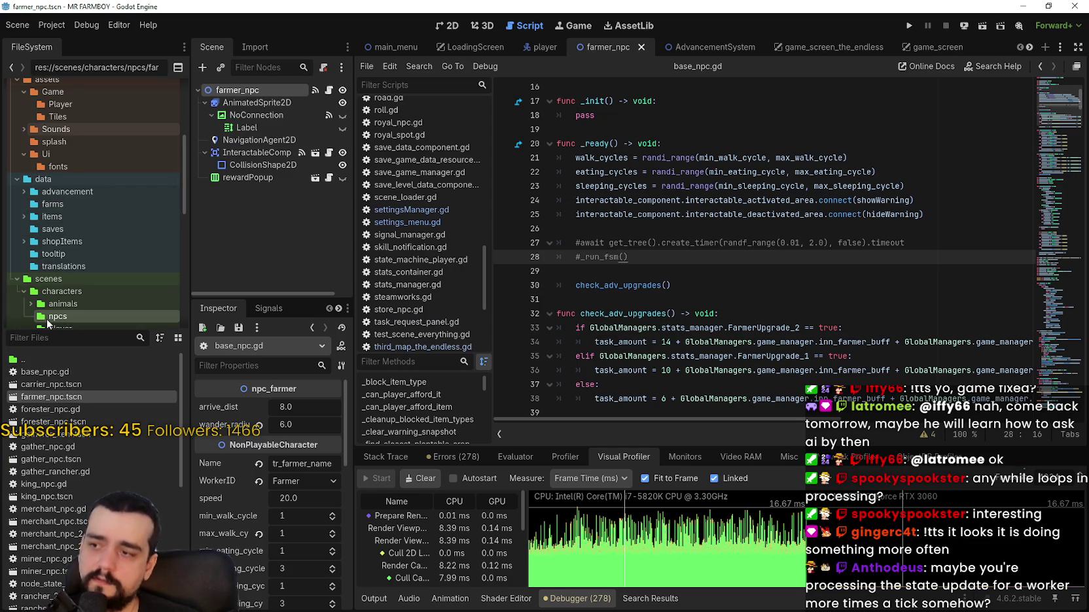
{"action": "type", "text": "_np"}
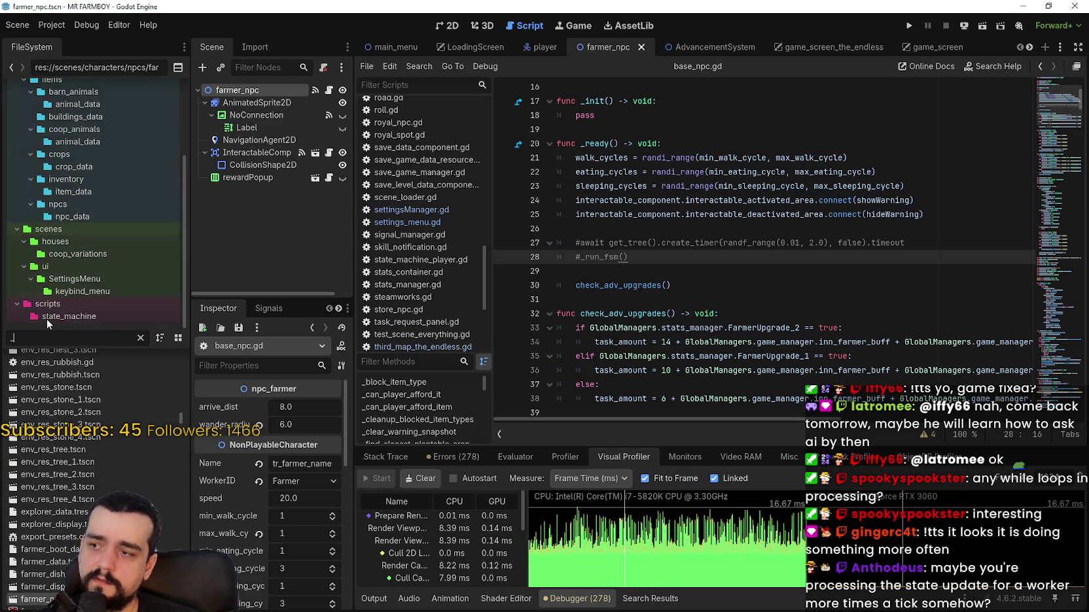
{"action": "scroll", "coordinate": [89, 409], "scroll_direction": "up", "scroll_amount": 1}
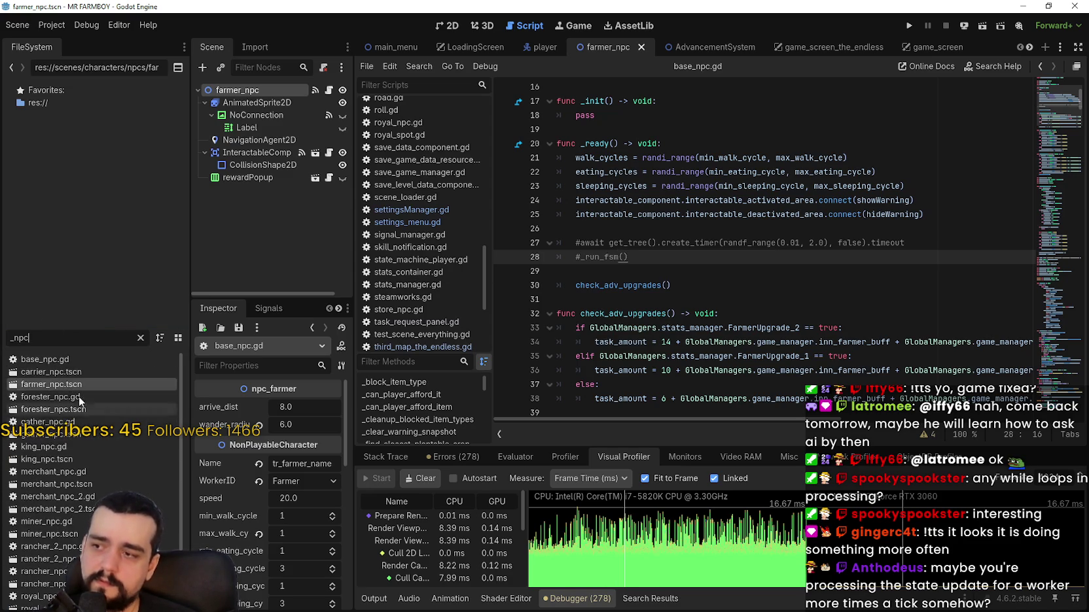
- Comment out lines 21–22 in store_npc.gd's _ready with Ctrl+K and save
{"action": "double_click", "coordinate": [68, 375]}
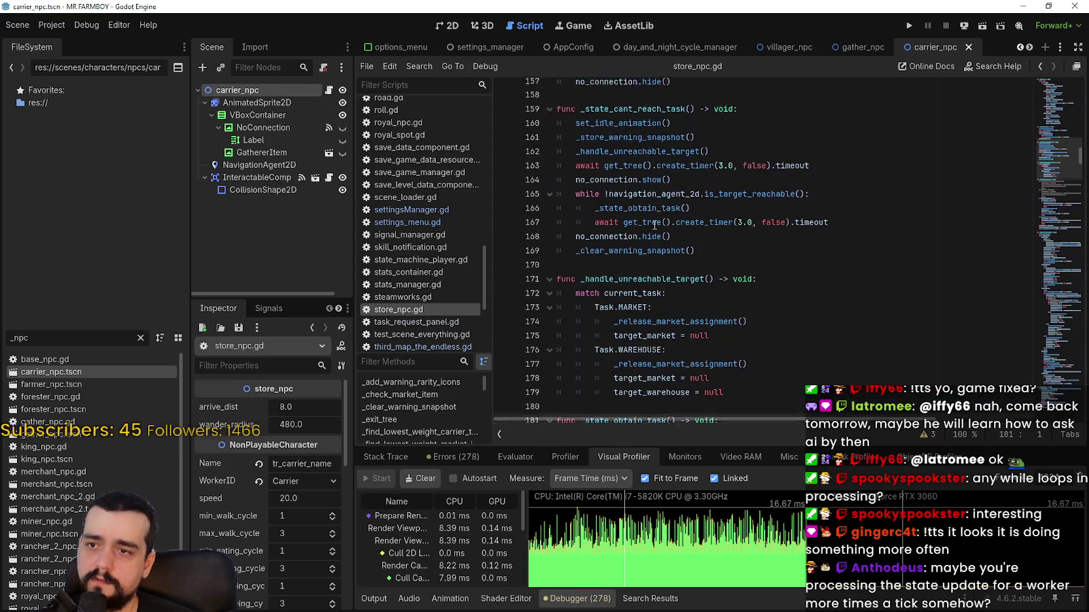
{"action": "mouse_move", "coordinate": [1058, 106]}
{"action": "left_mouse_down"}
{"action": "mouse_move", "coordinate": [1048, 118]}
{"action": "mouse_move", "coordinate": [1055, 108]}
{"action": "left_mouse_up"}
{"action": "scroll", "coordinate": [562, 253], "scroll_direction": "up", "scroll_amount": 10}
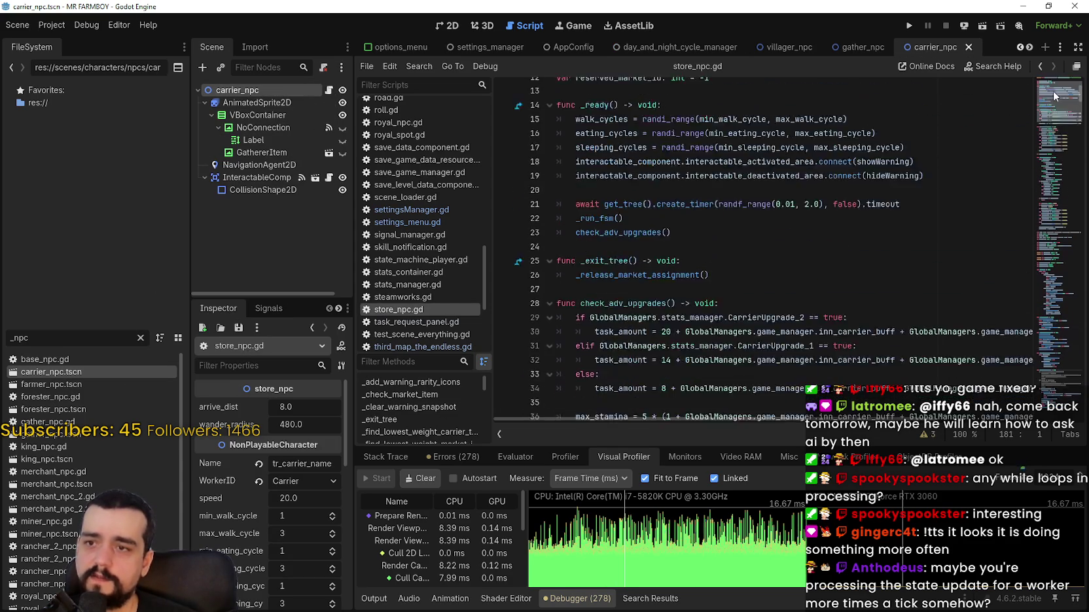
{"action": "scroll", "coordinate": [563, 253], "scroll_direction": "down", "scroll_amount": 3}
{"action": "left_click_drag", "start_coordinate": [563, 253], "coordinate": [568, 243]}
{"action": "key", "text": "ctrl+k"}
{"action": "left_click", "coordinate": [643, 257]}
{"action": "key", "text": "ctrl+s"}
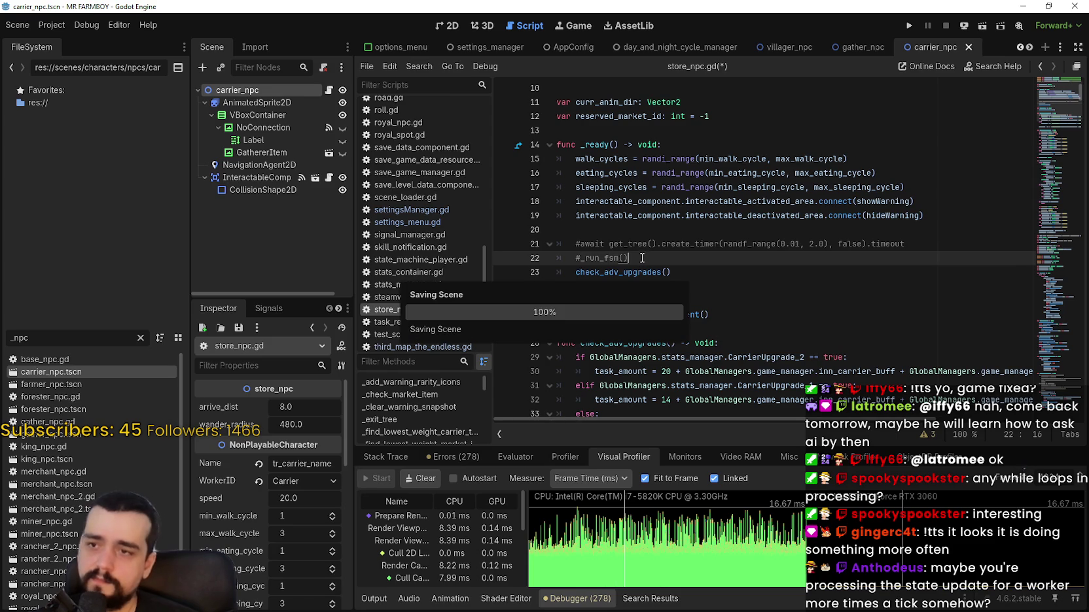
- Open forester_npc.gd from the FileSystem dock and scroll to its top
{"action": "left_click_drag", "start_coordinate": [30, 339], "coordinate": [1, 335]}
{"action": "double_click", "coordinate": [51, 396]}
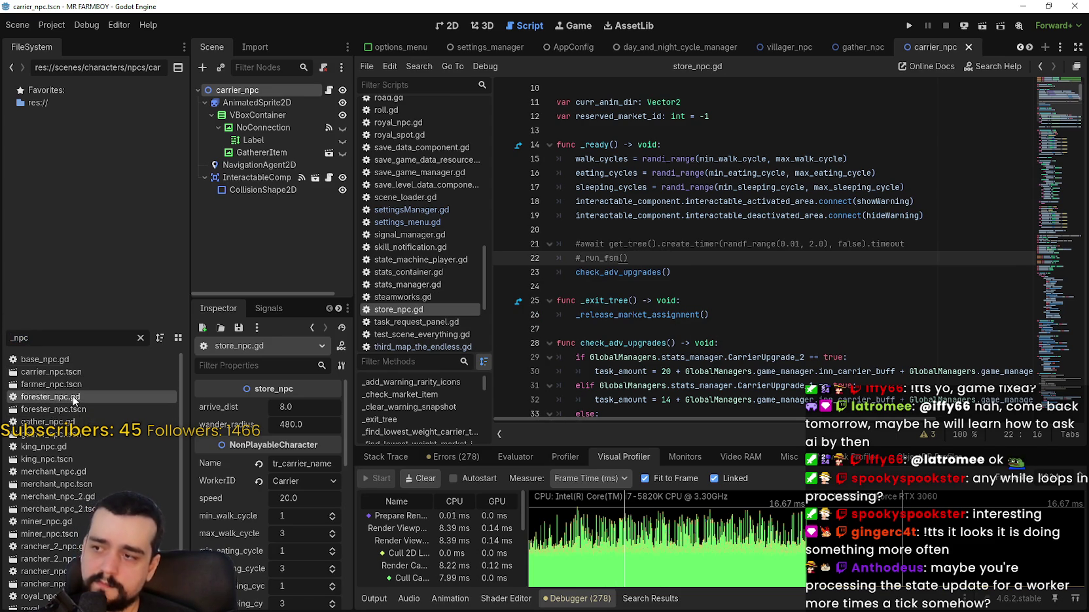
{"action": "scroll", "coordinate": [725, 212], "scroll_direction": "up", "scroll_amount": 20}
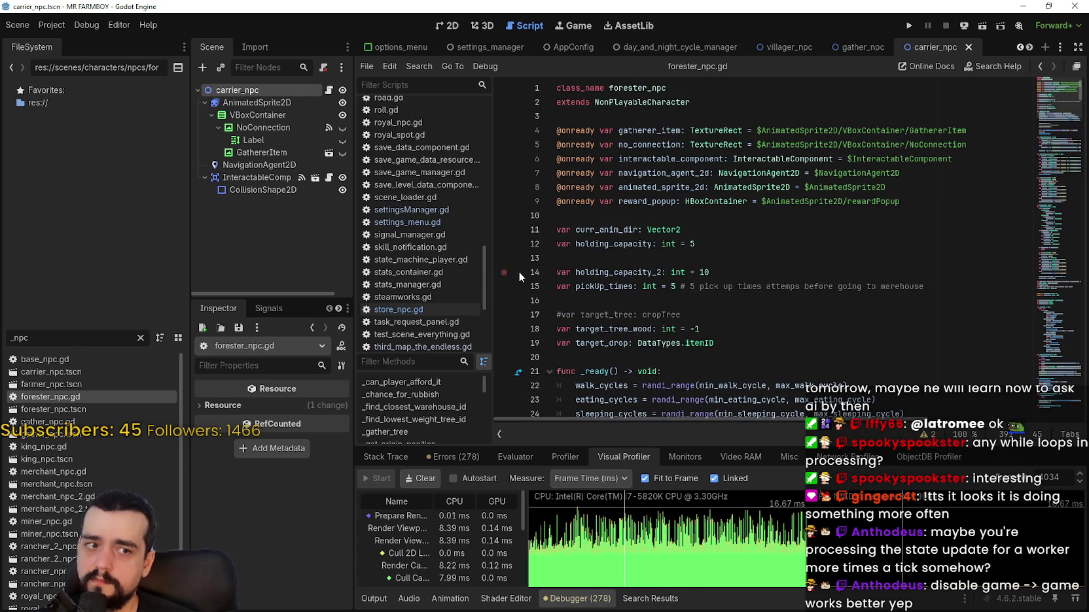
- Comment out the startup await line in forester_npc.gd's _ready and save
{"action": "scroll", "coordinate": [589, 295], "scroll_direction": "down", "scroll_amount": 4}
{"action": "left_click", "coordinate": [586, 301]}
{"action": "scroll", "coordinate": [585, 301], "scroll_direction": "down", "scroll_amount": 2}
{"action": "left_click", "coordinate": [573, 288]}
{"action": "left_click", "coordinate": [573, 316]}
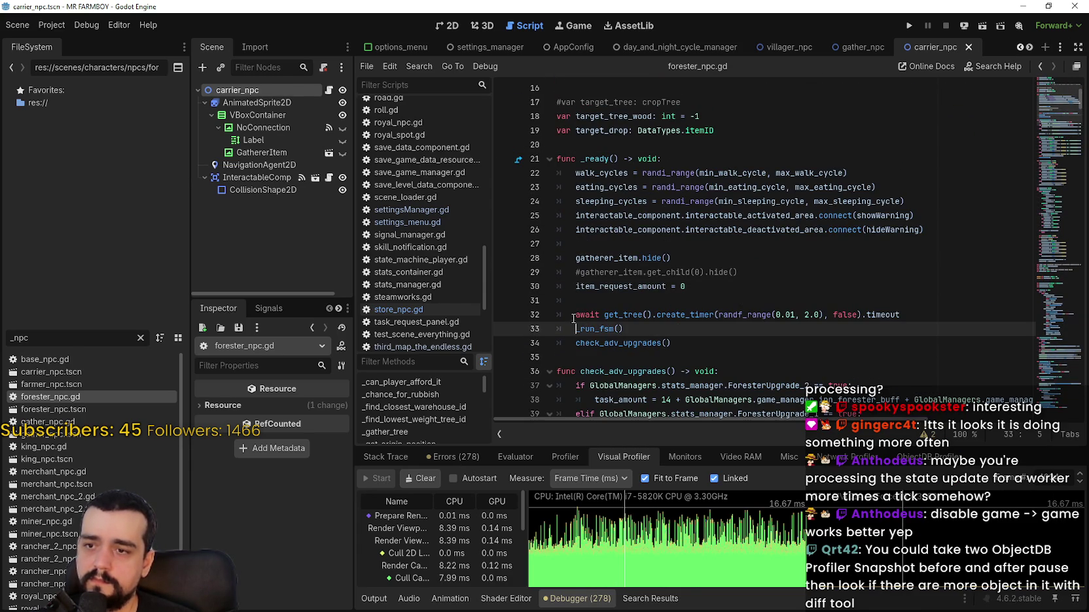
{"action": "type", "text": "#"}
{"action": "key", "text": "ctrl+s"}
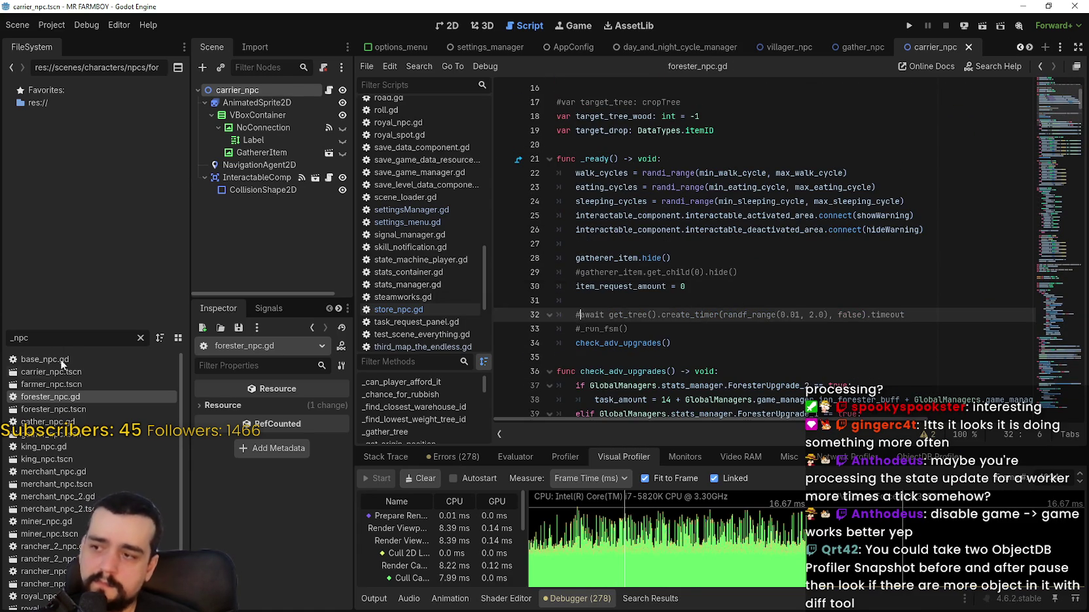
- Check gather_npc.gd and store_npc.gd, then open miner_npc.gd
{"action": "double_click", "coordinate": [47, 422]}
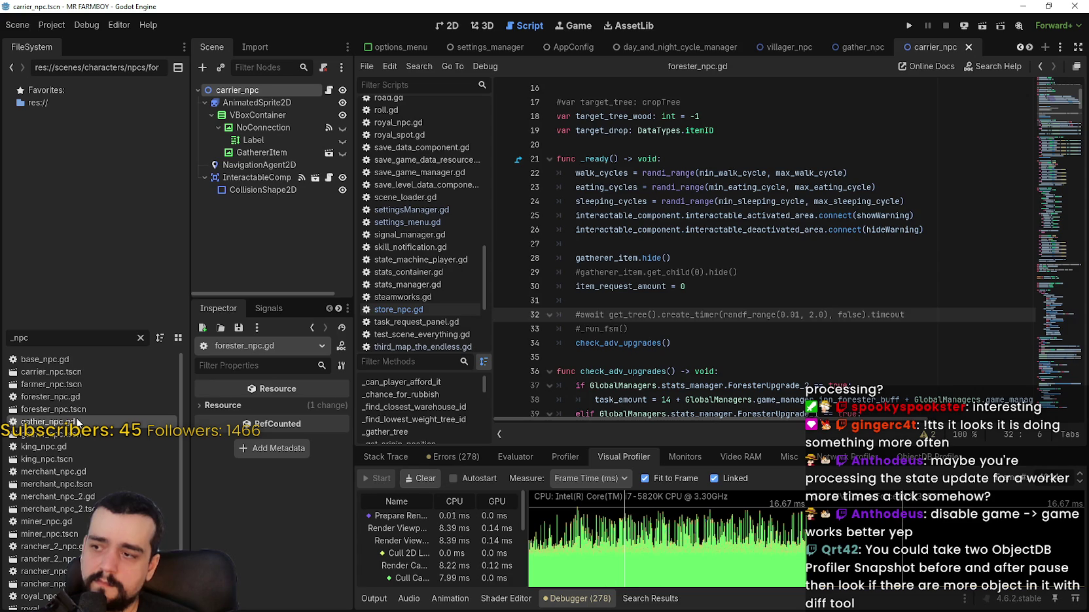
{"action": "left_click", "coordinate": [329, 90]}
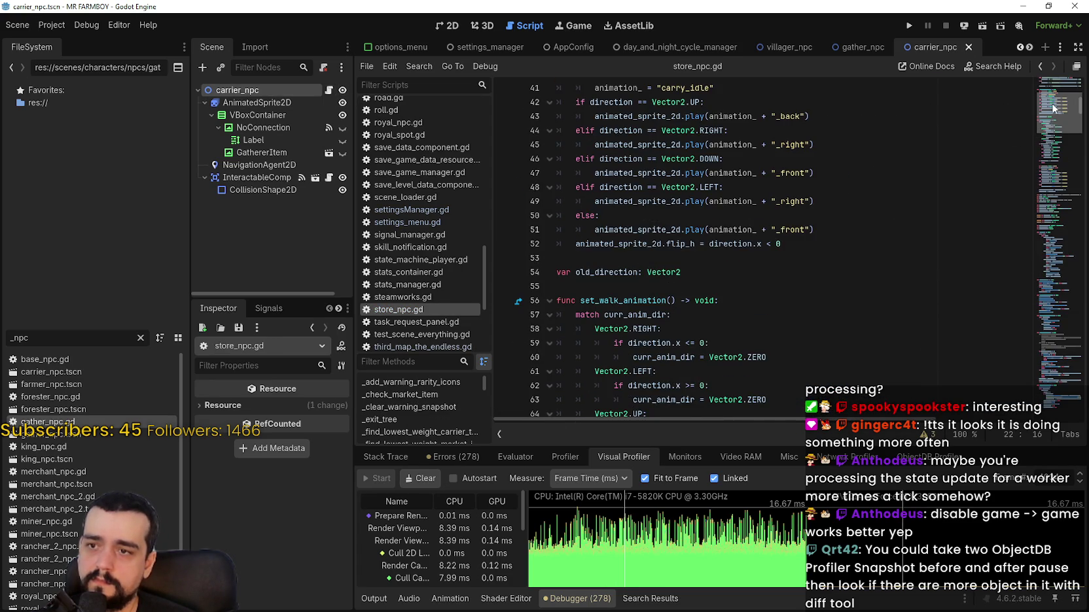
{"action": "left_click", "coordinate": [1053, 83]}
{"action": "mouse_move", "coordinate": [1052, 77]}
{"action": "left_mouse_down"}
{"action": "mouse_move", "coordinate": [1049, 123]}
{"action": "mouse_move", "coordinate": [1046, 91]}
{"action": "left_mouse_up"}
{"action": "scroll", "coordinate": [1049, 123], "scroll_direction": "down", "scroll_amount": 8}
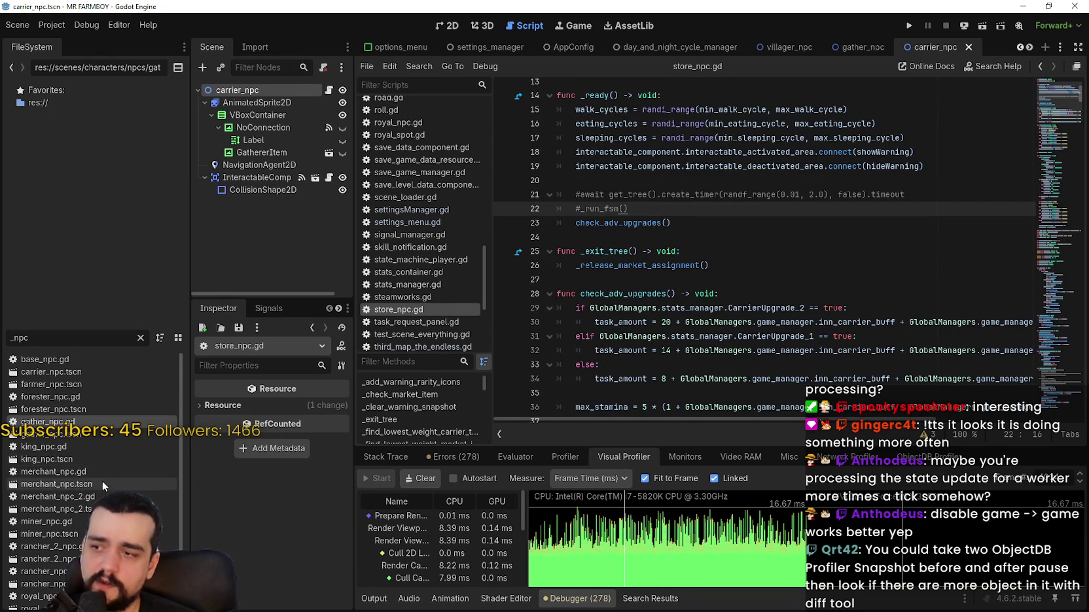
{"action": "scroll", "coordinate": [113, 465], "scroll_direction": "down", "scroll_amount": 2}
{"action": "left_click", "coordinate": [81, 419]}
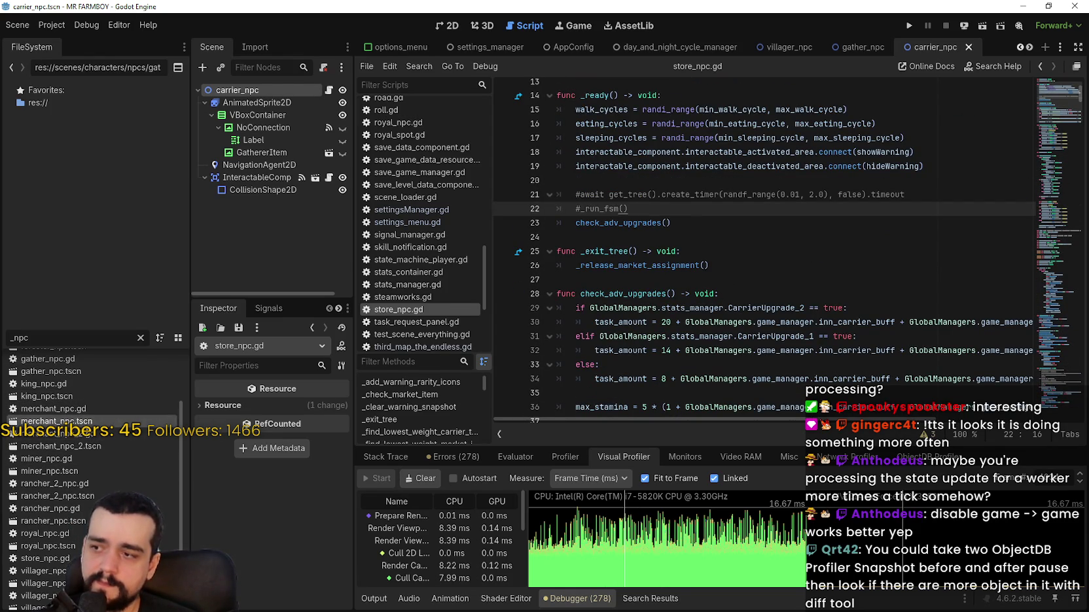
{"action": "left_click", "coordinate": [78, 395]}
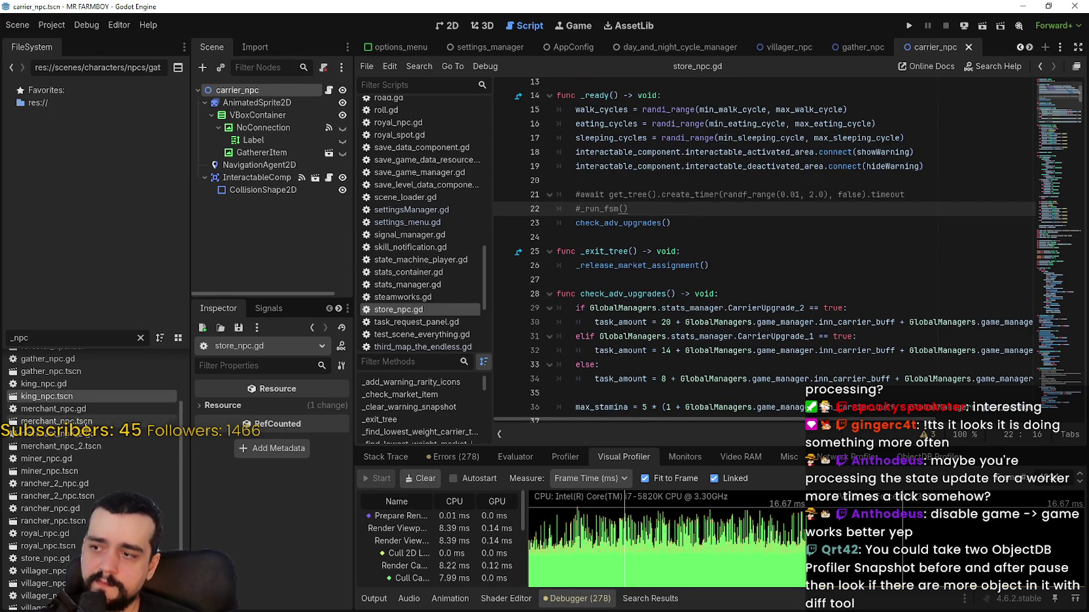
{"action": "double_click", "coordinate": [98, 459]}
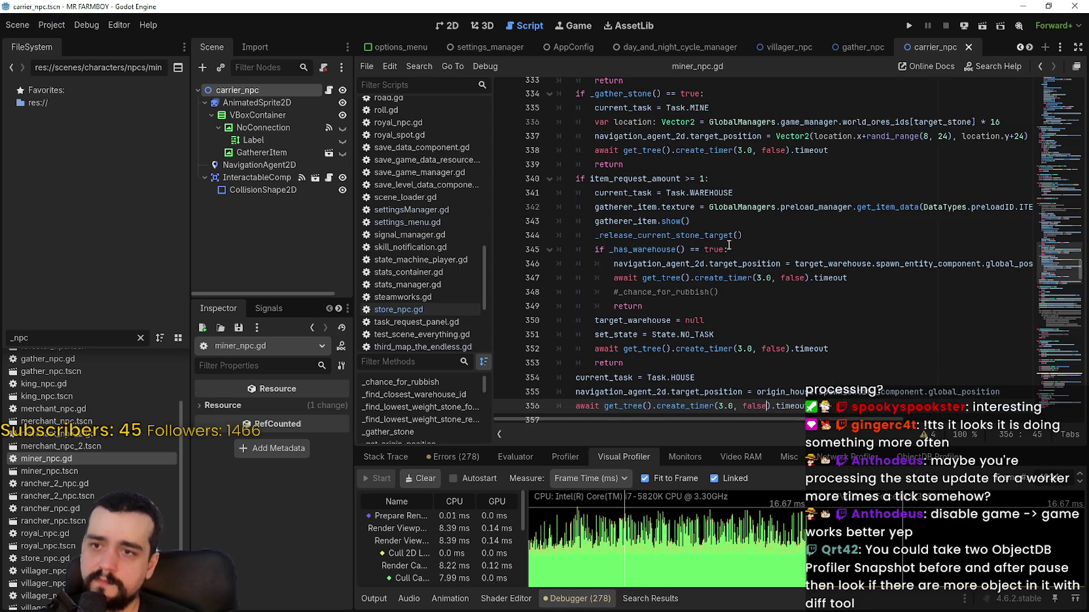
- Comment out the startup await and _run_fsm() lines in miner_npc.gd and rancher_2_npc.gd, saving both
{"action": "scroll", "coordinate": [1058, 109], "scroll_direction": "up", "scroll_amount": 20}
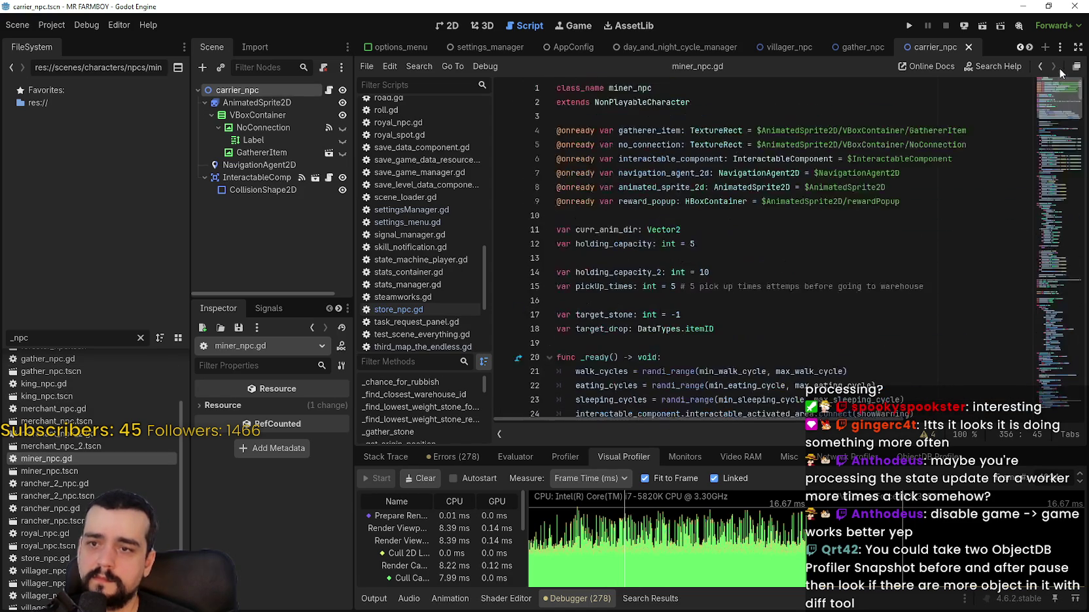
{"action": "scroll", "coordinate": [708, 282], "scroll_direction": "down", "scroll_amount": 2}
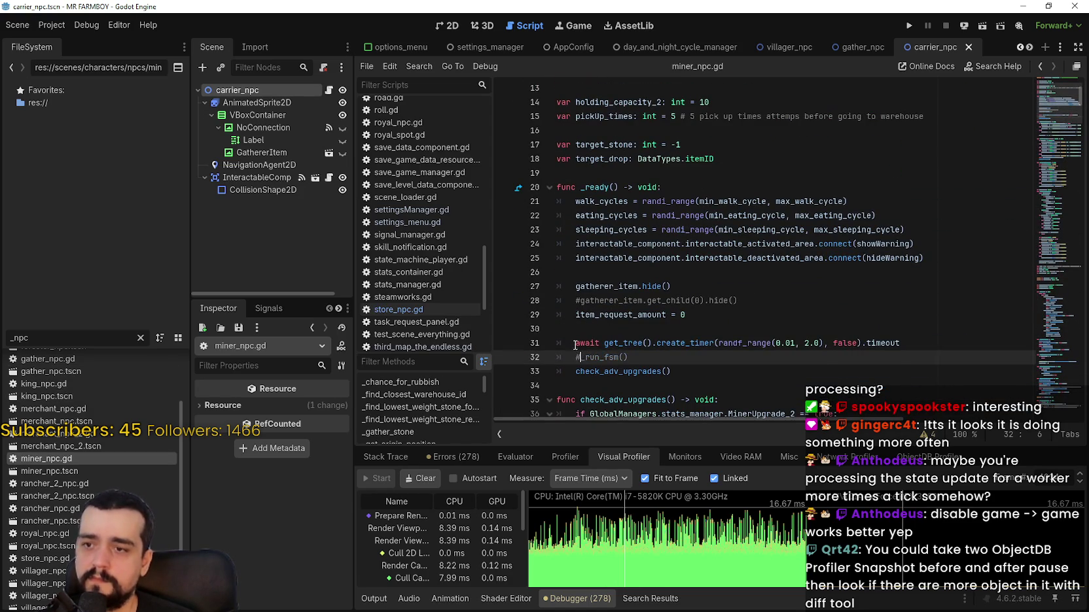
{"action": "left_click", "coordinate": [573, 342]}
{"action": "key", "text": "ctrl+s"}
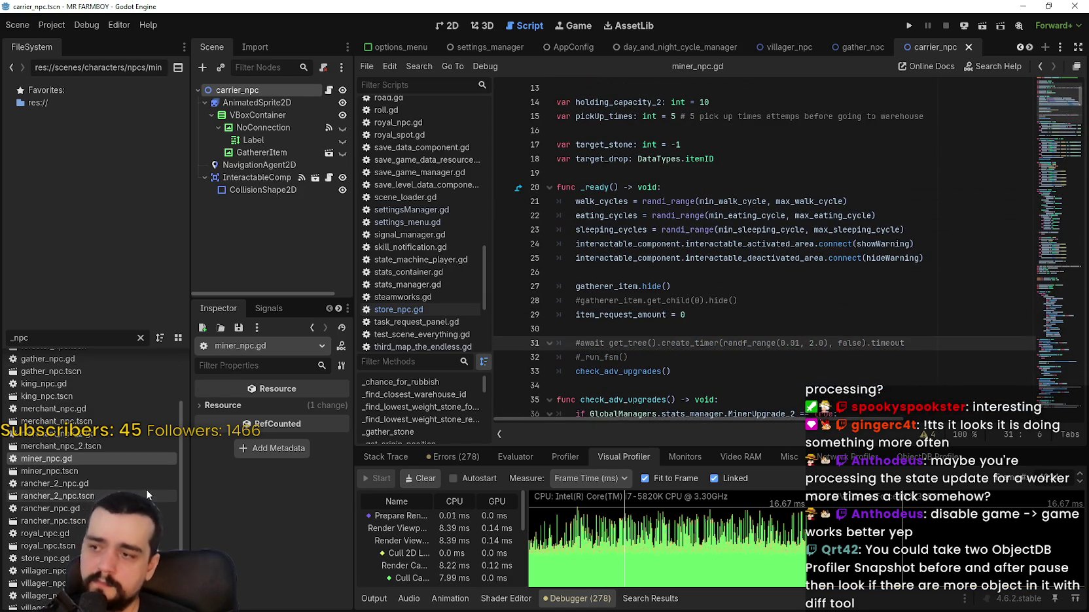
{"action": "scroll", "coordinate": [114, 478], "scroll_direction": "down", "scroll_amount": 1}
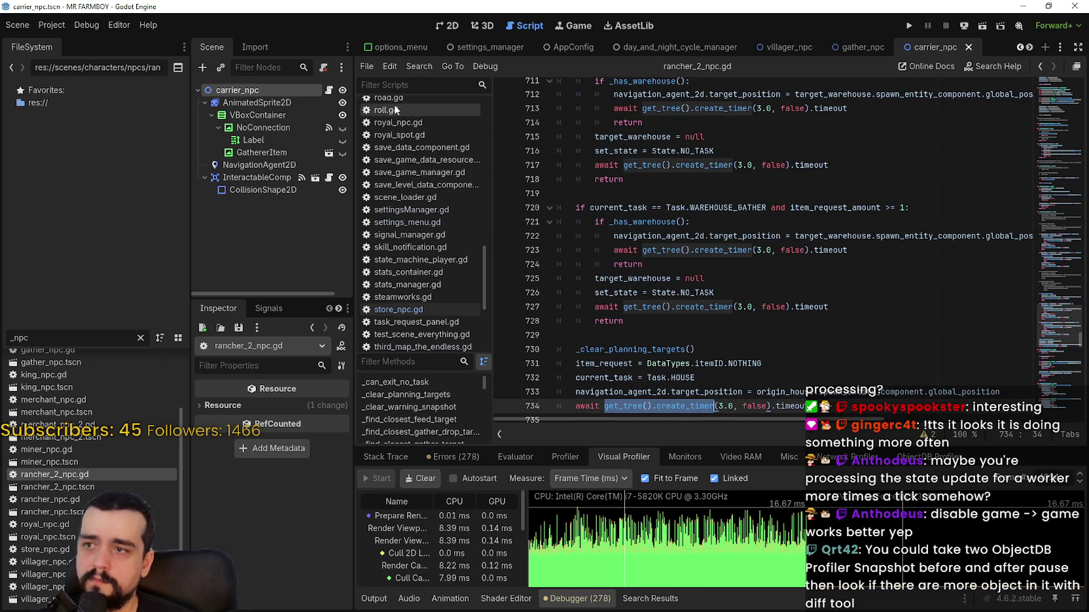
{"action": "key", "text": "ctrl+z"}
{"action": "key", "text": "ctrl+s"}
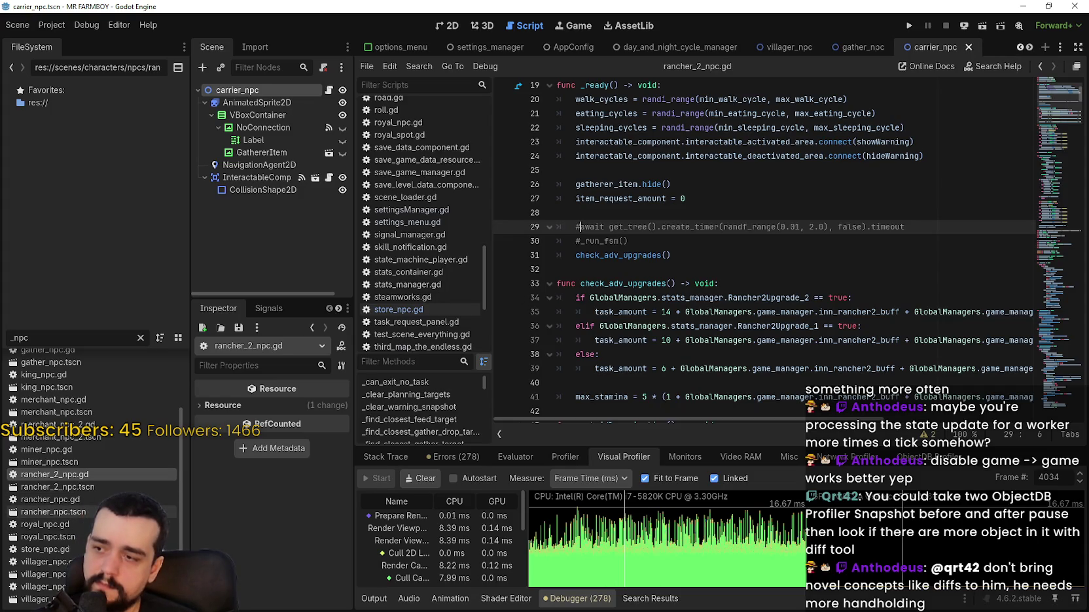
- Open rancher_npc.gd, comment out its await and _run_fsm() lines, and save
{"action": "left_click", "coordinate": [74, 503]}
{"action": "double_click", "coordinate": [82, 499]}
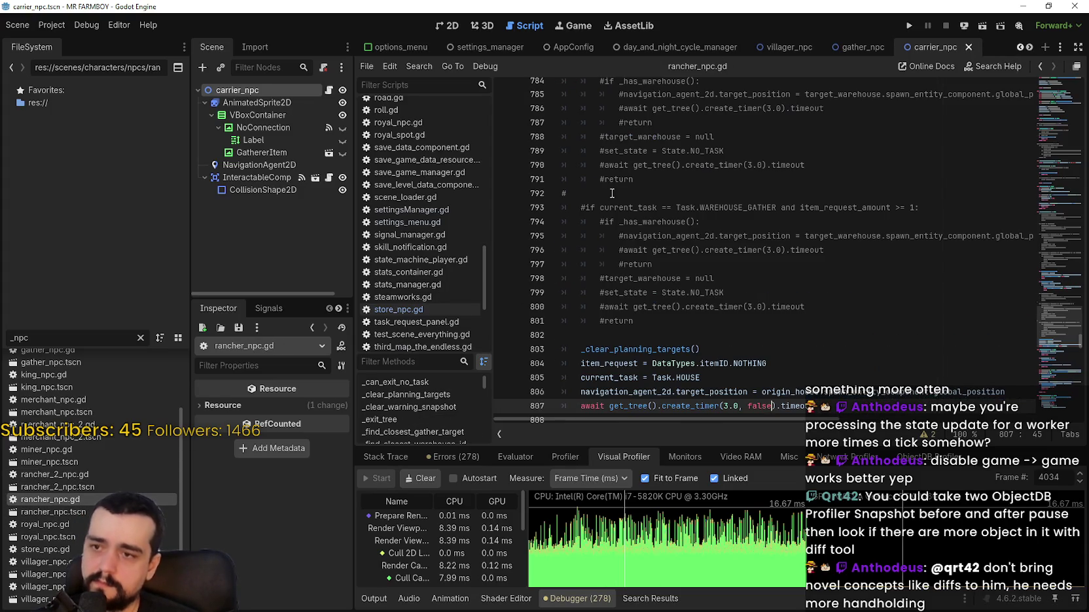
{"action": "left_click", "coordinate": [1063, 99]}
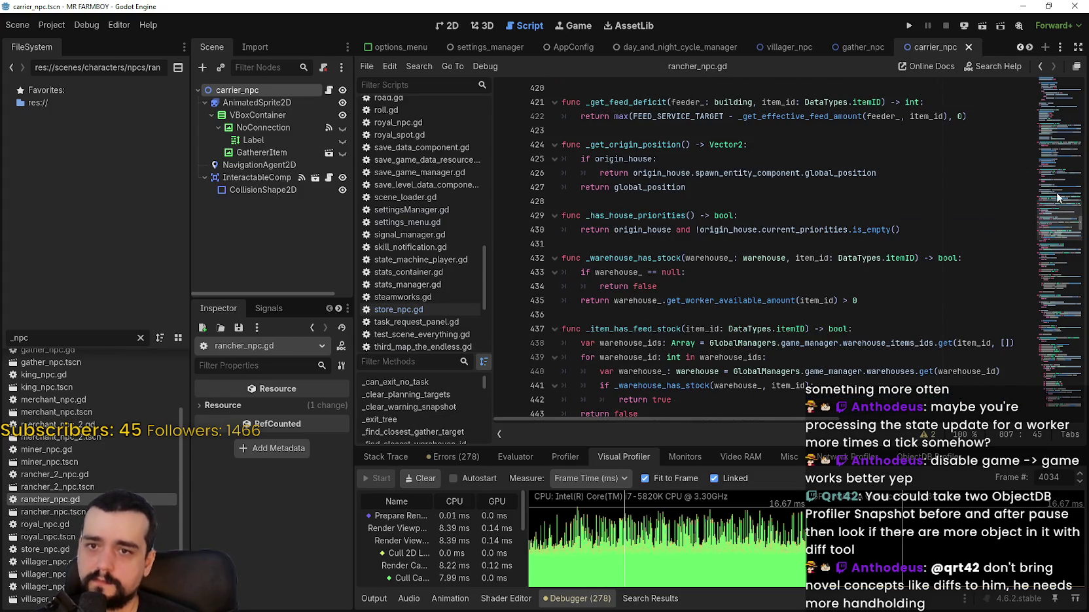
{"action": "scroll", "coordinate": [1058, 95], "scroll_direction": "down", "scroll_amount": 3}
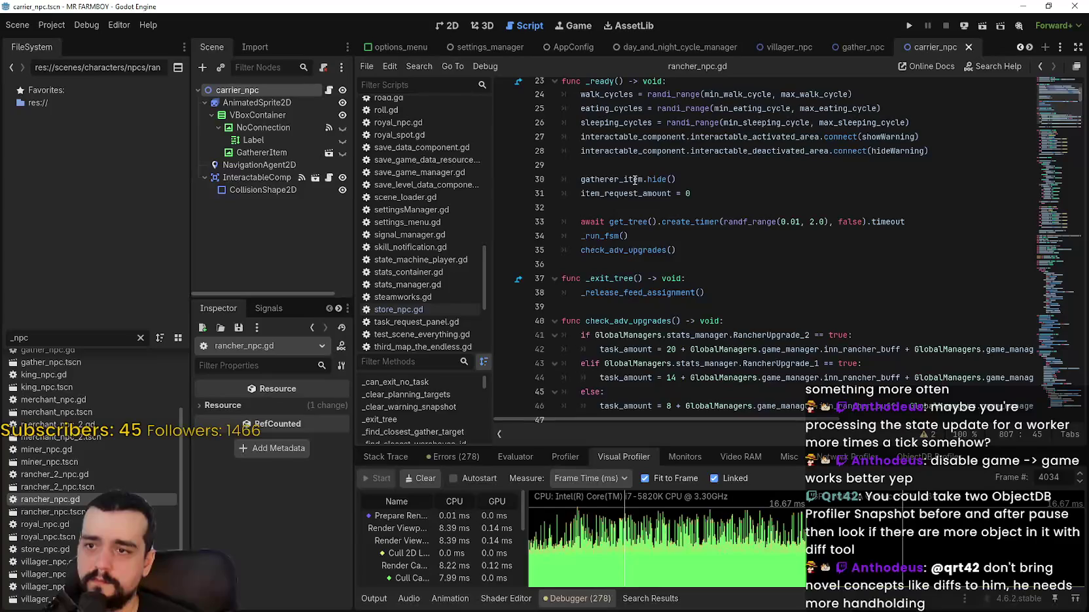
{"action": "left_click", "coordinate": [569, 237]}
{"action": "key", "text": "ctrl+k"}
{"action": "key", "text": "Up"}
{"action": "key", "text": "ctrl+k"}
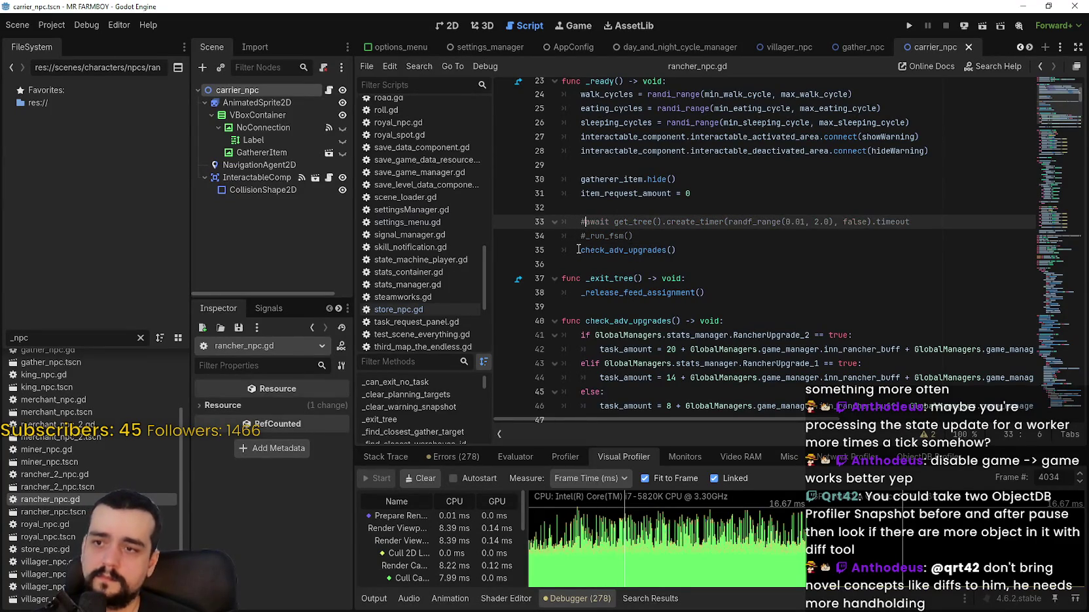
{"action": "key", "text": "ctrl+s"}
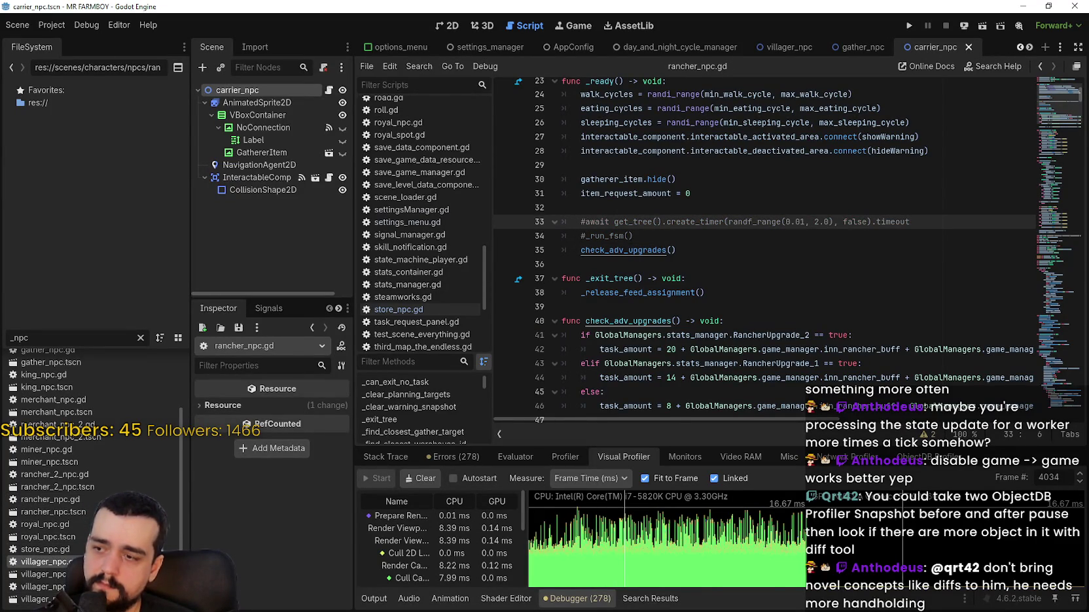
- Comment out the await and _run_fsm() lines in villager_npc.gd's _ready and save
{"action": "double_click", "coordinate": [39, 562]}
{"action": "left_click", "coordinate": [1049, 110]}
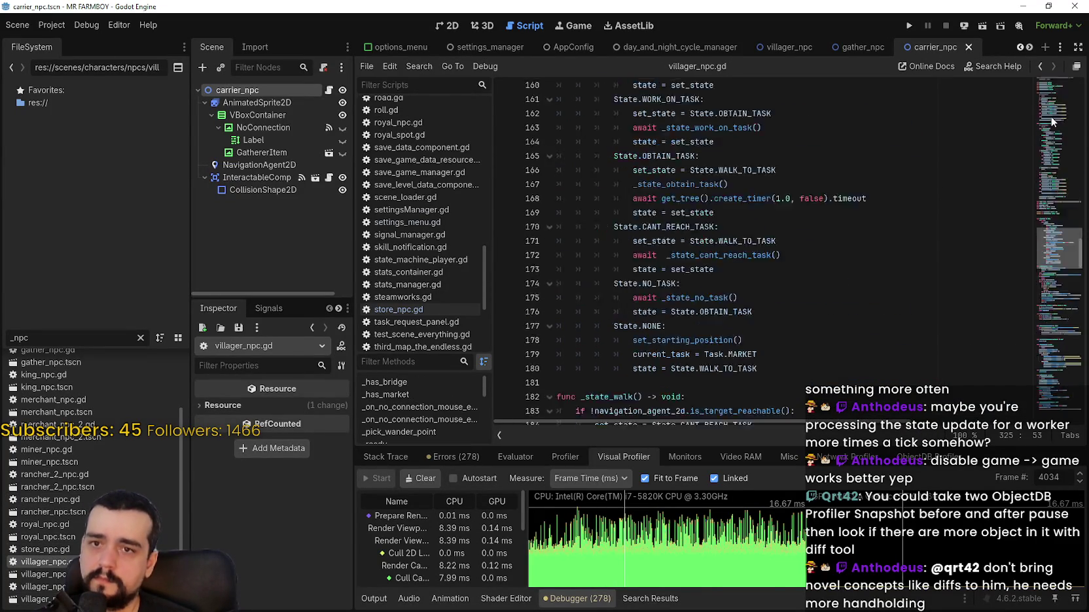
{"action": "left_click_drag", "start_coordinate": [1053, 120], "coordinate": [1052, 89]}
{"action": "left_click", "coordinate": [574, 357]}
{"action": "type", "text": "#_run_fsm("}
{"action": "left_click", "coordinate": [575, 329]}
{"action": "type", "text": "#"}
{"action": "key", "text": "ctrl+s"}
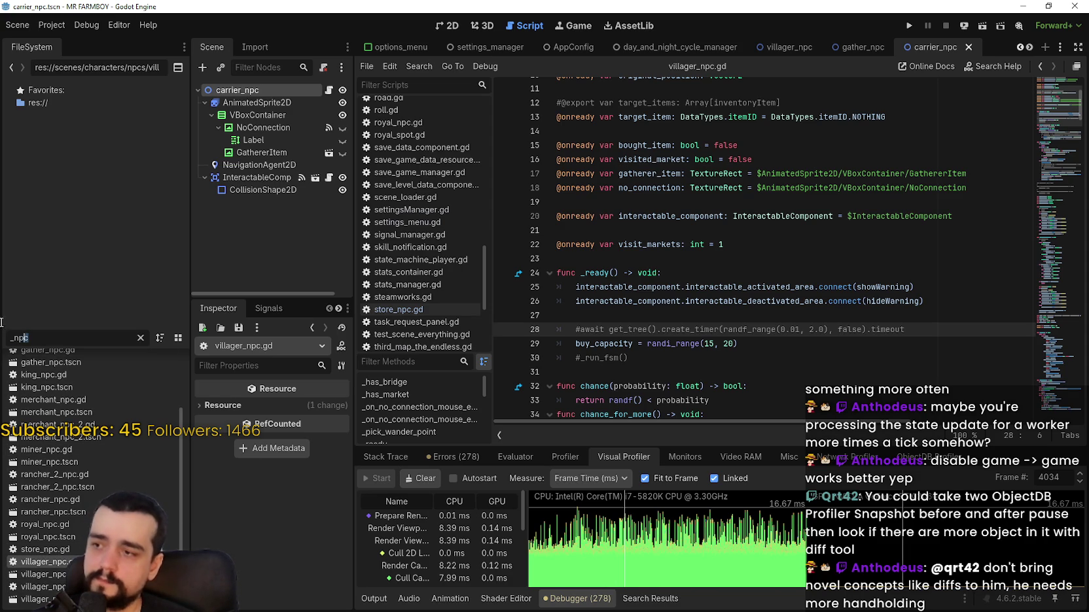
- Filter for 'animal', comment out animalNPC.gd's startup lines, save, and run the game
{"action": "type", "text": "animal"}
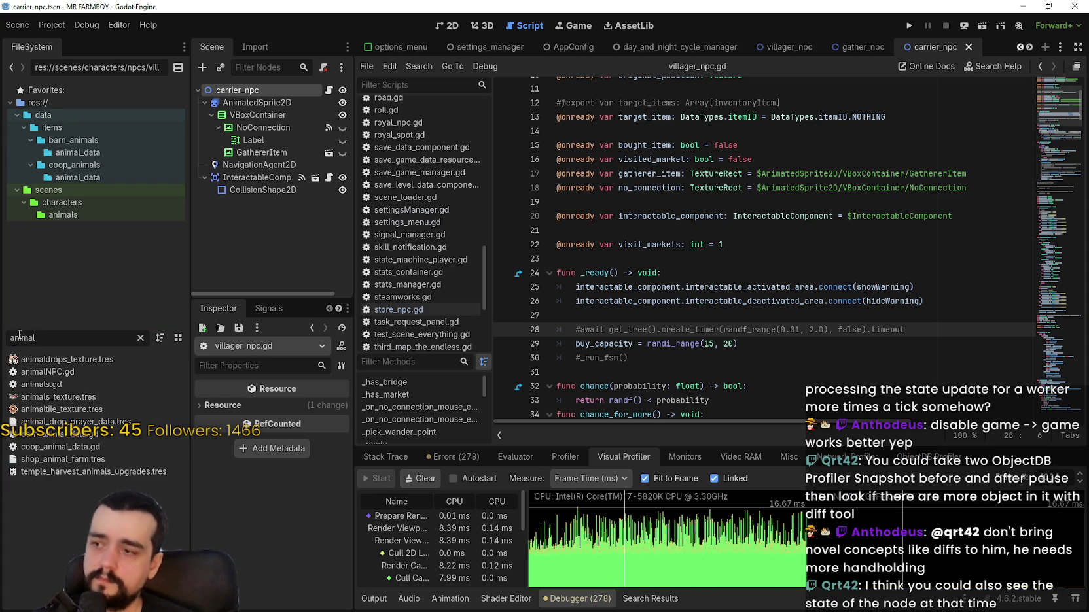
{"action": "double_click", "coordinate": [77, 370]}
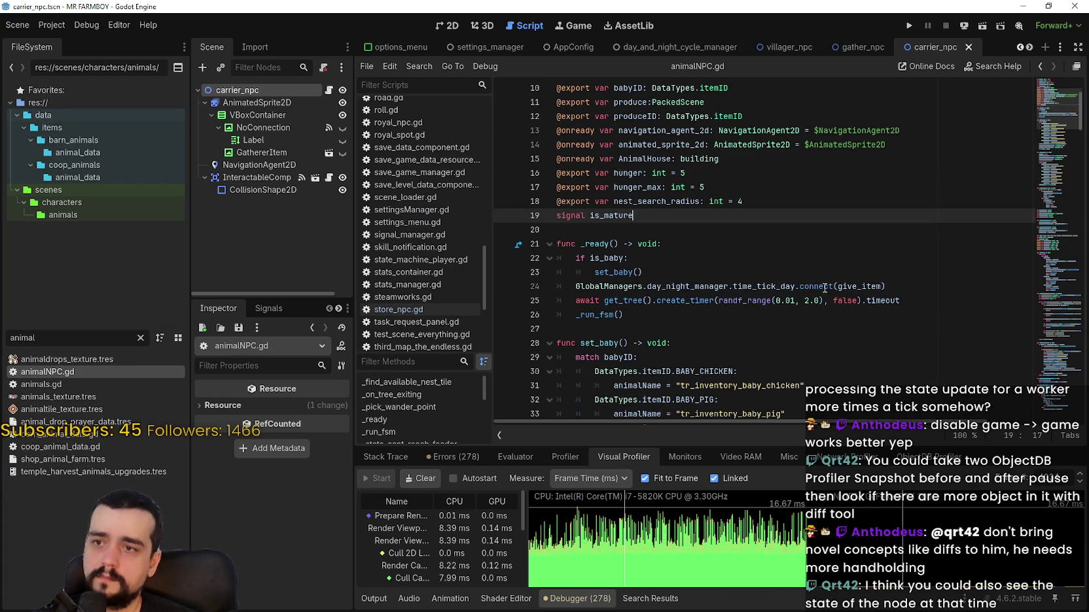
{"action": "left_click_drag", "start_coordinate": [576, 300], "coordinate": [633, 316]}
{"action": "key", "text": "ctrl+k"}
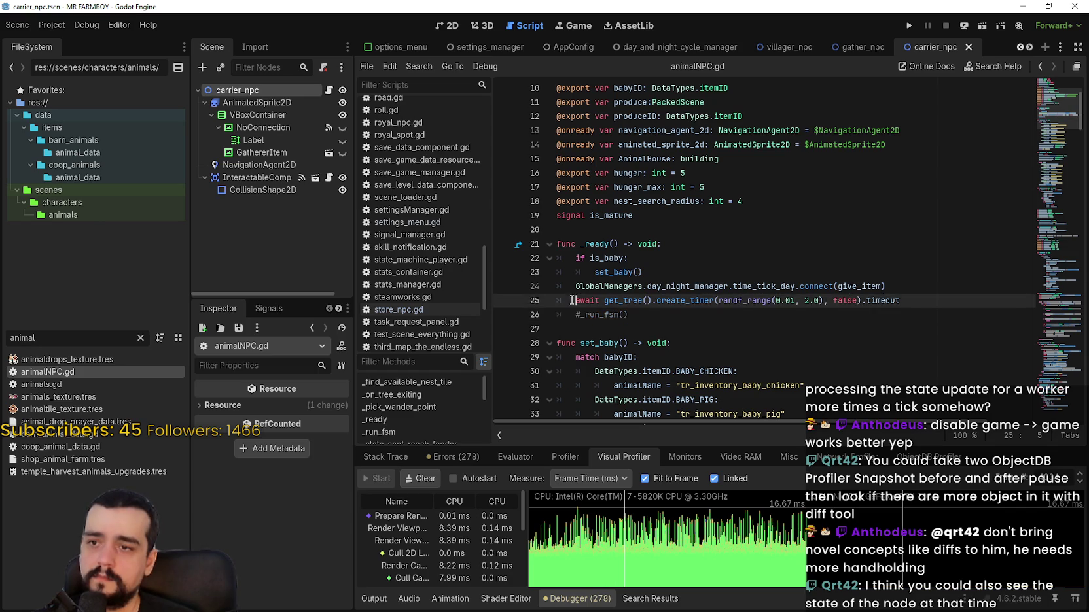
{"action": "key", "text": "ctrl+s"}
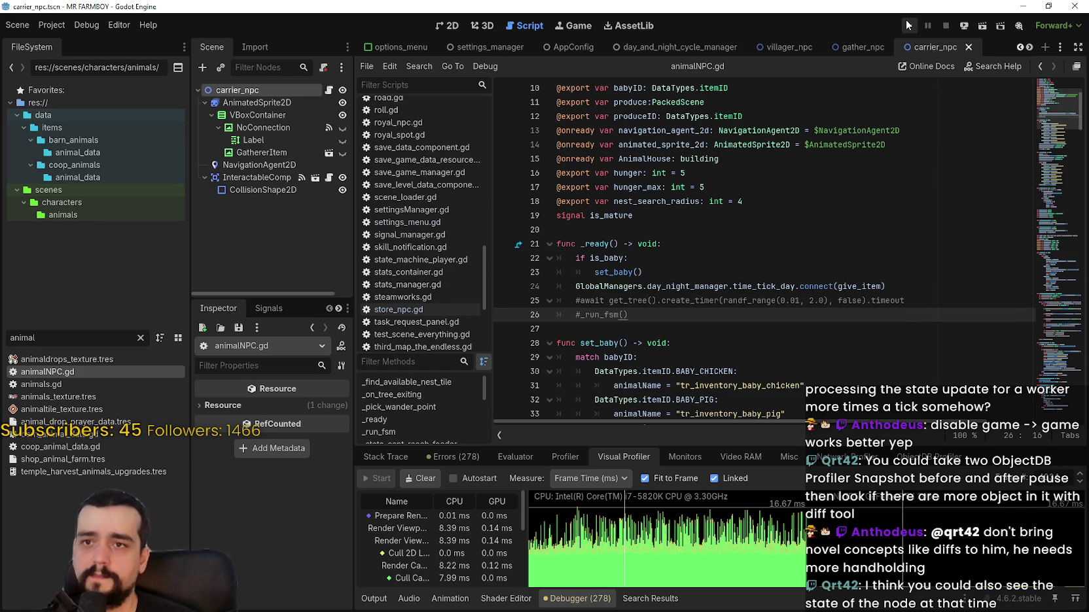
{"action": "left_click", "coordinate": [906, 23]}
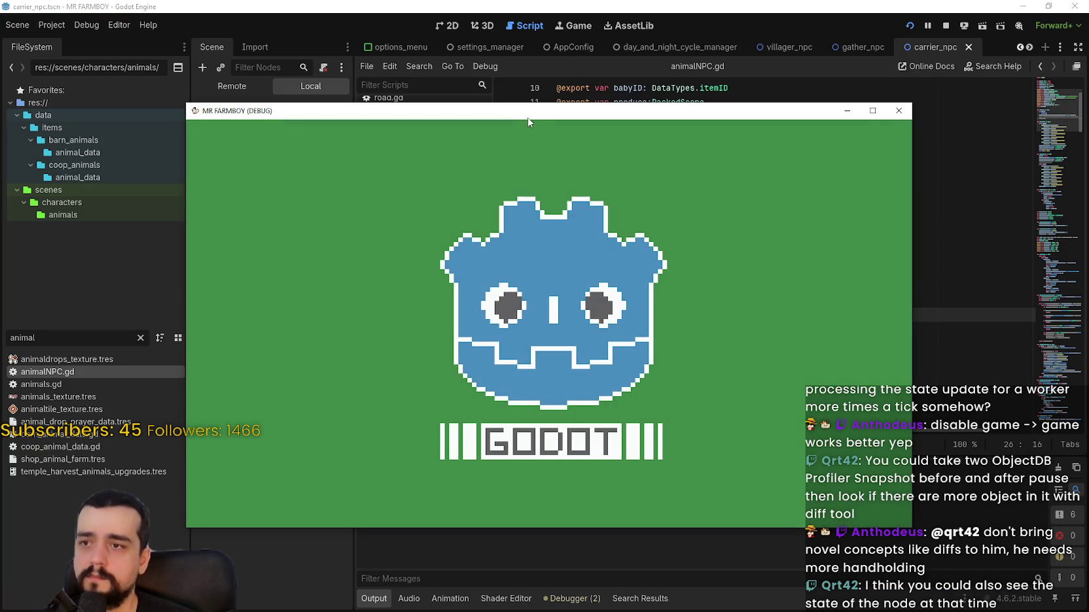
- Place the game window beside Task Manager to watch resource usage
{"action": "mouse_move", "coordinate": [528, 113]}
{"action": "left_mouse_down"}
{"action": "mouse_move", "coordinate": [579, 29]}
{"action": "mouse_move", "coordinate": [549, 28]}
{"action": "left_mouse_up"}
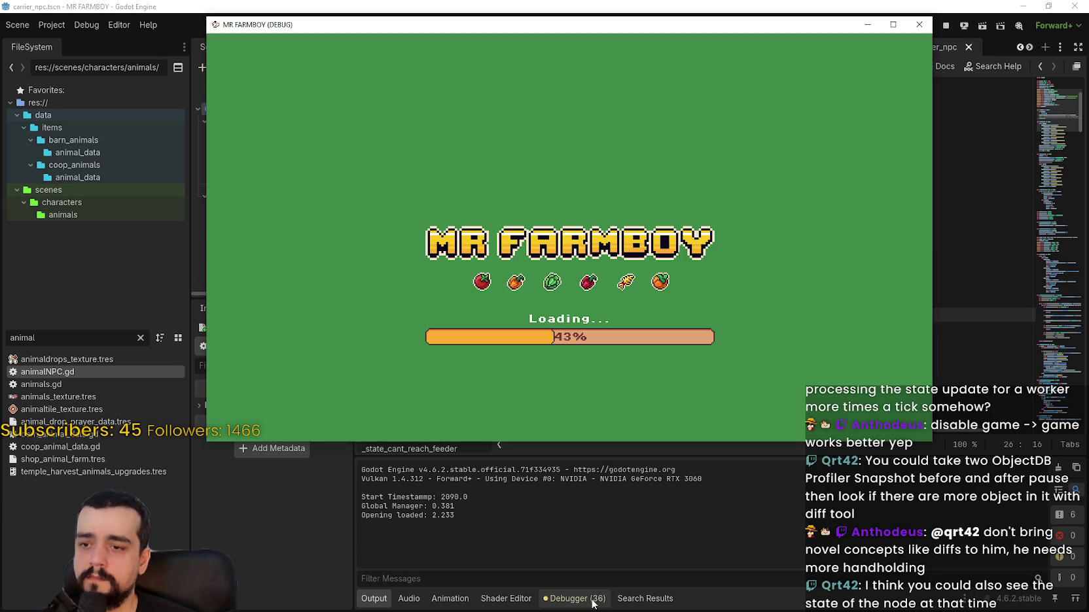
{"action": "key", "text": "ctrl+shift+Escape"}
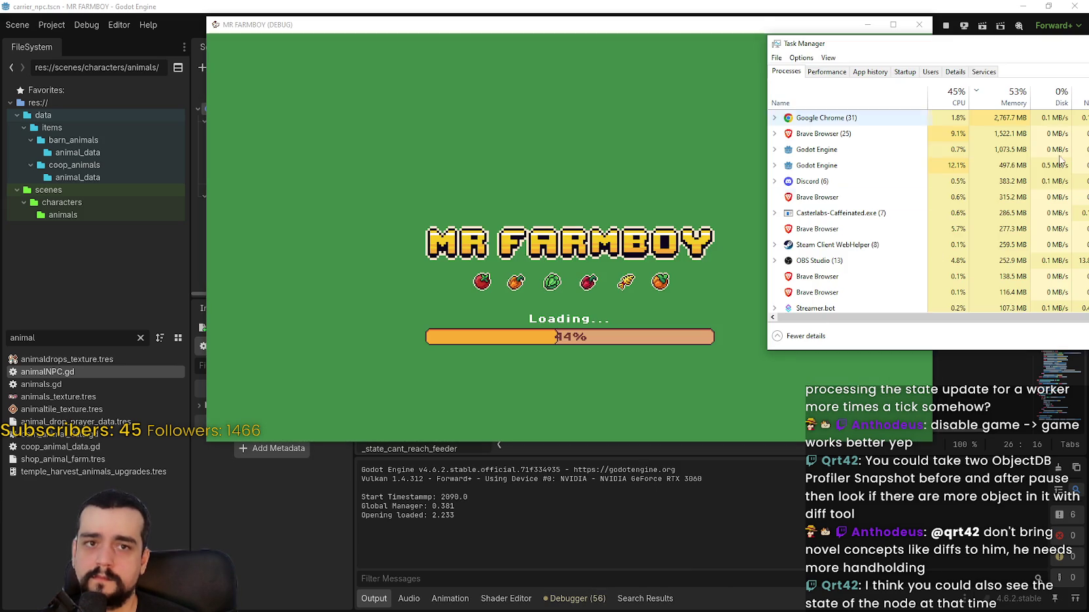
{"action": "left_click_drag", "start_coordinate": [680, 28], "coordinate": [563, 28]}
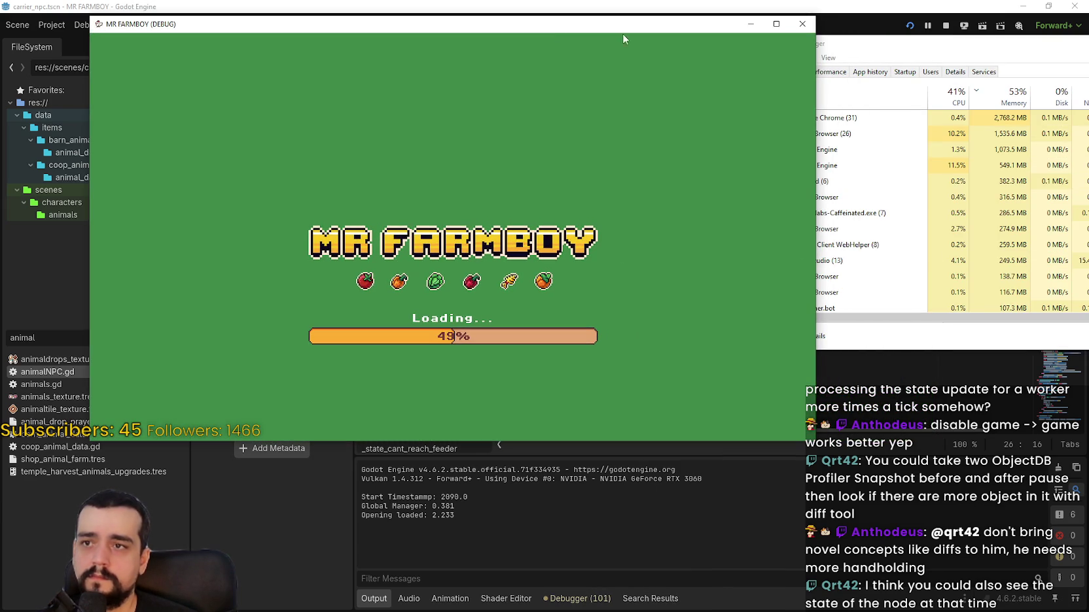
{"action": "left_click_drag", "start_coordinate": [902, 44], "coordinate": [945, 50]}
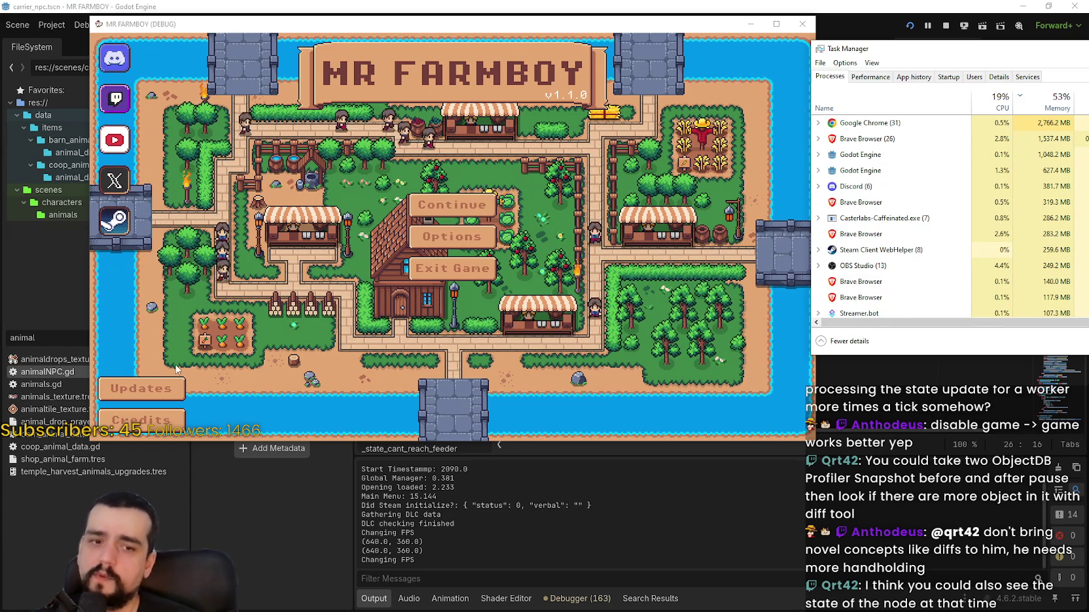
- Load Save 8, walk the farmer across town while zooming, then stop the game with F8
{"action": "left_click", "coordinate": [451, 205]}
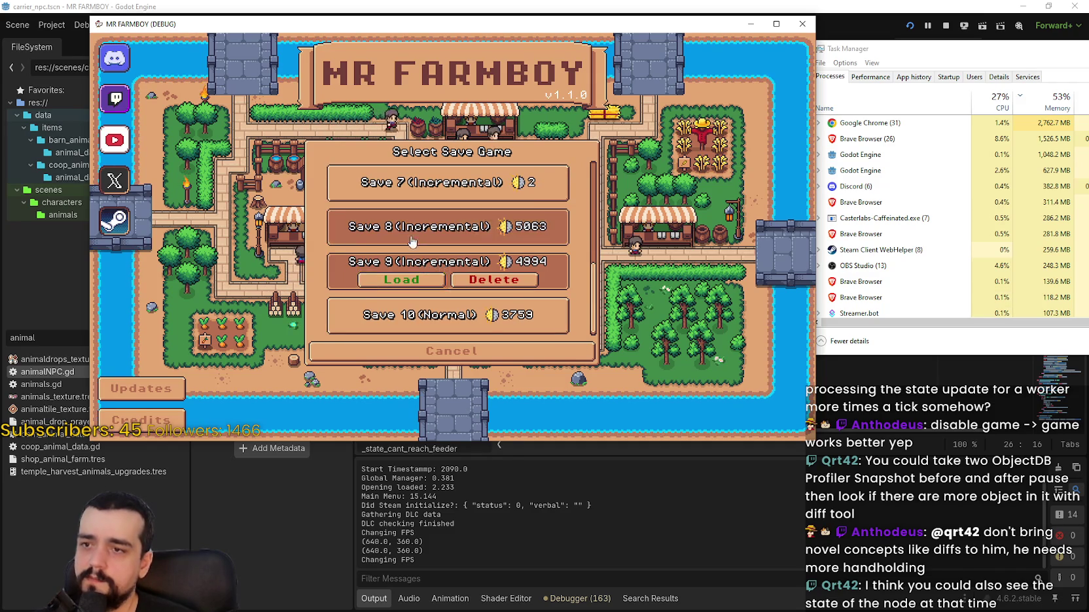
{"action": "left_click", "coordinate": [410, 242]}
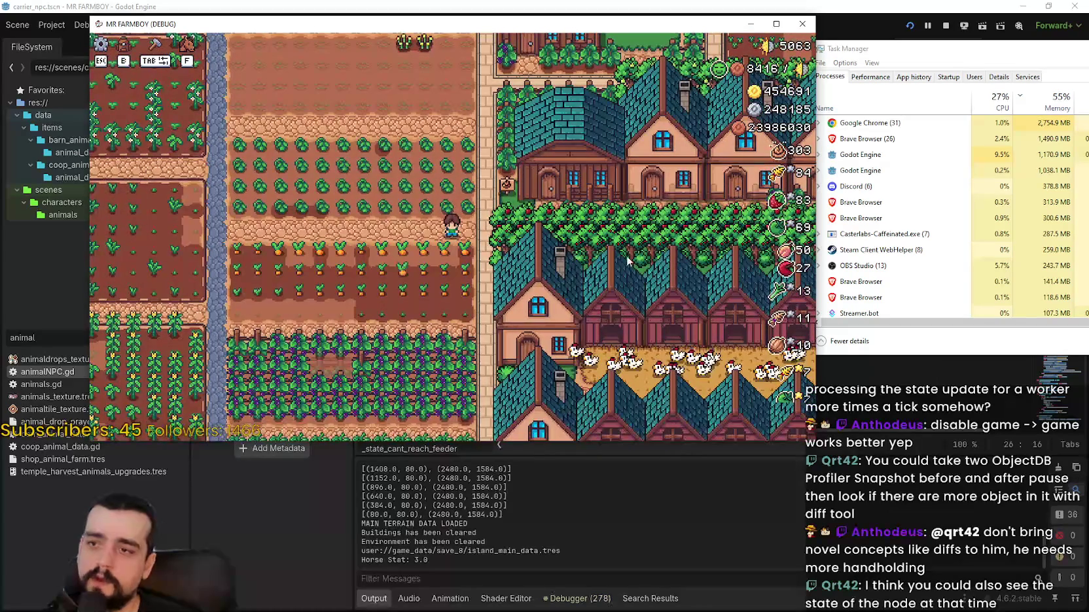
{"action": "key", "text": "a"}
{"action": "key", "text": "w"}
{"action": "key", "text": "a"}
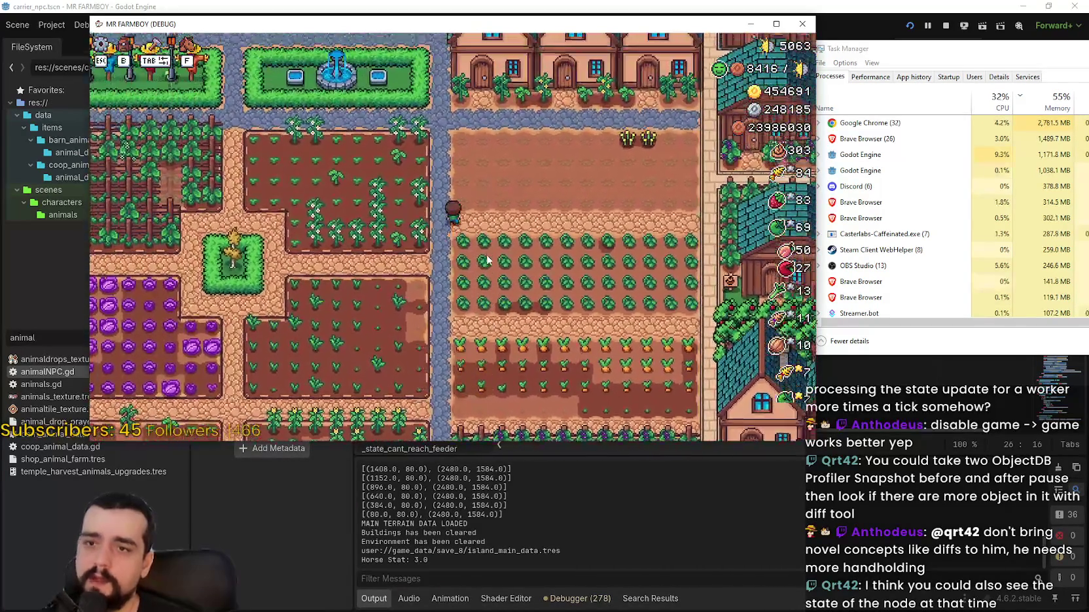
{"action": "scroll", "coordinate": [487, 260], "scroll_direction": "down", "scroll_amount": 5}
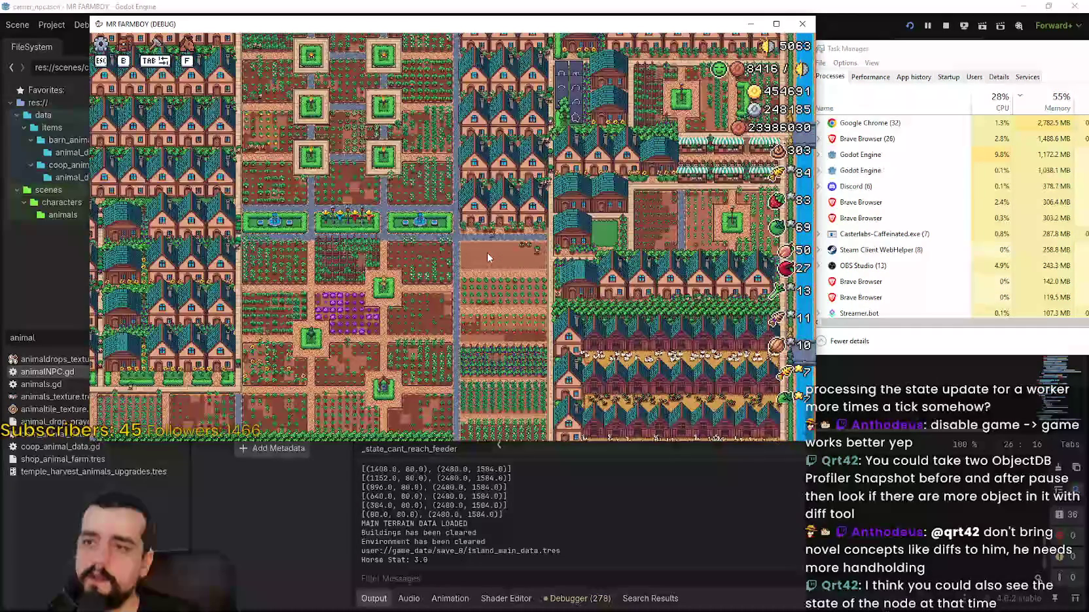
{"action": "key", "text": "a"}
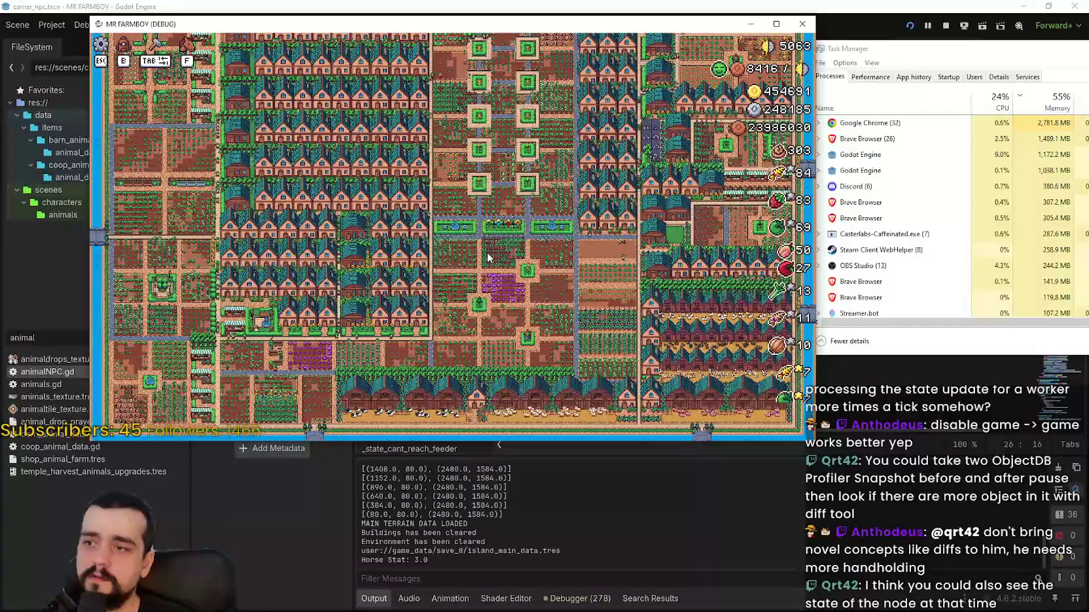
{"action": "scroll", "coordinate": [643, 195], "scroll_direction": "up", "scroll_amount": 5}
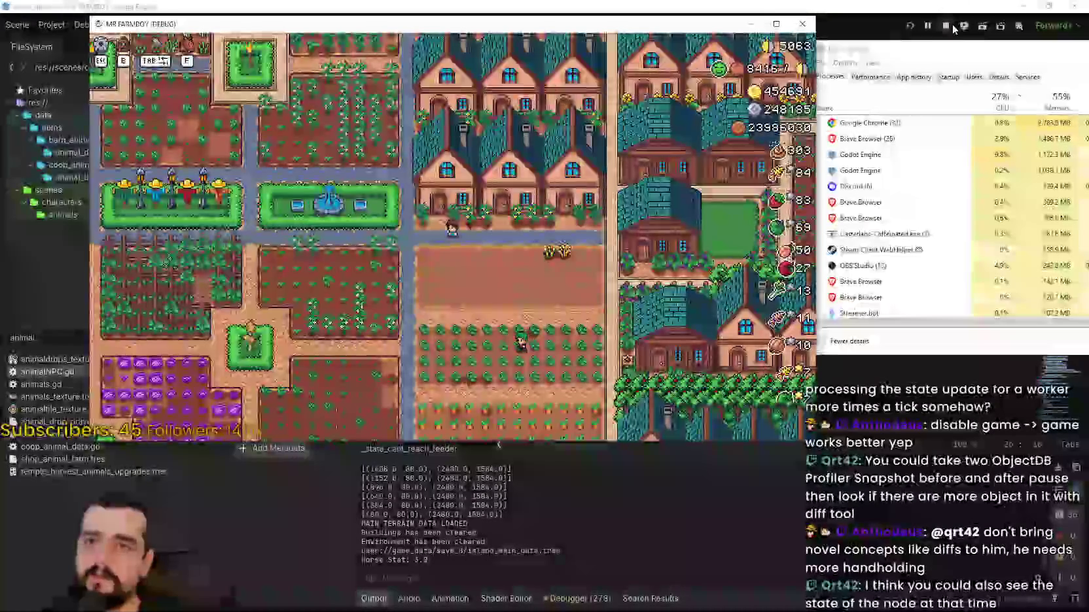
{"action": "key", "text": "F8"}
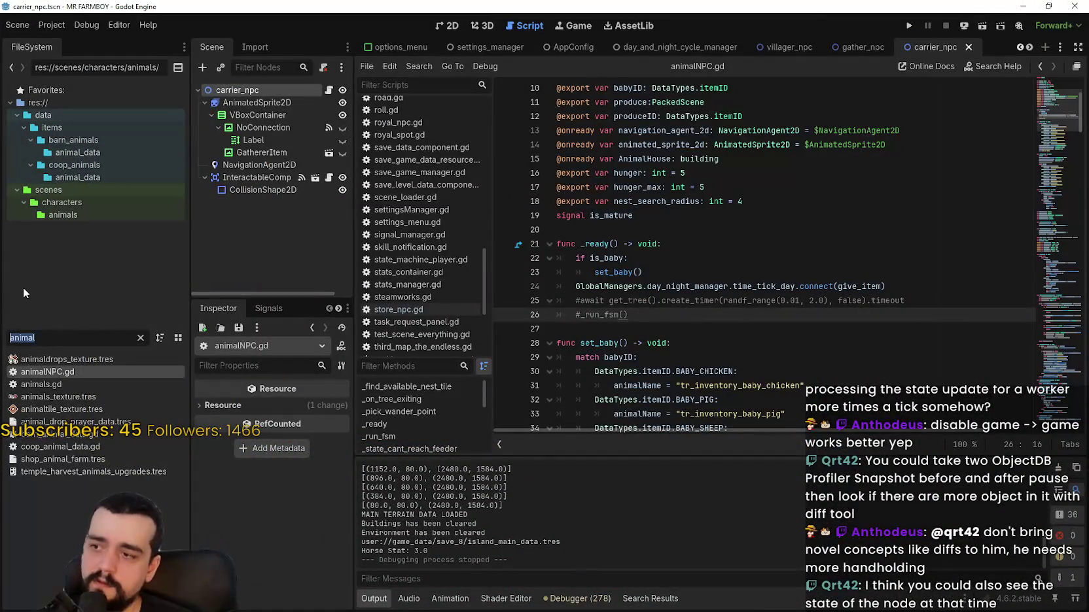
- Filter for 'gather', comment out the timer await in gather_npc.gd's _ready with Ctrl+K, and save
{"action": "type", "text": "gather"}
{"action": "double_click", "coordinate": [65, 488]}
{"action": "left_click_drag", "start_coordinate": [1065, 276], "coordinate": [1048, 78]}
{"action": "scroll", "coordinate": [572, 304], "scroll_direction": "down", "scroll_amount": 3}
{"action": "scroll", "coordinate": [572, 304], "scroll_direction": "down", "scroll_amount": 4}
{"action": "left_click", "coordinate": [573, 269]}
{"action": "key", "text": "ctrl+k"}
{"action": "left_click", "coordinate": [574, 282]}
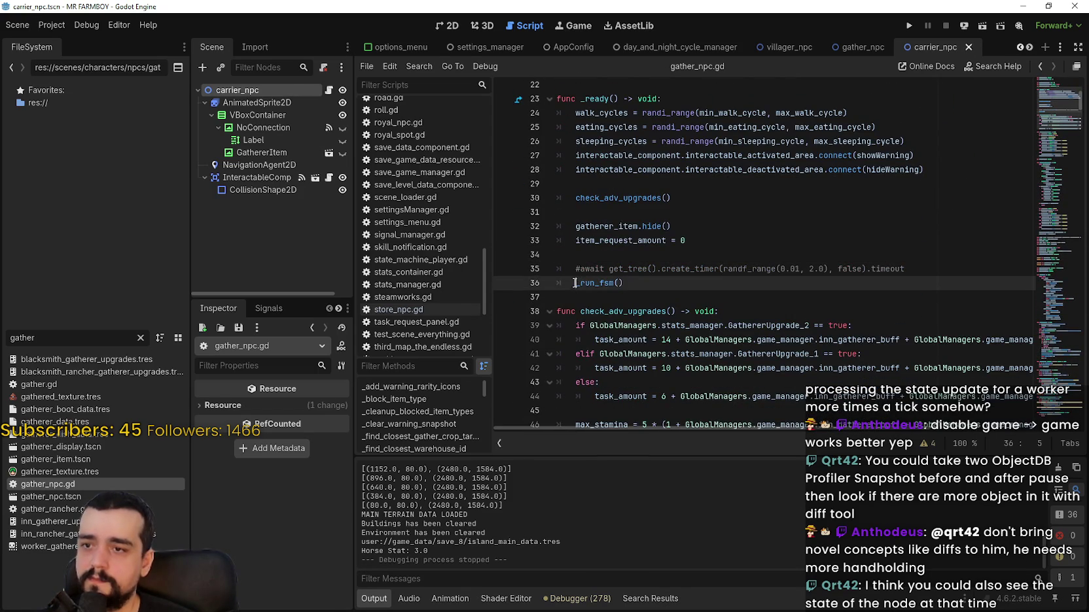
{"action": "key", "text": "ctrl+s"}
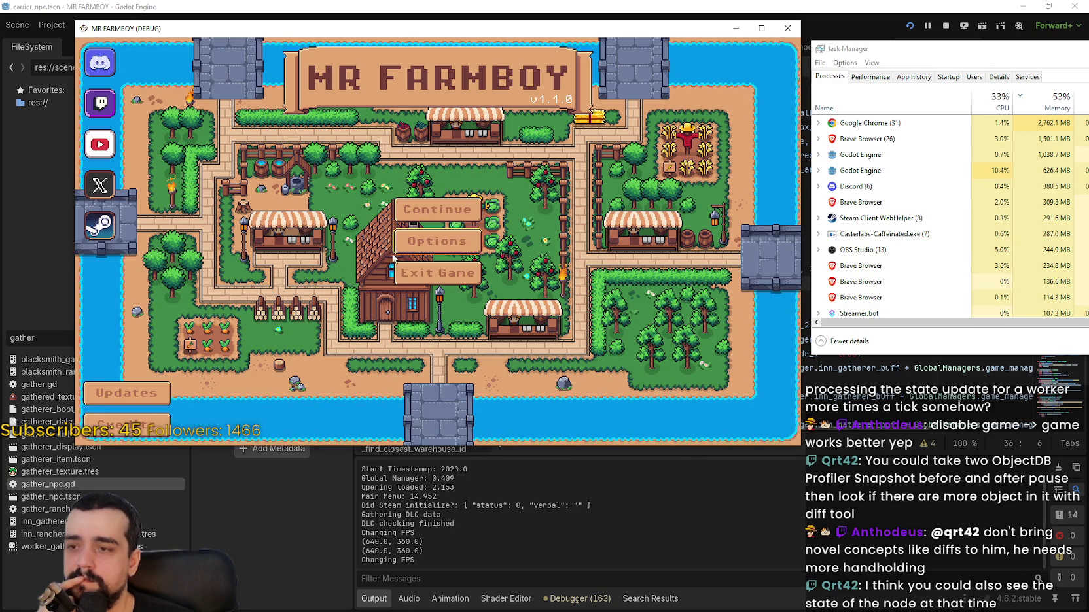
- Continue to the save list and load the Save 8 world
{"action": "left_click", "coordinate": [419, 209]}
{"action": "scroll", "coordinate": [432, 236], "scroll_direction": "down", "scroll_amount": 3}
{"action": "left_click", "coordinate": [411, 242]}
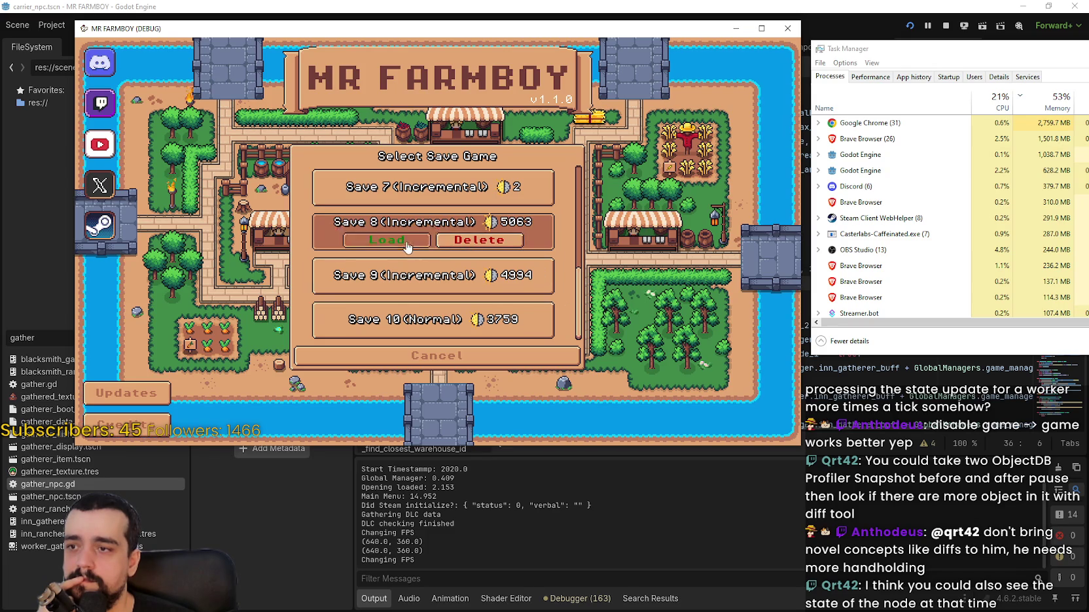
{"action": "left_click", "coordinate": [407, 246]}
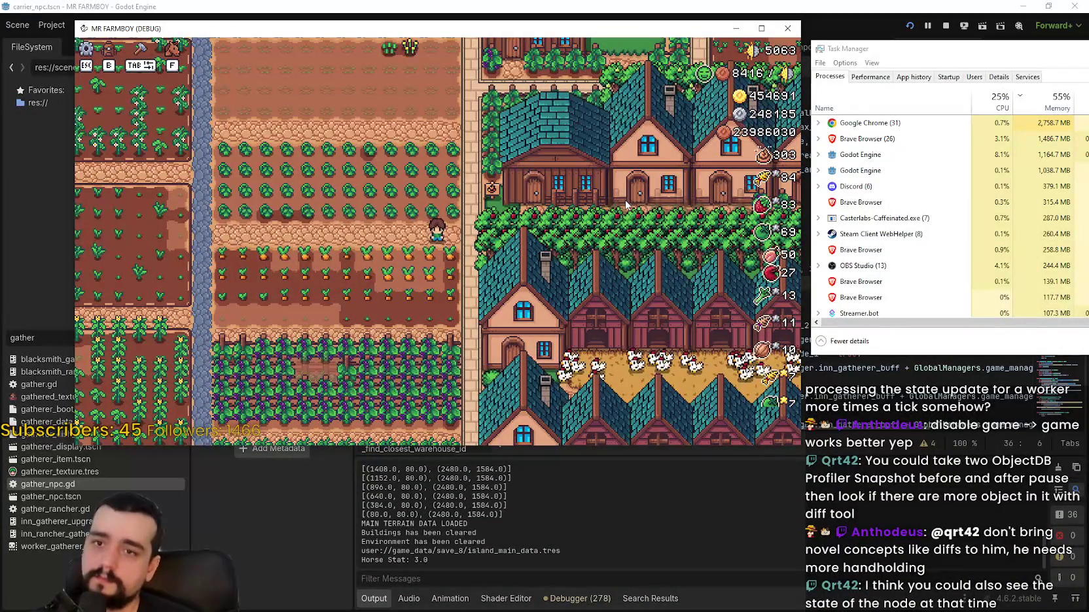
- Walk the farmer left and then north past the houses, zooming the view out and back
{"action": "key", "text": "a"}
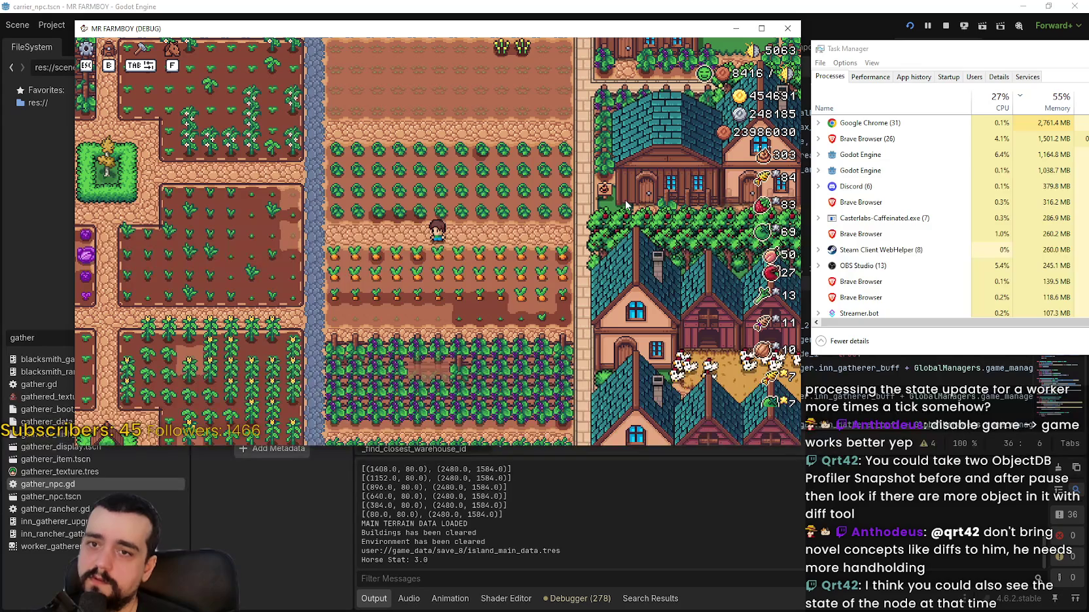
{"action": "key", "text": "a"}
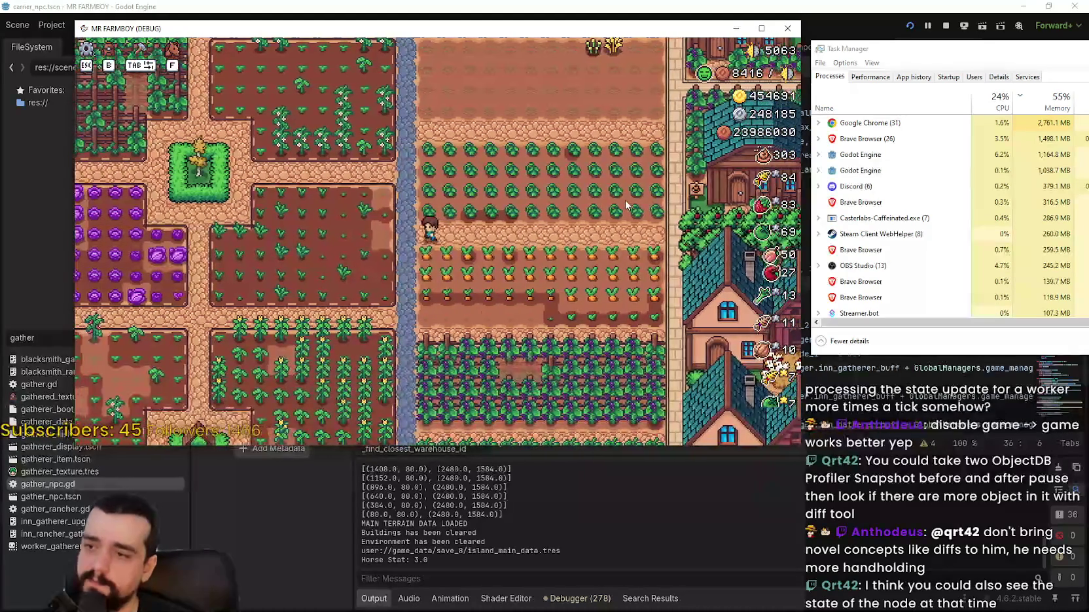
{"action": "key", "text": "w"}
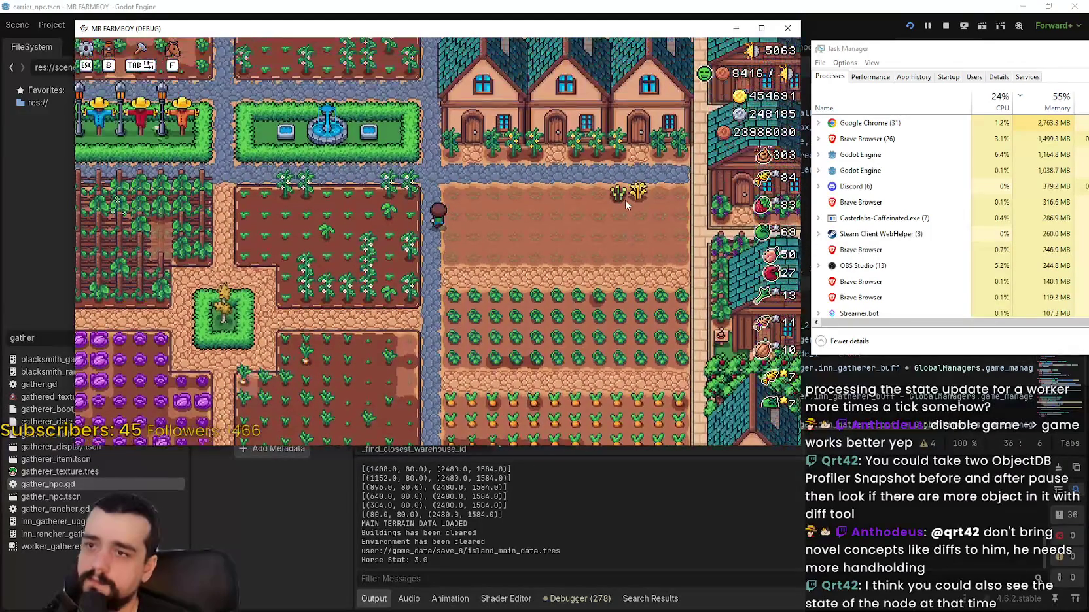
{"action": "key", "text": "w"}
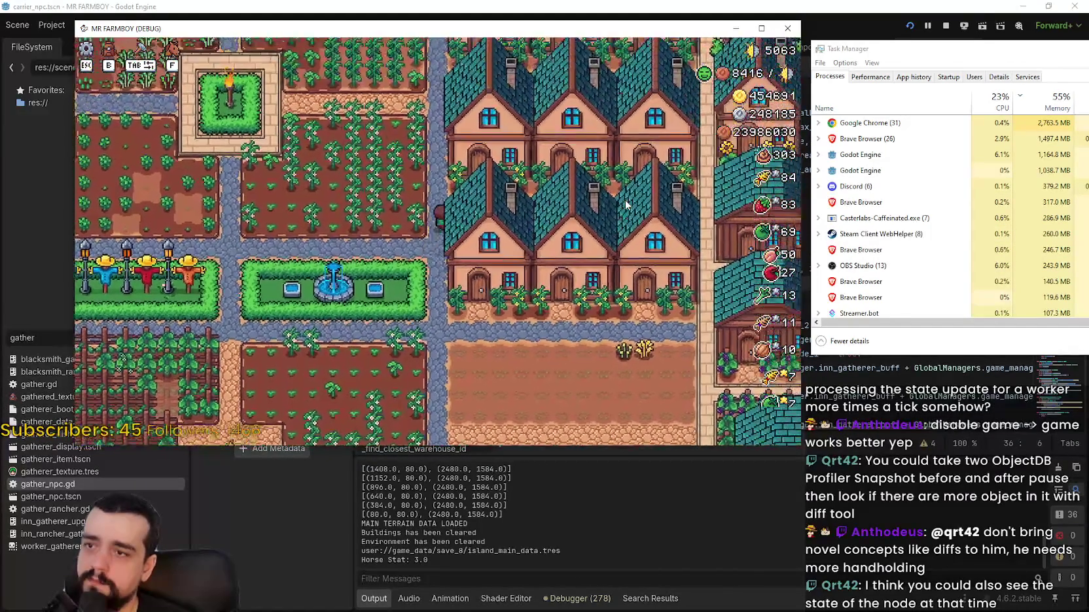
{"action": "key", "text": "w"}
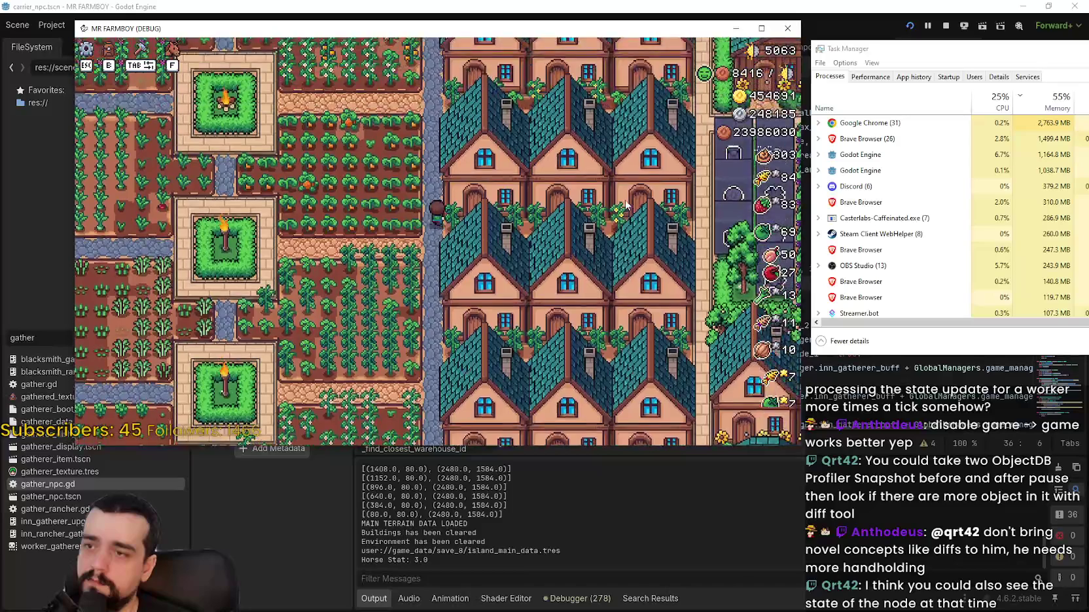
{"action": "key", "text": "w"}
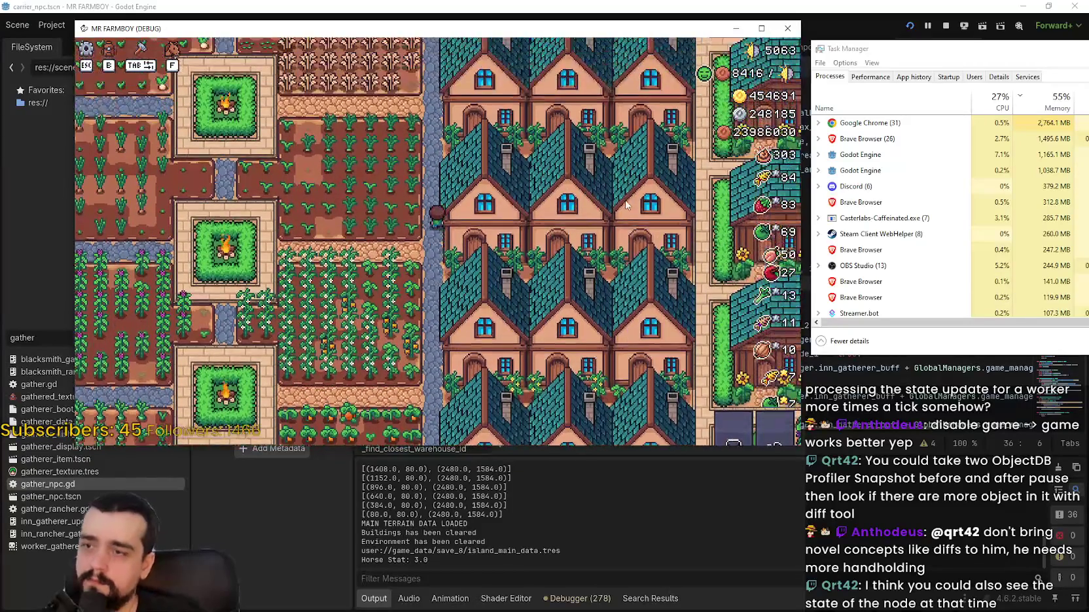
{"action": "scroll", "coordinate": [615, 216], "scroll_direction": "down", "scroll_amount": 5}
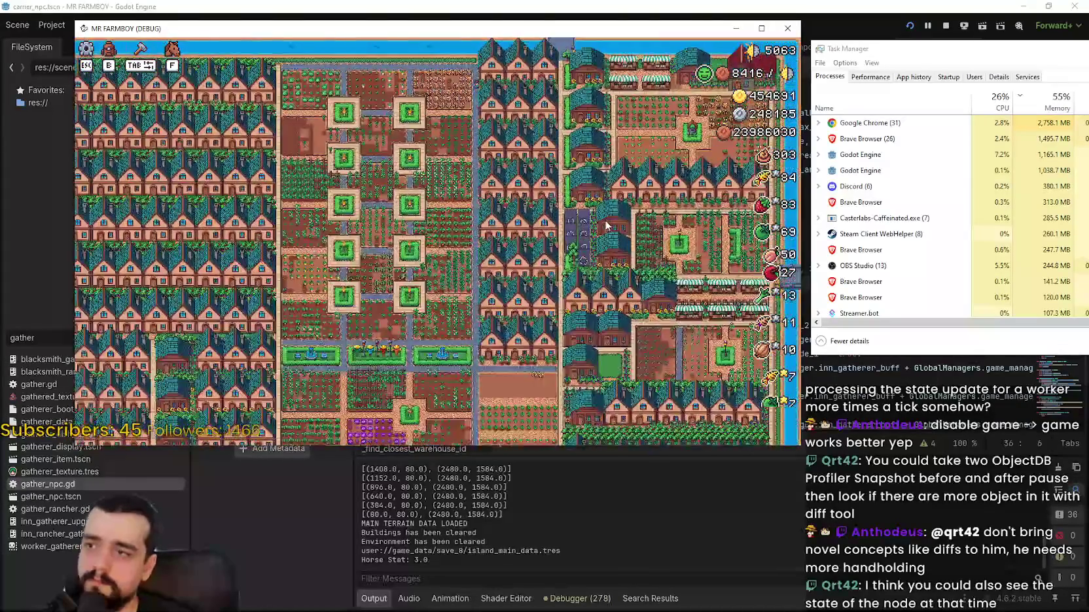
{"action": "scroll", "coordinate": [606, 226], "scroll_direction": "up", "scroll_amount": 5}
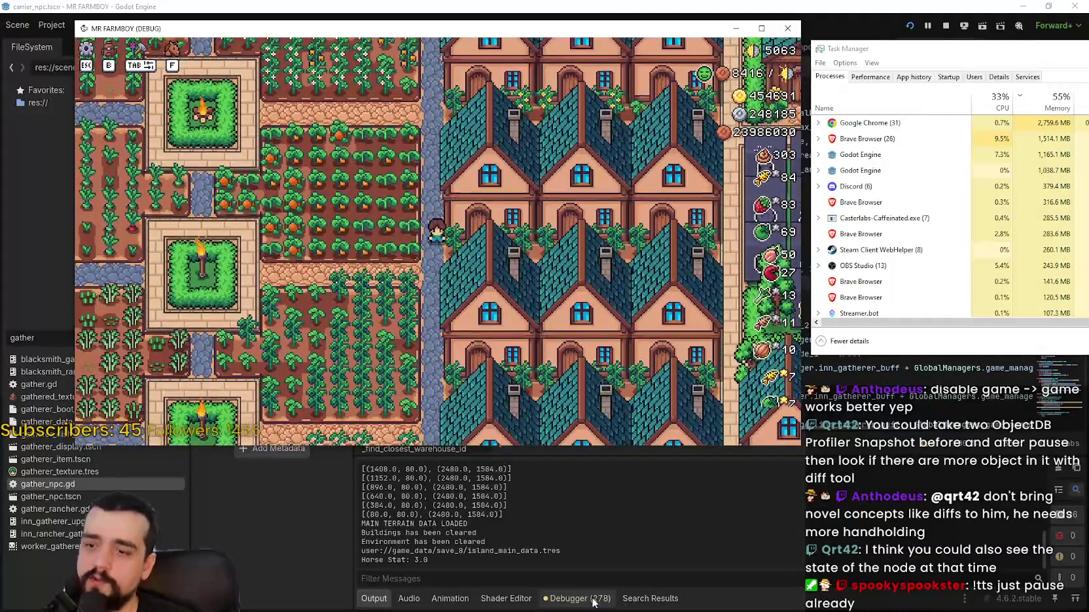
- Show the editor's Debugger Monitors for FPS, process time and memory, then return to the game
{"action": "left_click", "coordinate": [596, 599]}
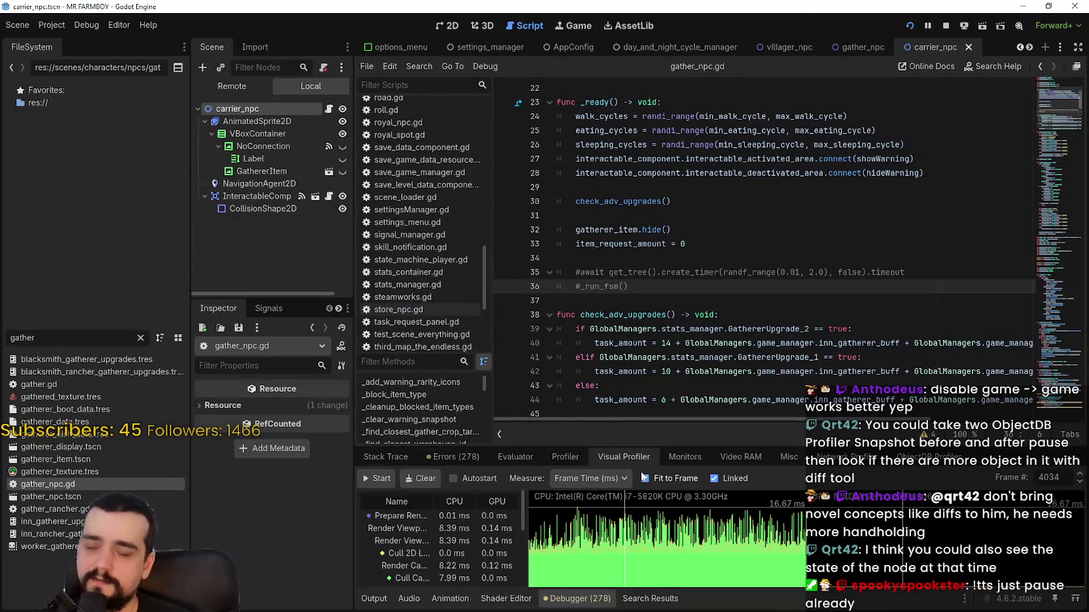
{"action": "left_click", "coordinate": [681, 457]}
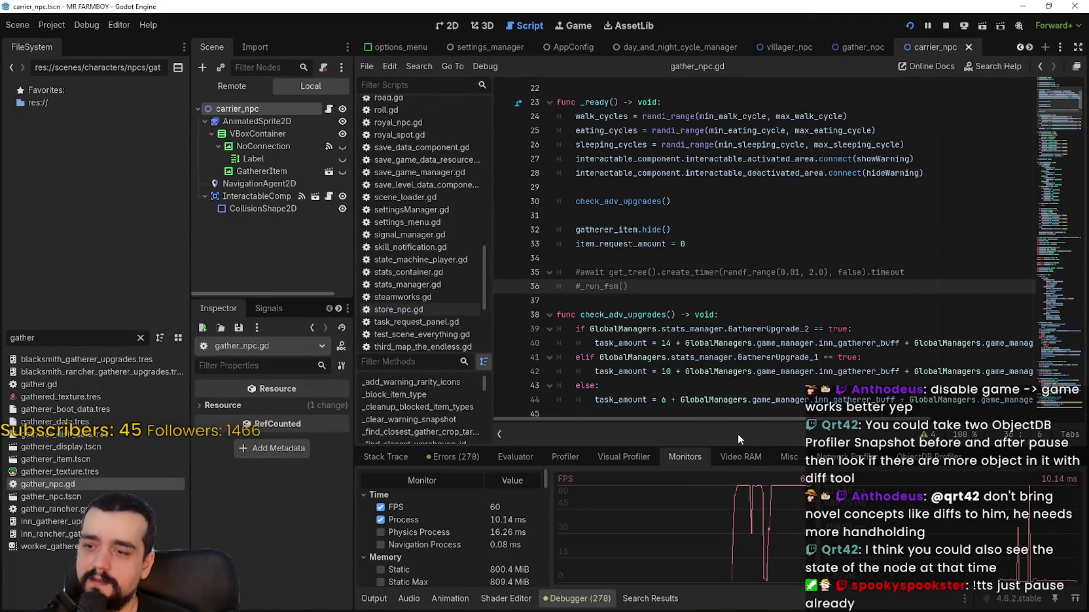
{"action": "key", "text": "alt+Tab"}
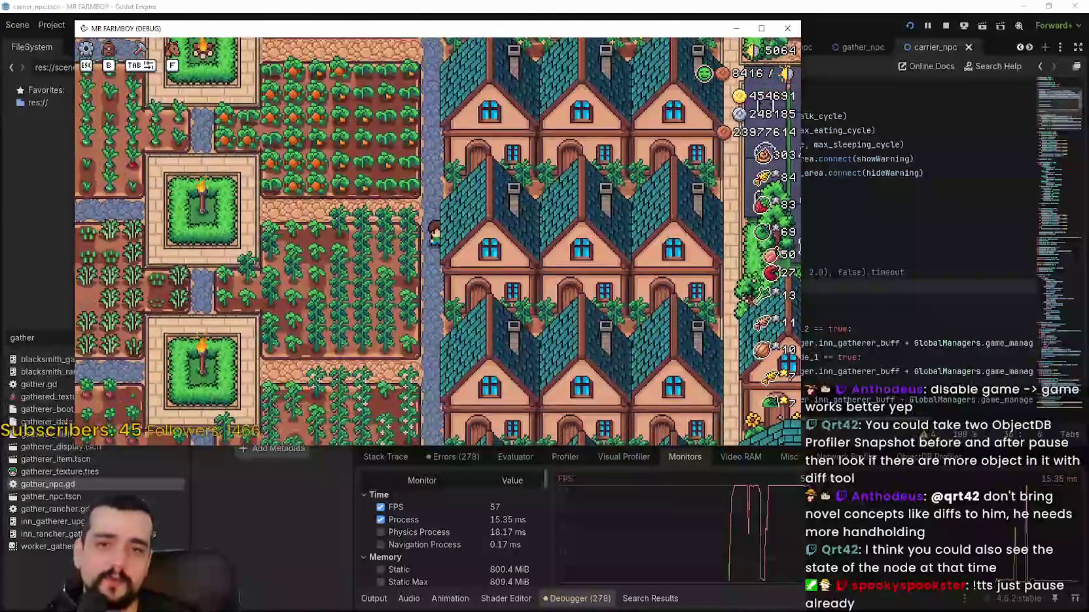
- Bring Task Manager forward, nudge the game window, and ride down through town toward the barns and river
{"action": "key", "text": "ctrl+shift+Escape"}
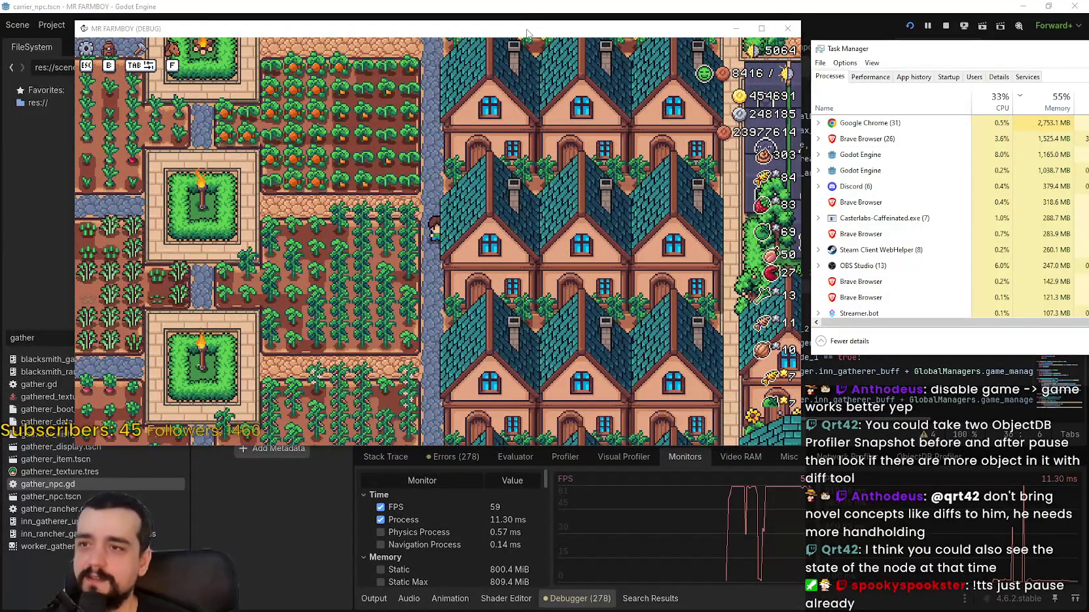
{"action": "left_click_drag", "start_coordinate": [526, 29], "coordinate": [512, 24]}
{"action": "scroll", "coordinate": [422, 281], "scroll_direction": "down", "scroll_amount": 2}
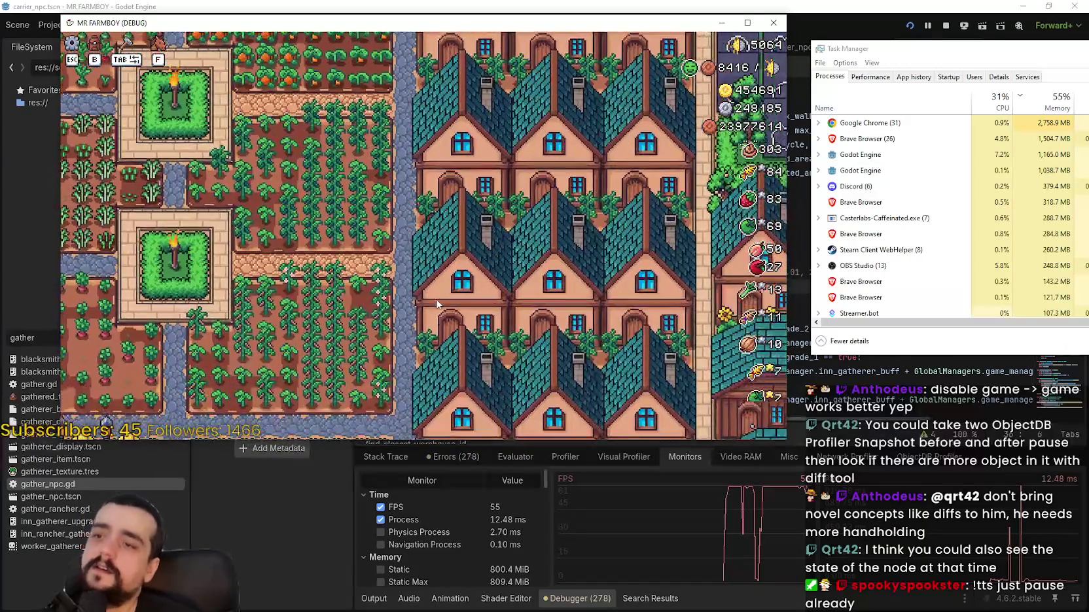
{"action": "key", "text": "d"}
{"action": "key", "text": "s"}
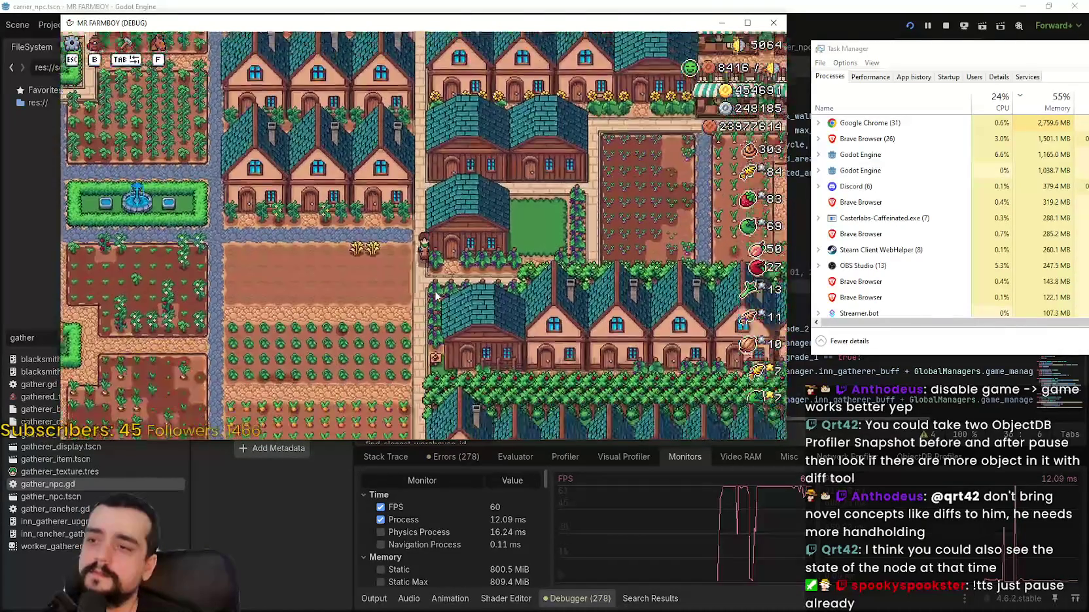
{"action": "key", "text": "a"}
{"action": "key", "text": "s"}
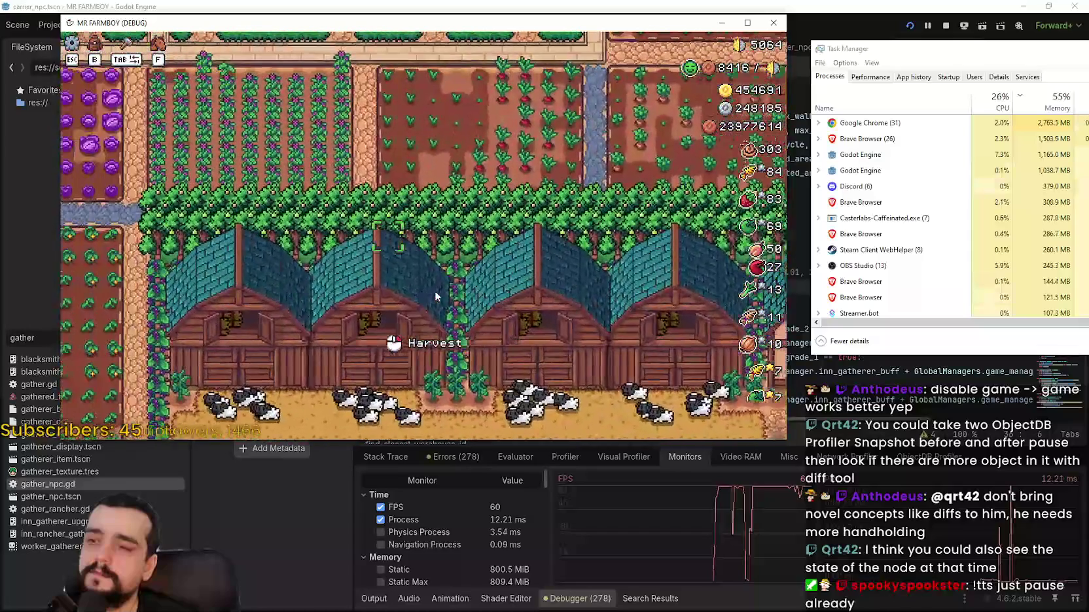
{"action": "key", "text": "a"}
{"action": "key", "text": "s"}
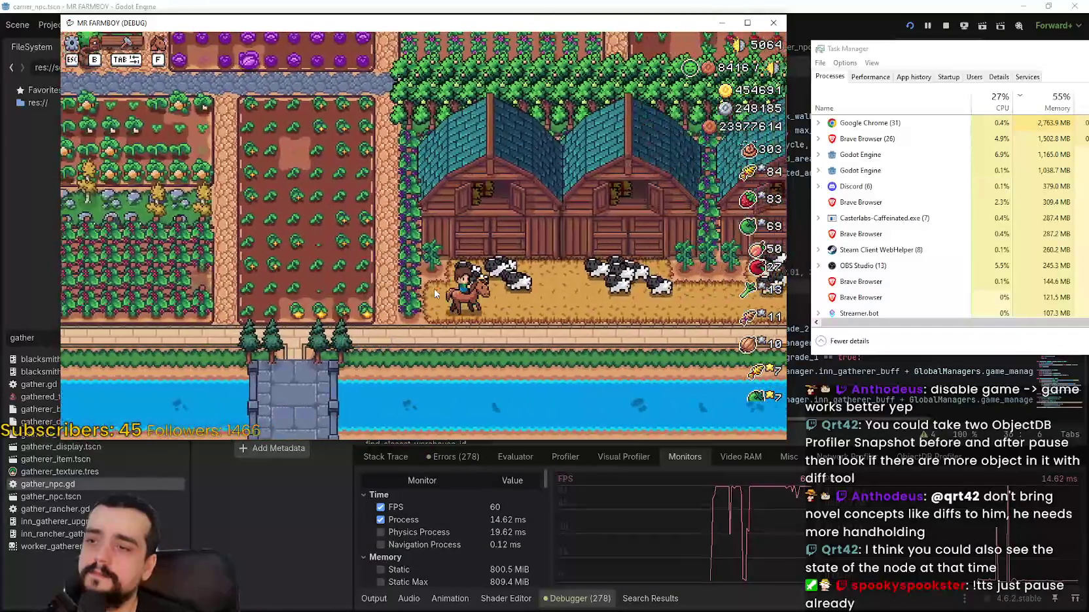
- Ride along the barns and north-west into the fenced fields, then pause the game
{"action": "key", "text": "d"}
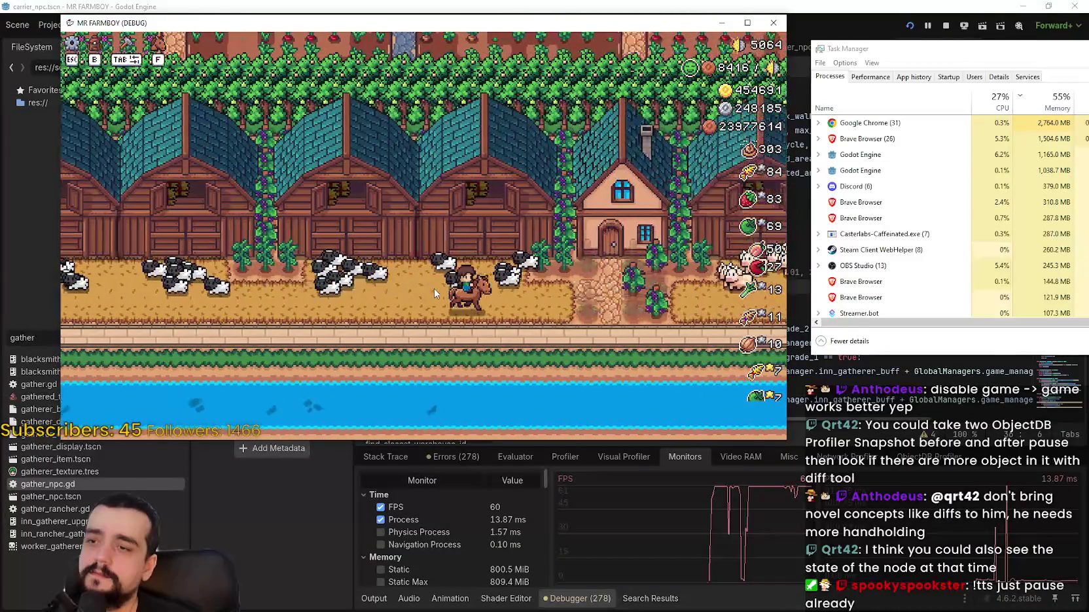
{"action": "key", "text": "a"}
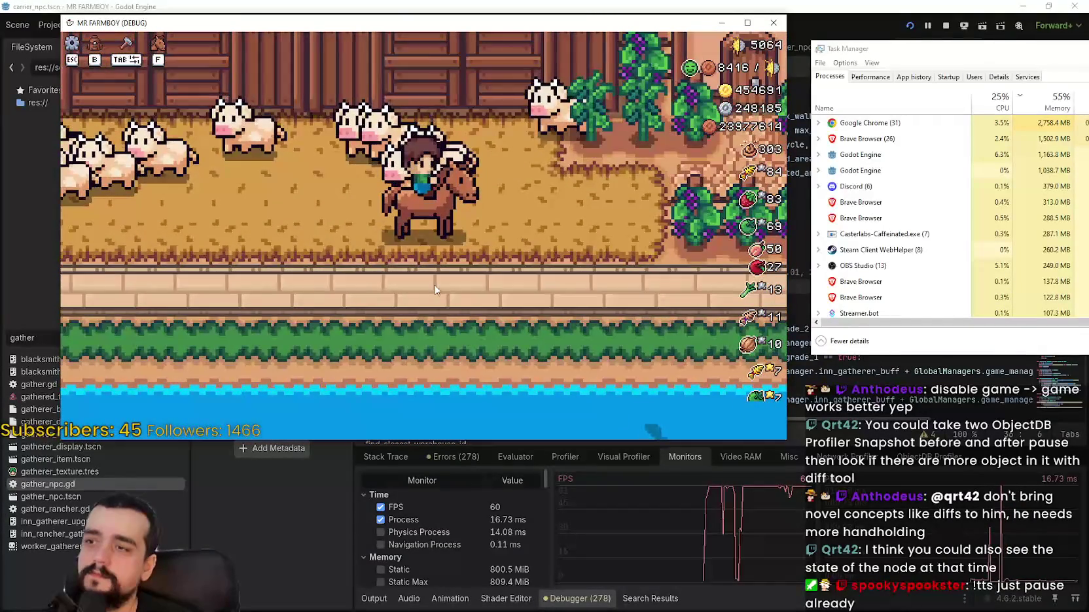
{"action": "key", "text": "d"}
{"action": "key", "text": "w"}
{"action": "scroll", "coordinate": [434, 290], "scroll_direction": "down", "scroll_amount": 3}
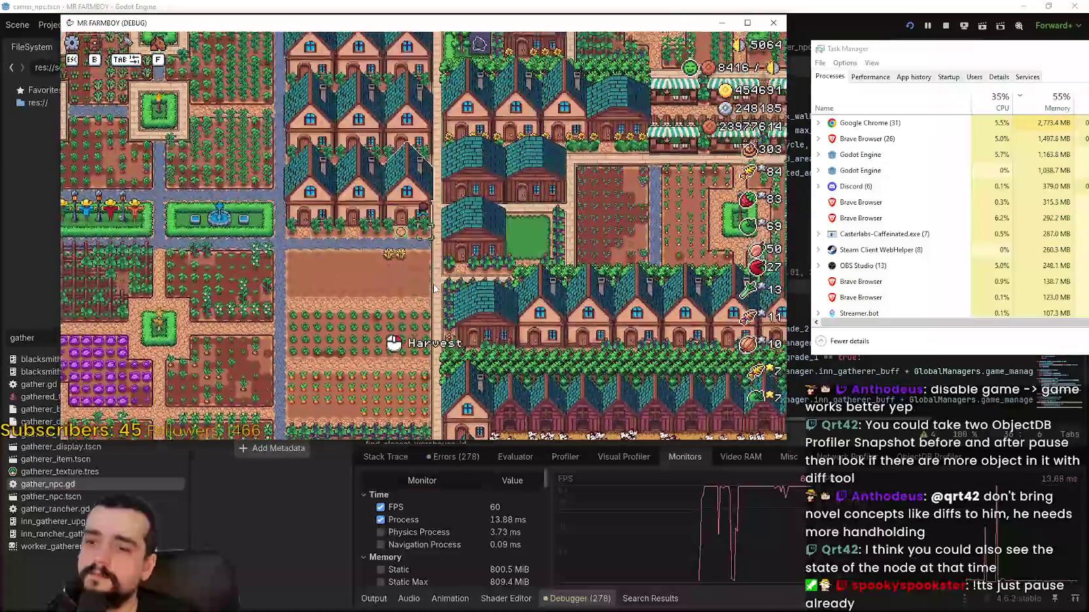
{"action": "key", "text": "a"}
{"action": "key", "text": "w"}
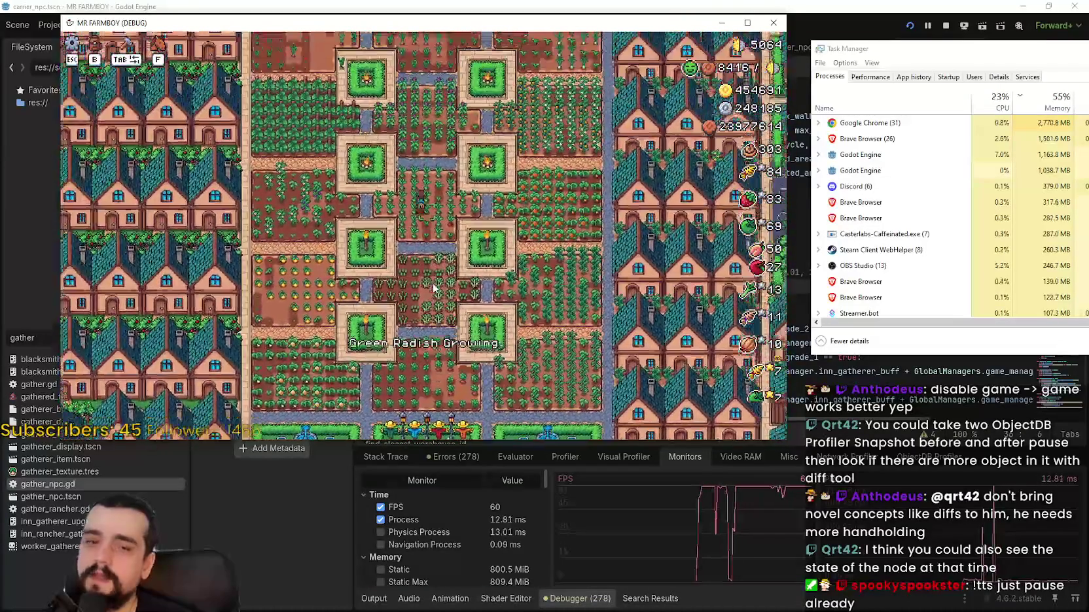
{"action": "scroll", "coordinate": [433, 288], "scroll_direction": "up", "scroll_amount": 5}
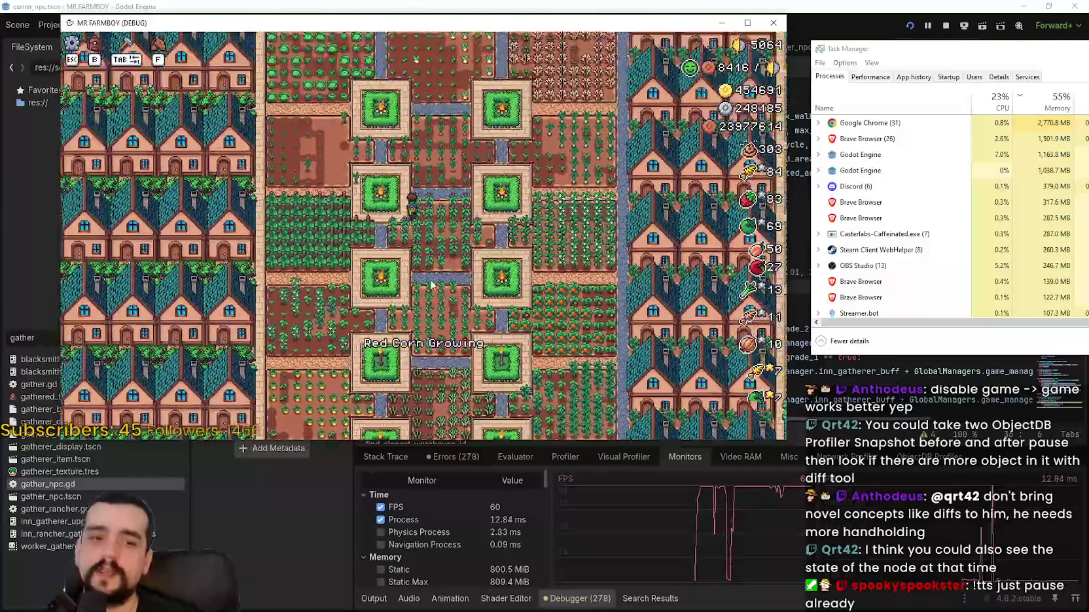
{"action": "scroll", "coordinate": [430, 283], "scroll_direction": "down", "scroll_amount": 1}
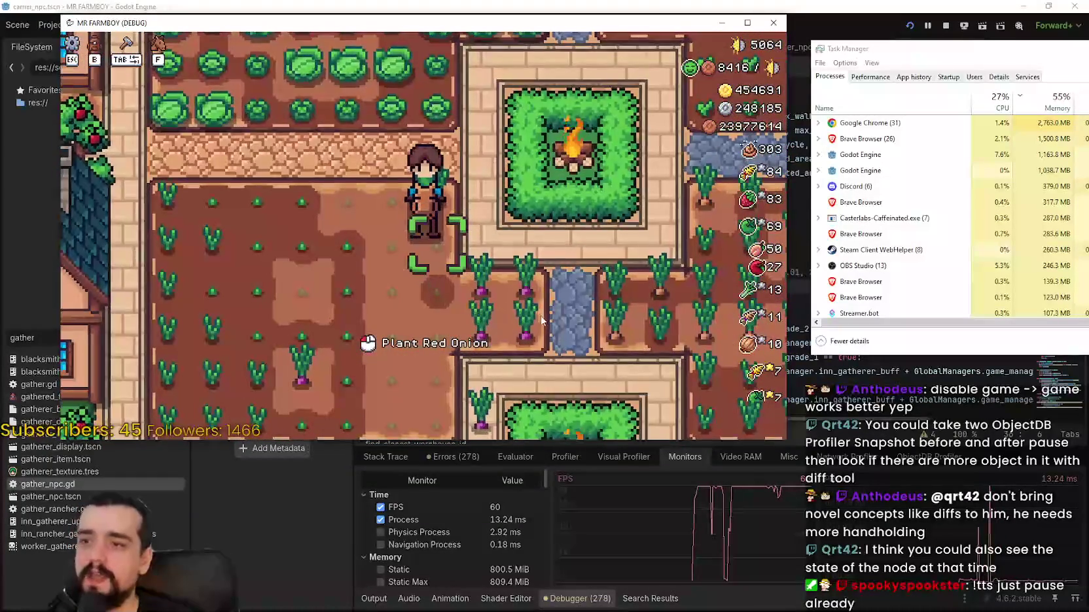
{"action": "key", "text": "Escape"}
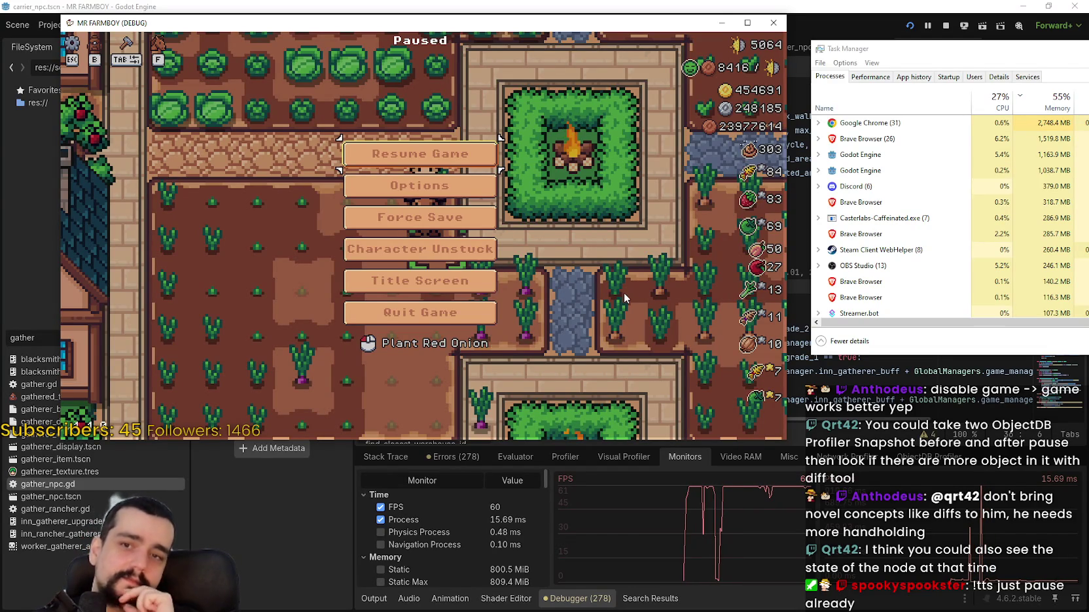
- Resume the game, then stop the debug session to return to gather_npc.gd
{"action": "key", "text": "Escape"}
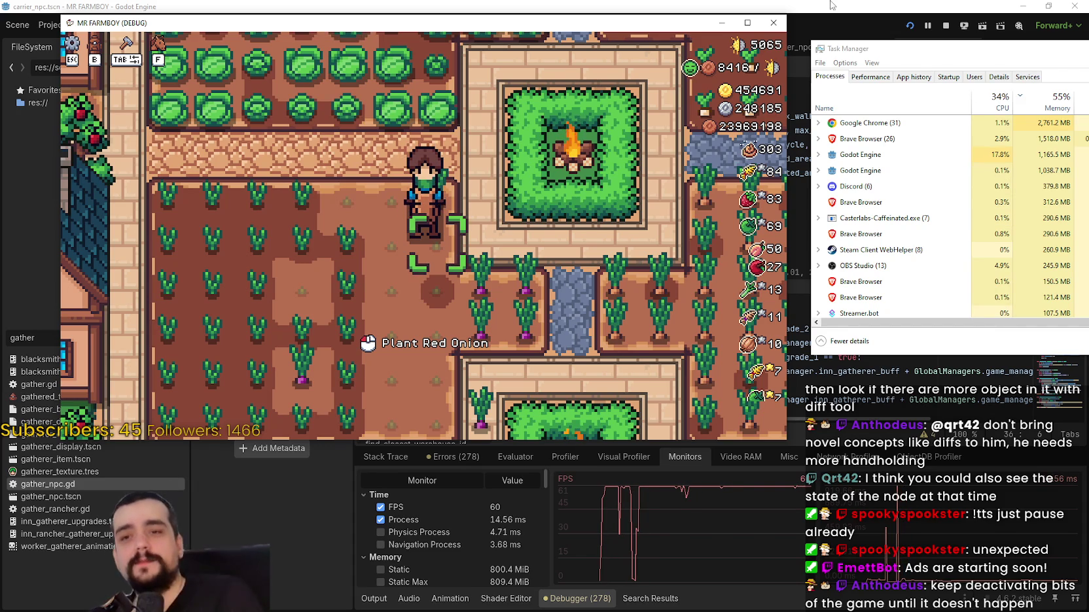
{"action": "left_click", "coordinate": [946, 25]}
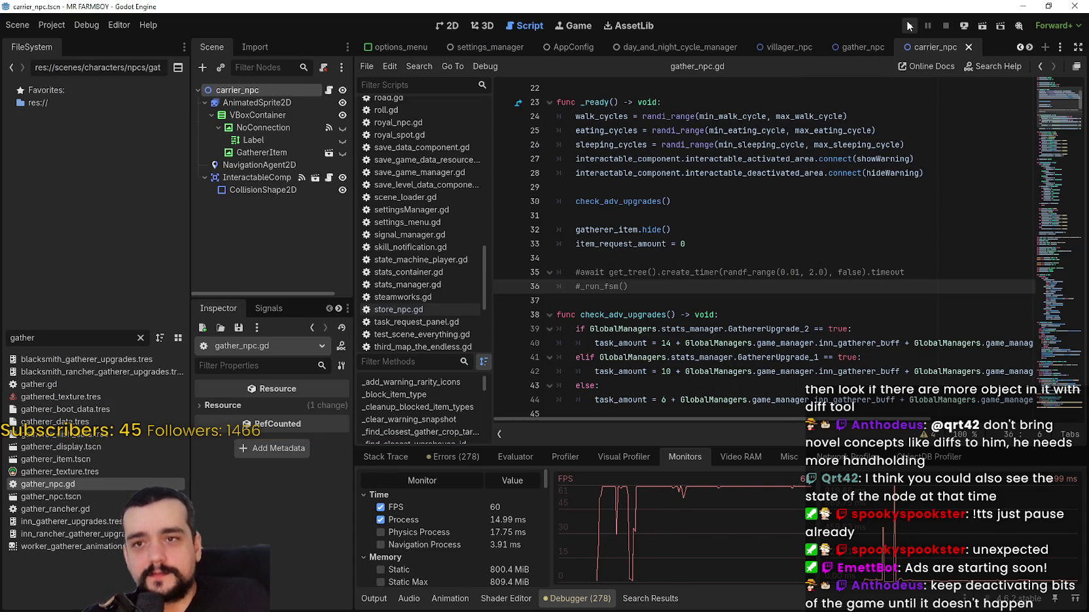
- Run the project again to start the MR FARMBOY game
{"action": "left_click", "coordinate": [908, 25]}
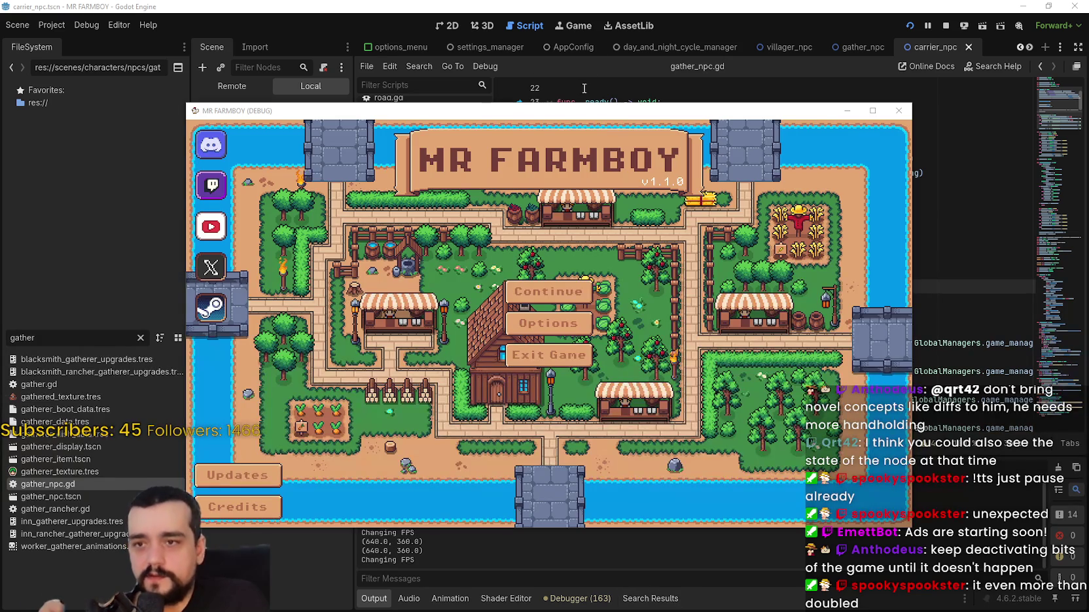
- Raise the game window, load Save 8 from the Continue save list, and bring the editor's debugger forward
{"action": "left_click_drag", "start_coordinate": [589, 111], "coordinate": [597, 45]}
{"action": "left_click", "coordinate": [556, 224]}
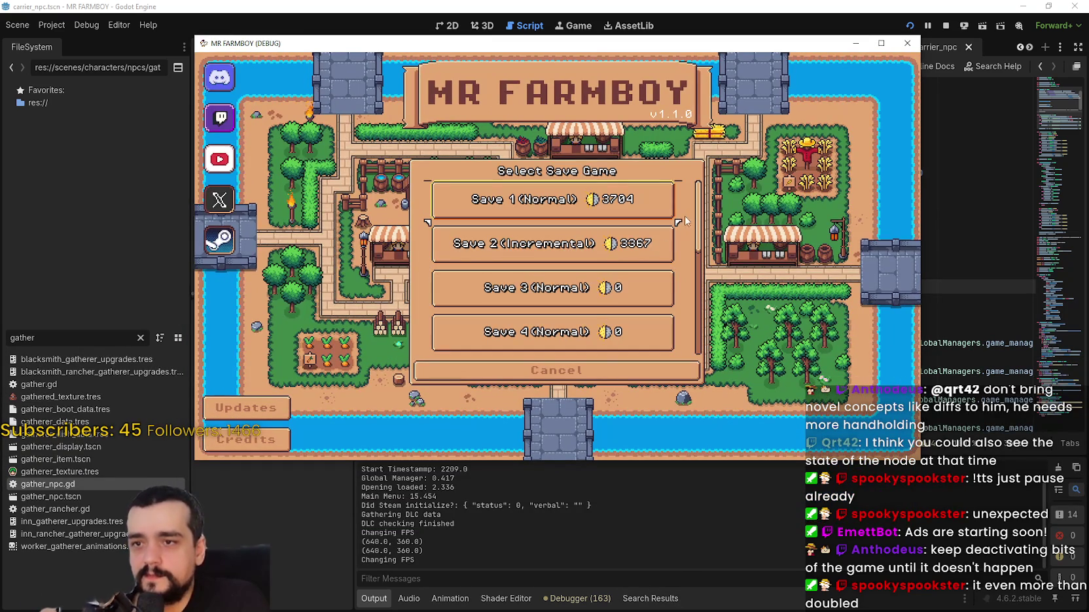
{"action": "scroll", "coordinate": [553, 300], "scroll_direction": "down", "scroll_amount": 5}
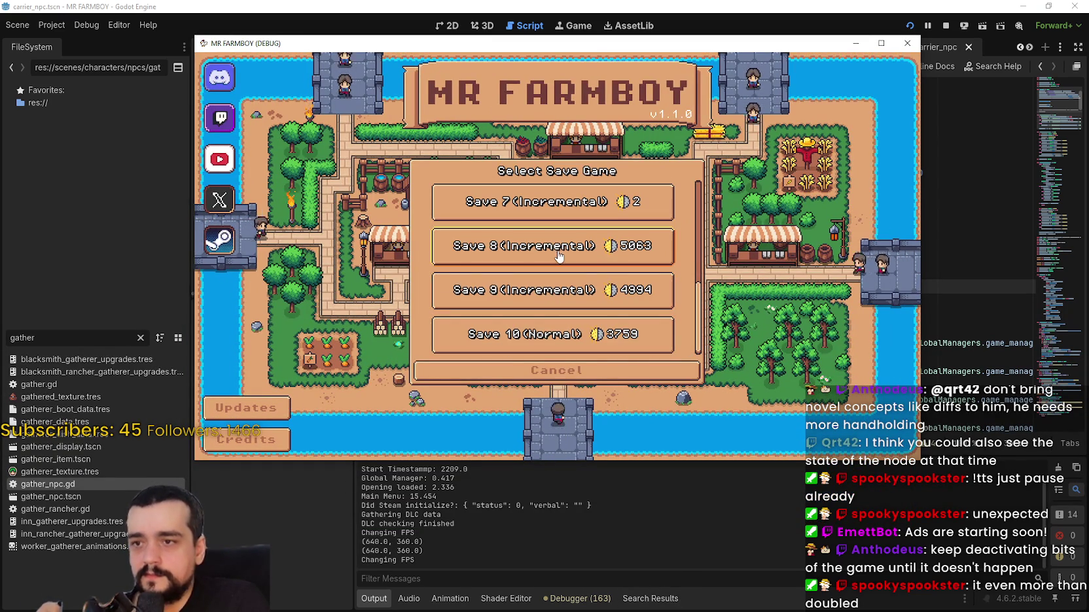
{"action": "left_click", "coordinate": [510, 247]}
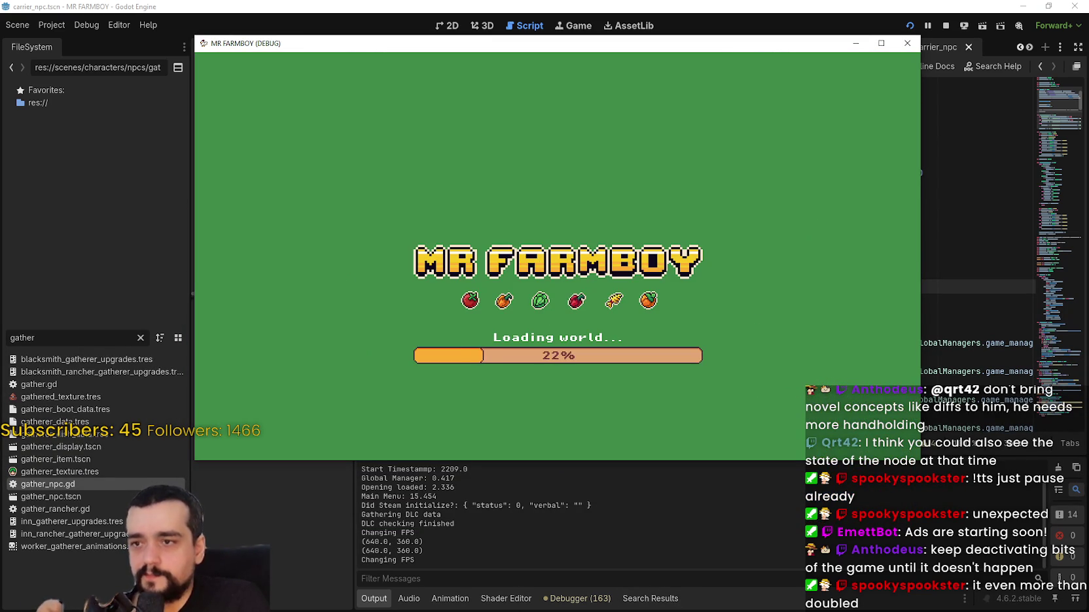
{"action": "left_click", "coordinate": [576, 606]}
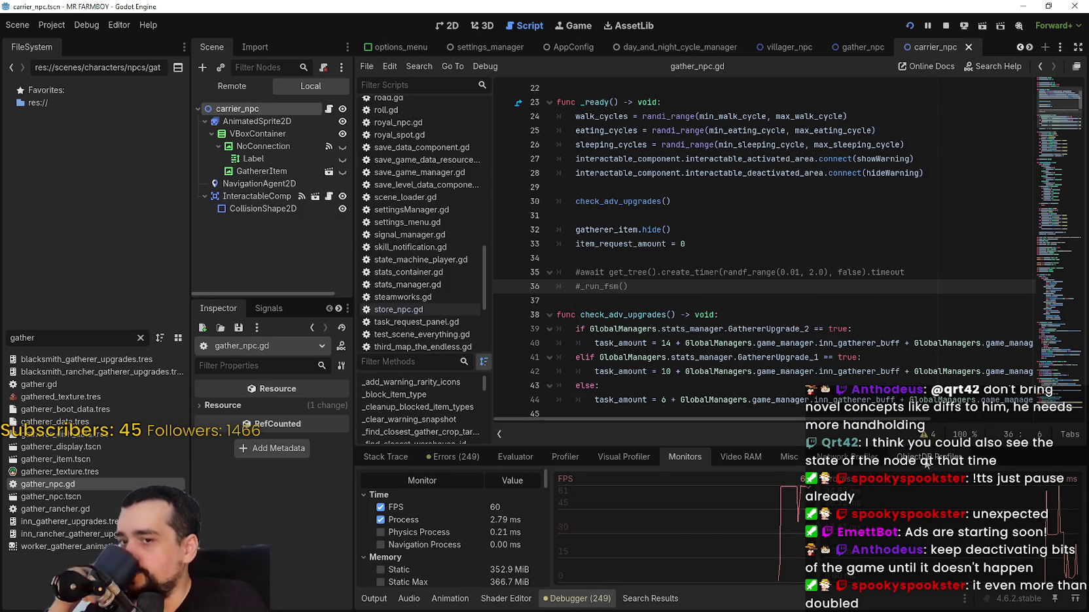
- Show the ObjectDB Profiler and enlarge the debugger panel by dragging its divider up
{"action": "left_click", "coordinate": [913, 457]}
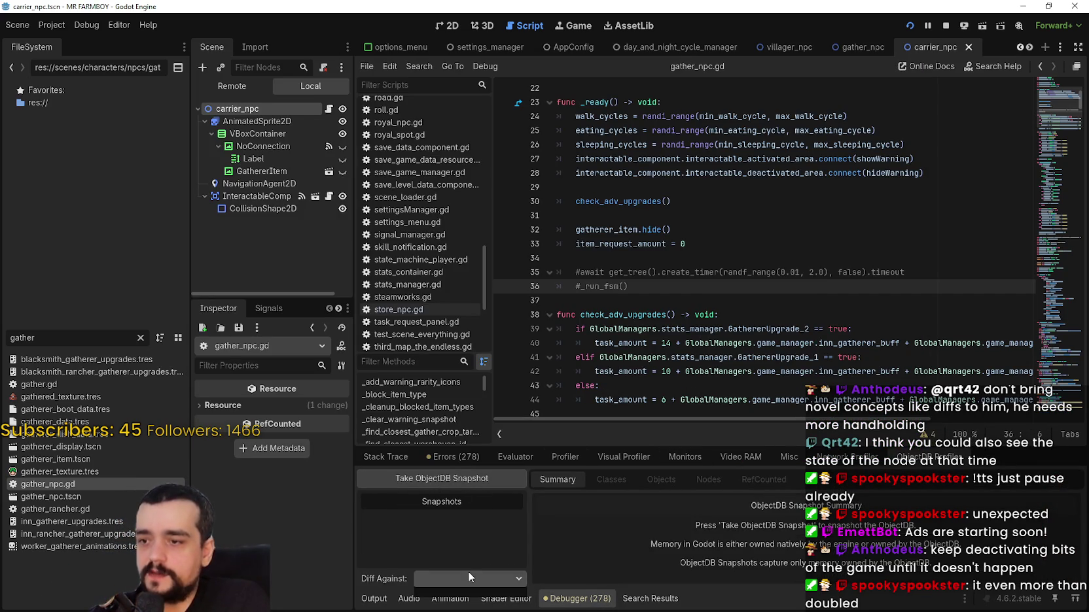
{"action": "left_click_drag", "start_coordinate": [589, 446], "coordinate": [589, 356]}
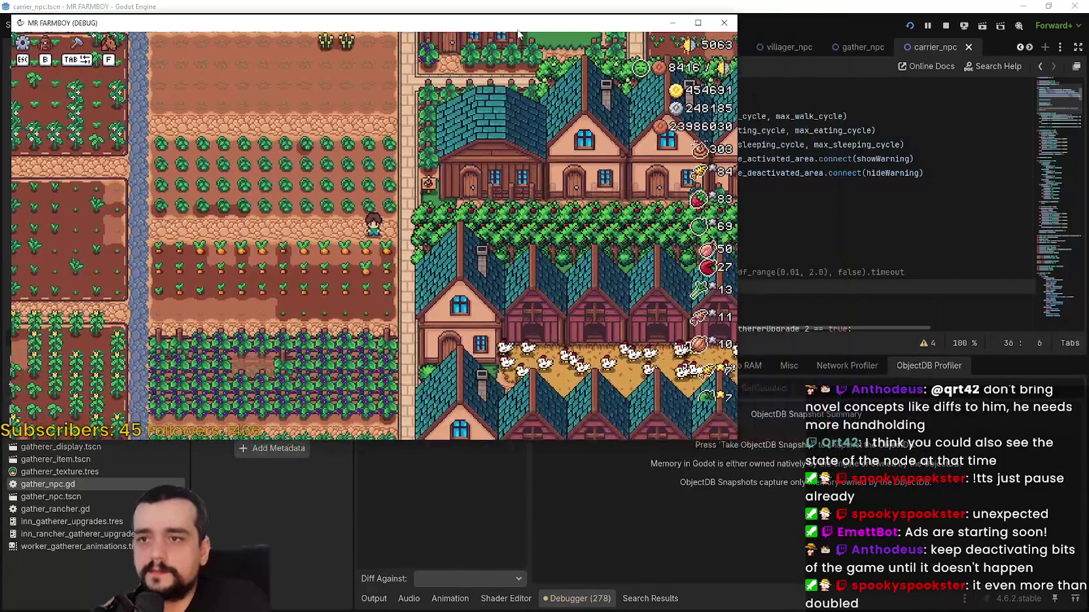
- Check the game's memory use in Task Manager, then return to the Godot editor
{"action": "key", "text": "ctrl+shift+Escape"}
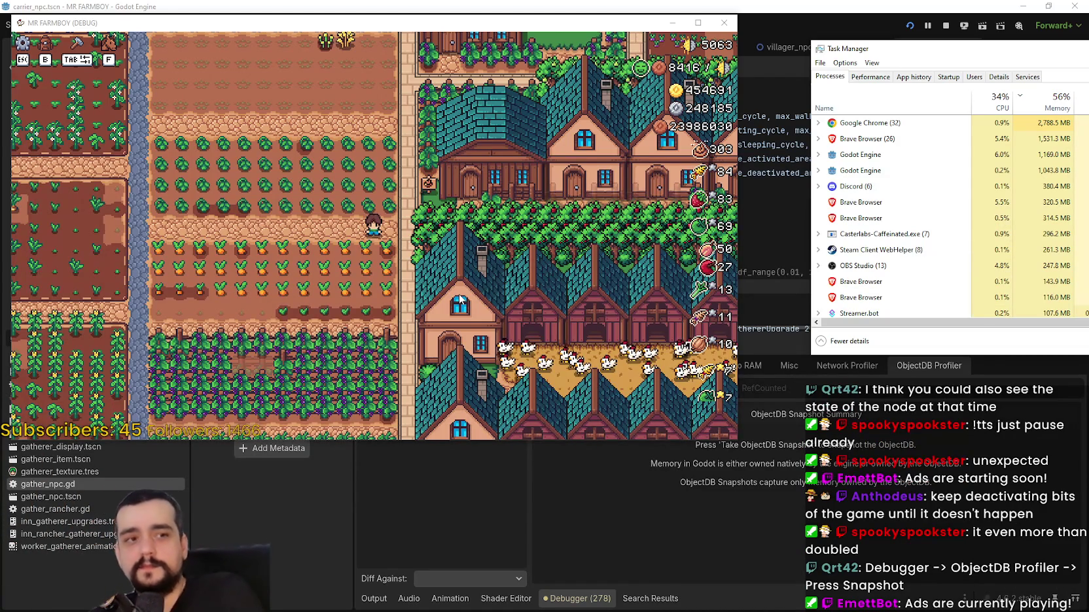
{"action": "left_click", "coordinate": [509, 489]}
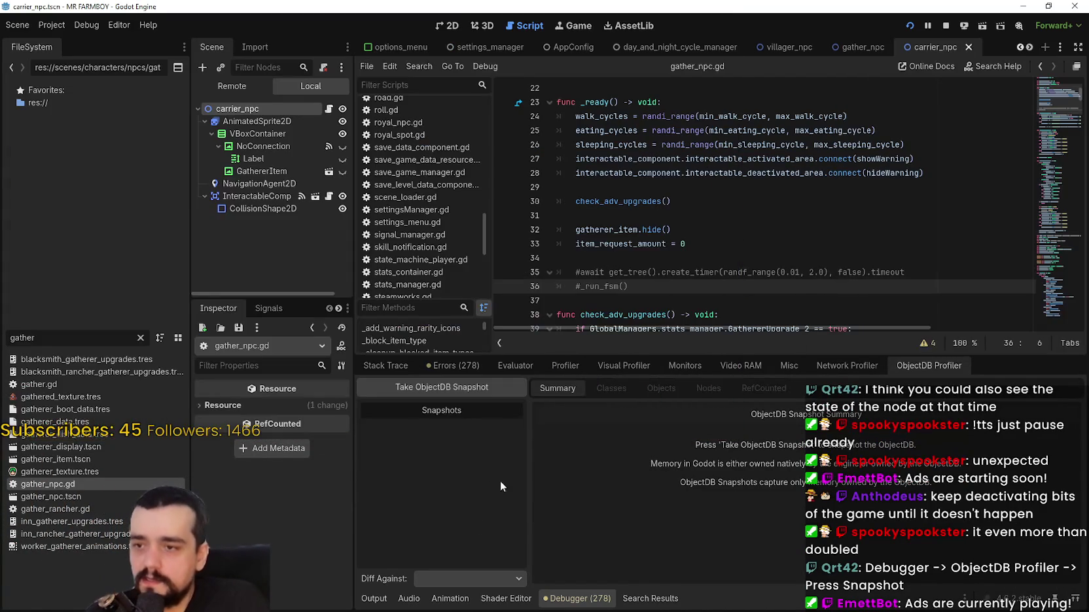
- Take an ObjectDB snapshot, then watch the MR FARMBOY (DEBUG) process memory climb in Task Manager
{"action": "left_click", "coordinate": [442, 387]}
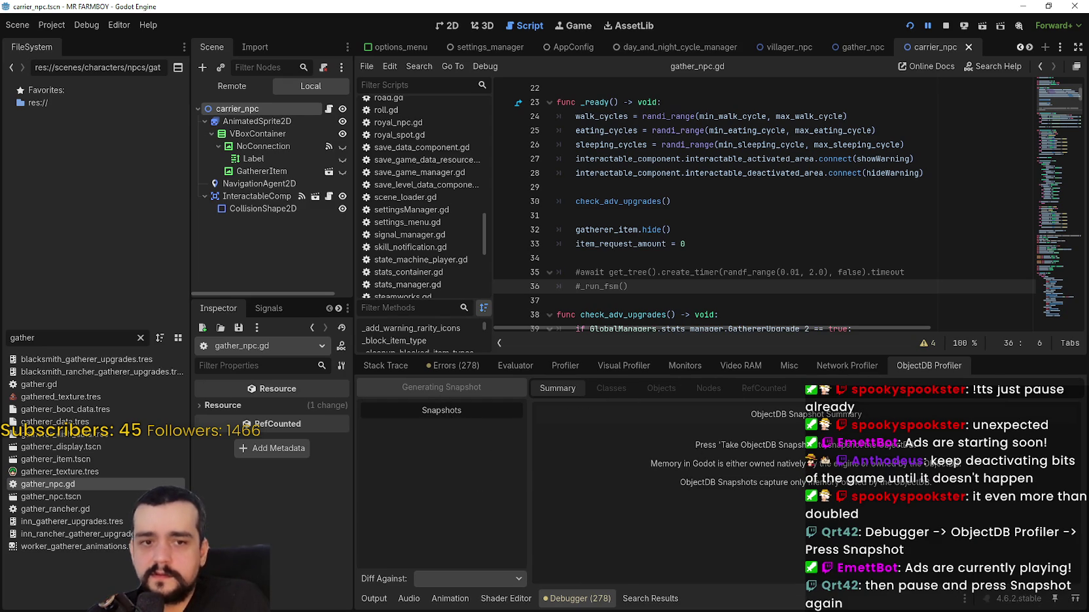
{"action": "key", "text": "alt+Tab"}
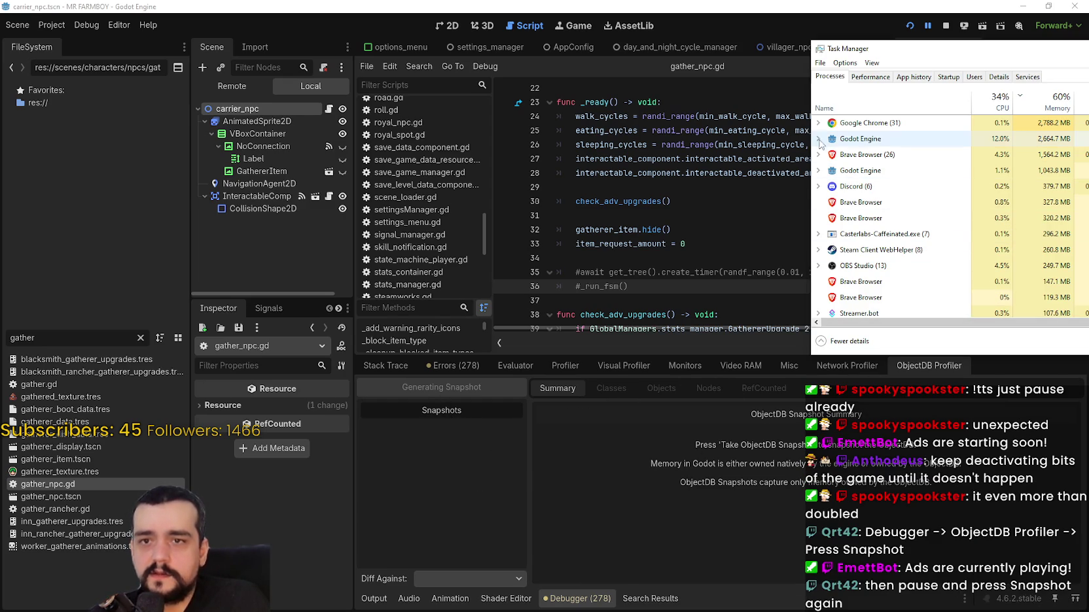
{"action": "left_click", "coordinate": [818, 139]}
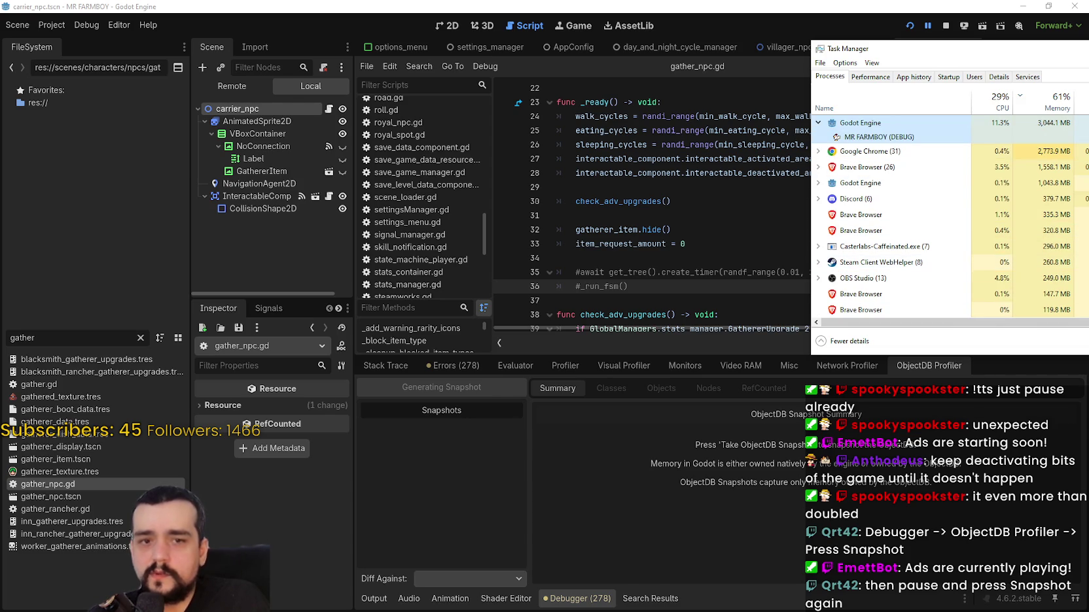
{"action": "double_click", "coordinate": [877, 136]}
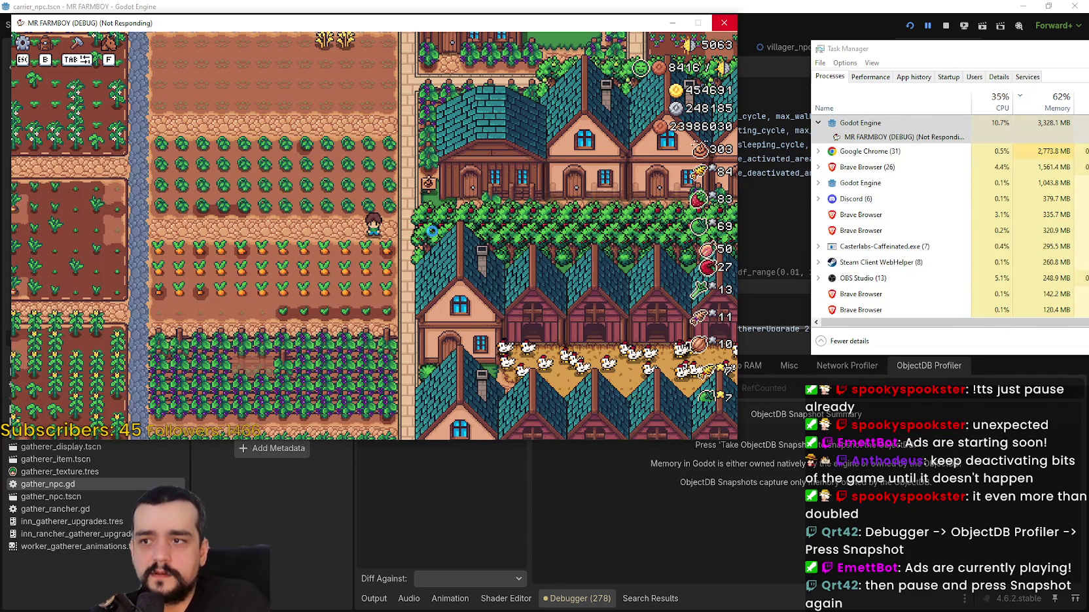